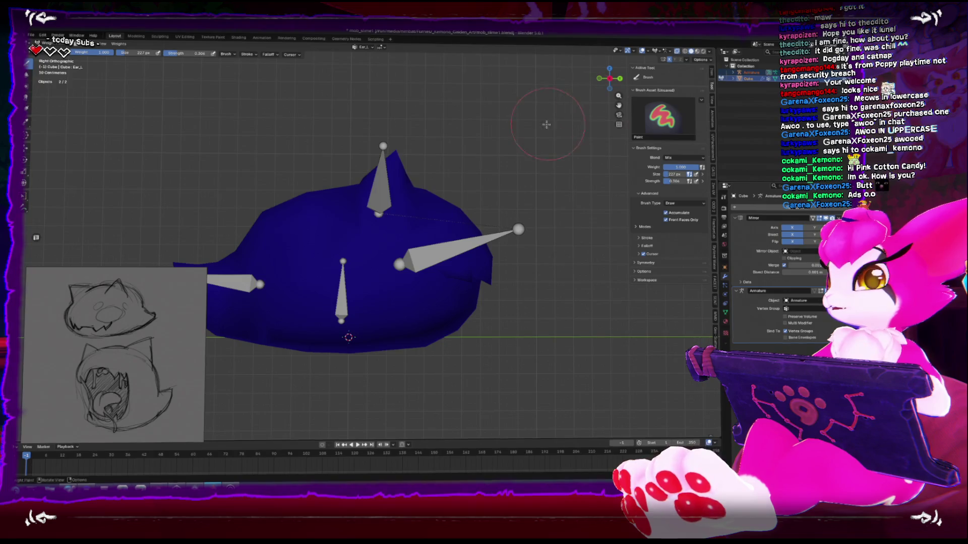
- Test-rotate the Ear_L bone from the back view to check its deformation
key("ctrl+KP_1")
key("r")
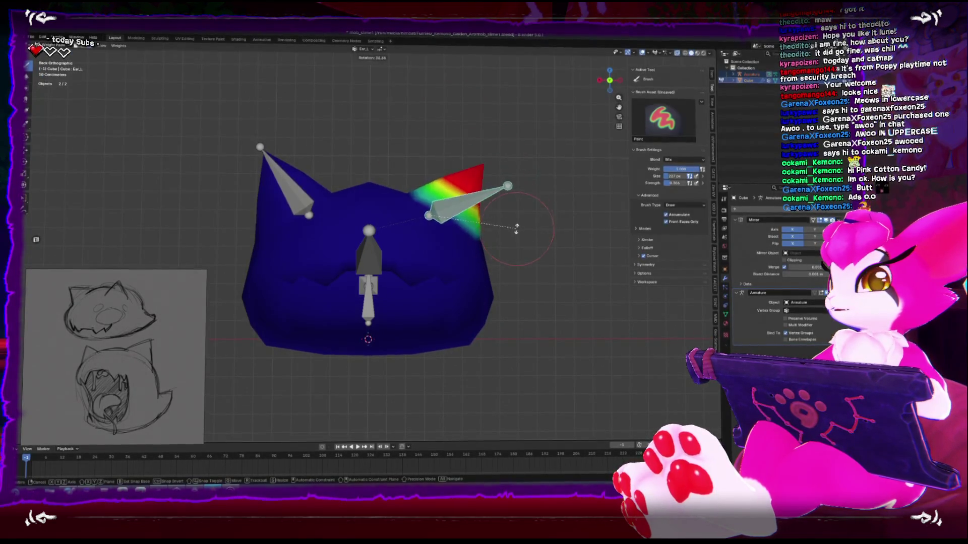
left_click(505, 178)
left_click(706, 62)
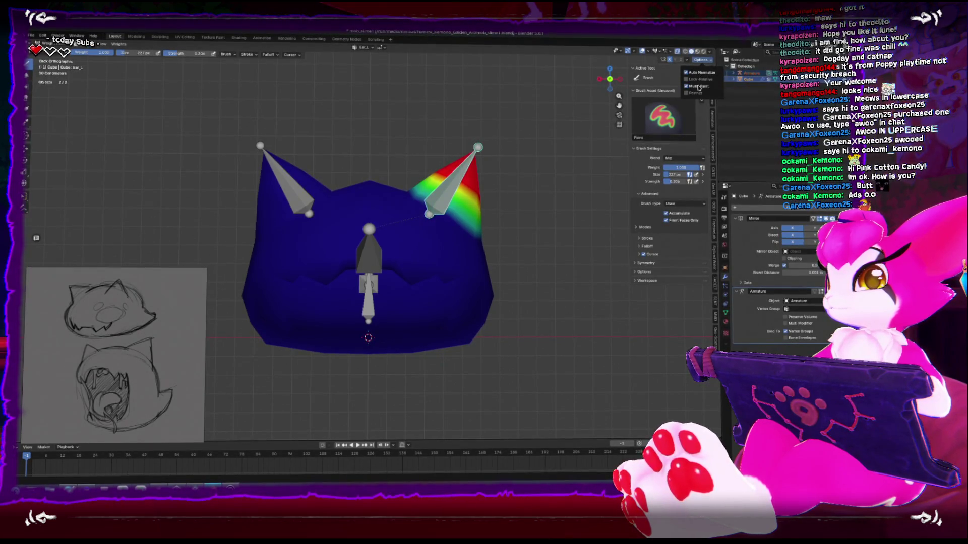
- Retest the Ear_L rotation and paint more Ear_L weight onto the left ear
middle_click_drag(493, 173, 478, 190)
key("ctrl+KP_1")
key("r")
left_click(486, 158)
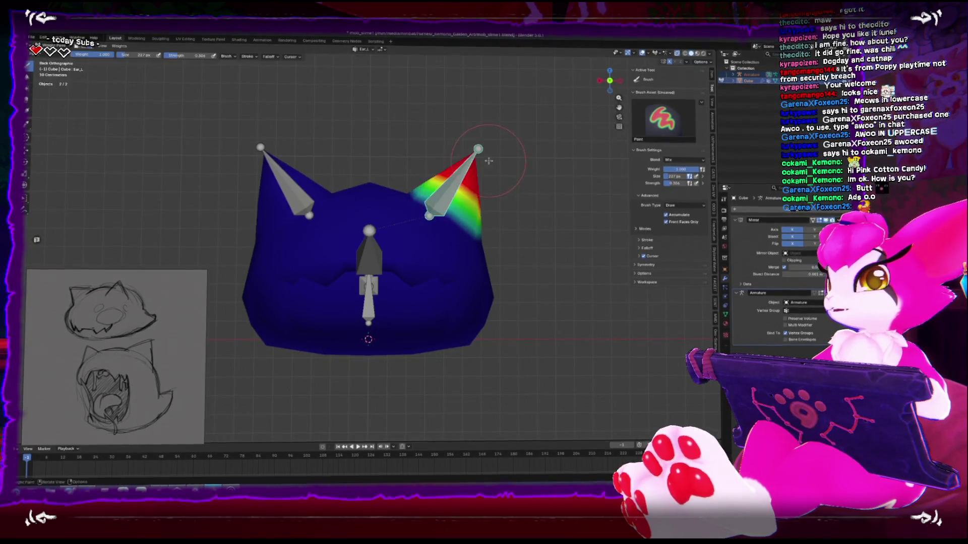
middle_click_drag(484, 161, 332, 168)
left_click_drag(332, 168, 317, 158)
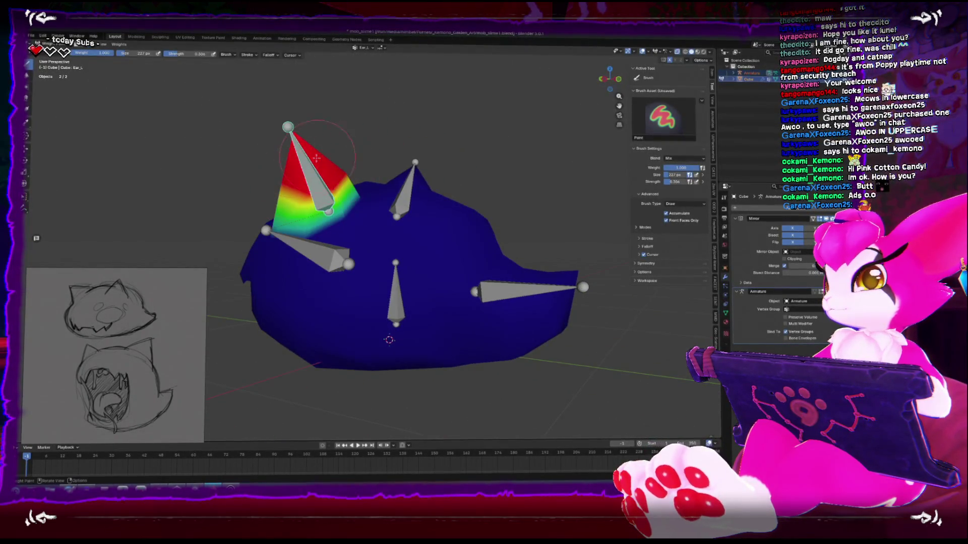
- Check the back, front and top views, then show the Ear_R weights and activate the Head bone
key("ctrl+KP_1")
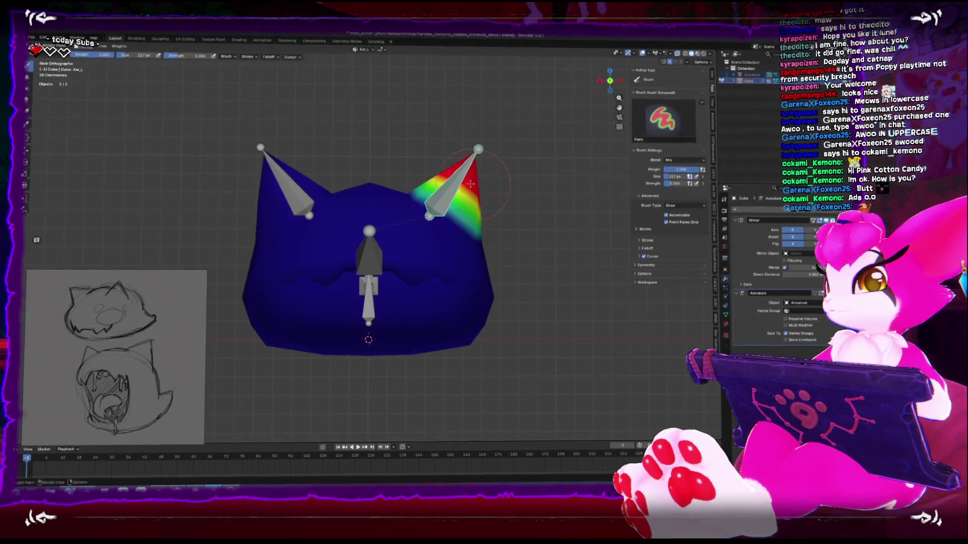
key("KP_1")
key("KP_7")
key("KP_1")
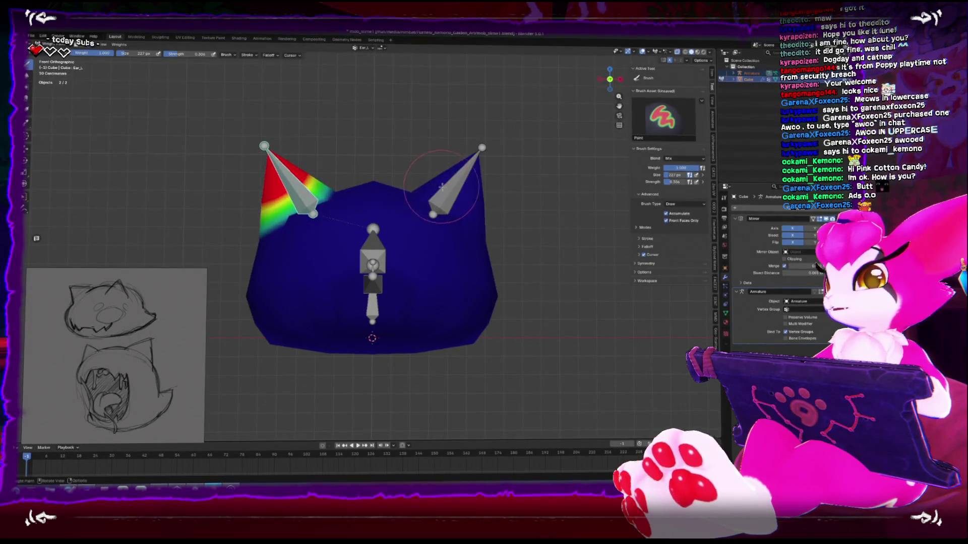
left_click(441, 188, "ctrl")
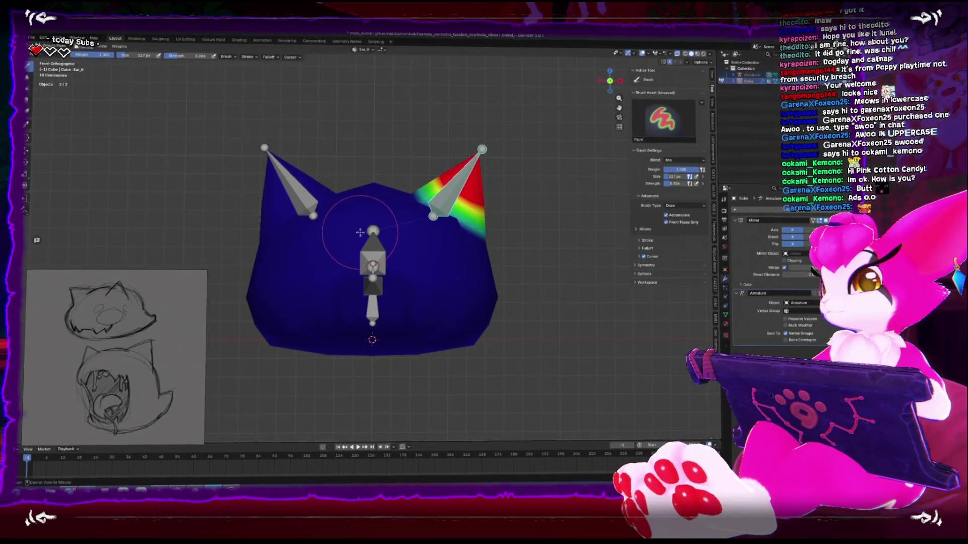
left_click(371, 247, "ctrl")
key("KP_3")
- Test-rotate the Head bone and paint Head weight across the front of the mesh
key("r")
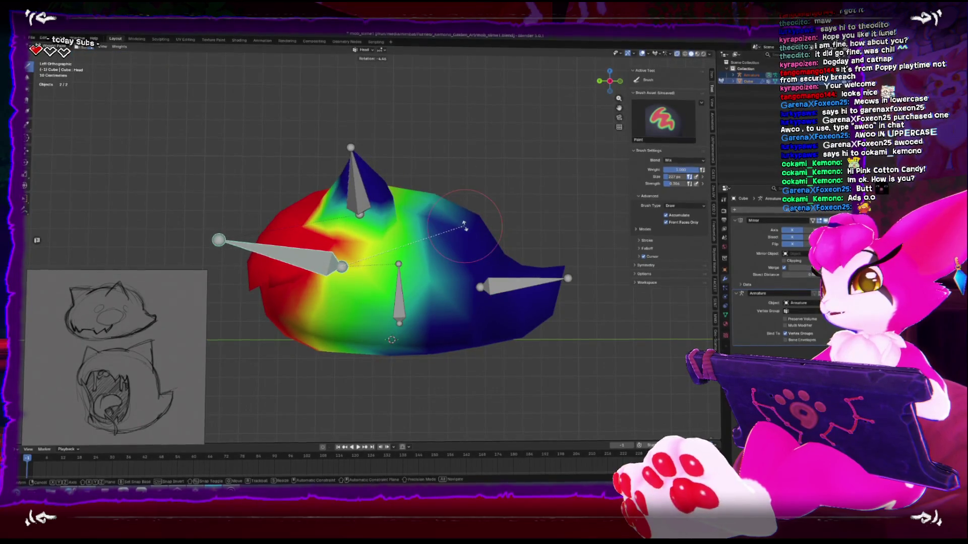
left_click(464, 225)
middle_click_drag(265, 224, 351, 217, "shift")
middle_click_drag(324, 262, 388, 313)
mouse_move(388, 313)
left_mouse_down()
mouse_move(444, 302)
mouse_move(391, 318)
mouse_move(438, 308)
mouse_move(441, 320)
left_mouse_up()
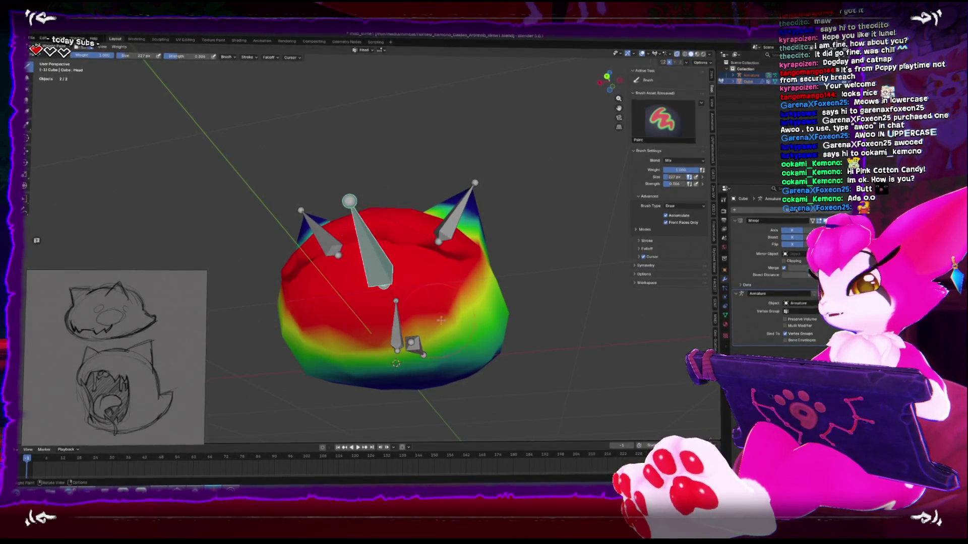
mouse_move(441, 321)
middle_mouse_down()
mouse_move(411, 215)
mouse_move(287, 171)
mouse_move(391, 250)
mouse_move(364, 205)
middle_mouse_up()
- Briefly show the Body weights, return to Head weights and inspect them from the front
middle_click_drag(352, 251, 442, 258, "alt")
left_click(443, 258, "ctrl")
left_click(369, 205, "ctrl")
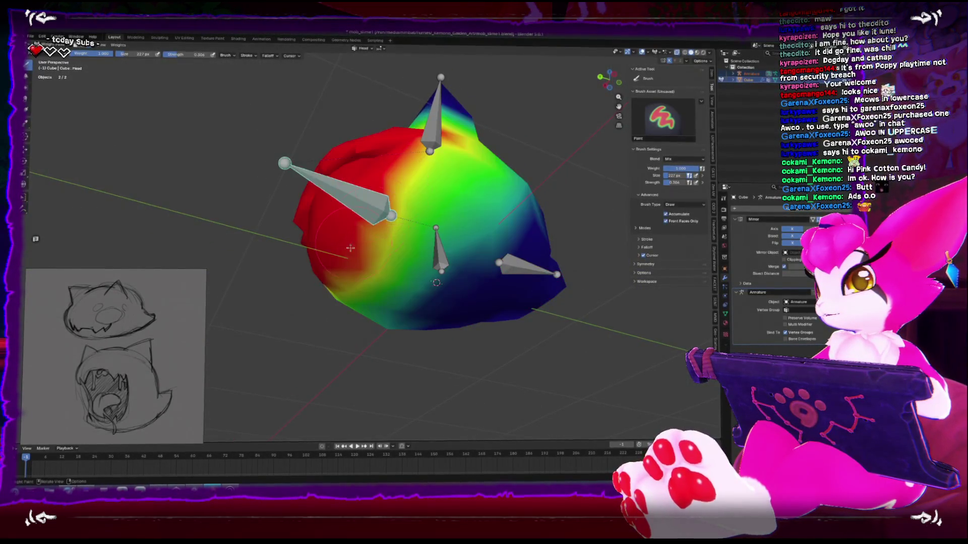
middle_click_drag(365, 228, 355, 236)
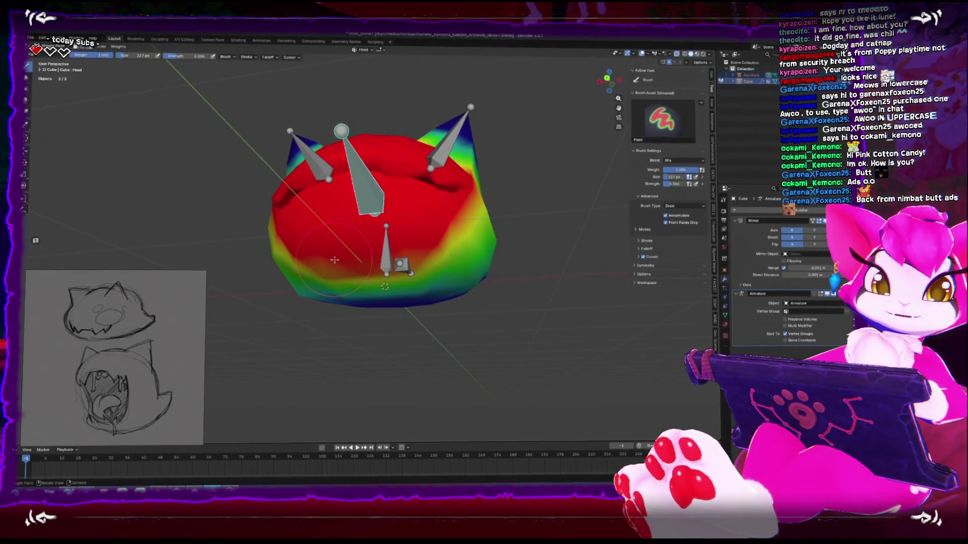
middle_click_drag(336, 255, 388, 267)
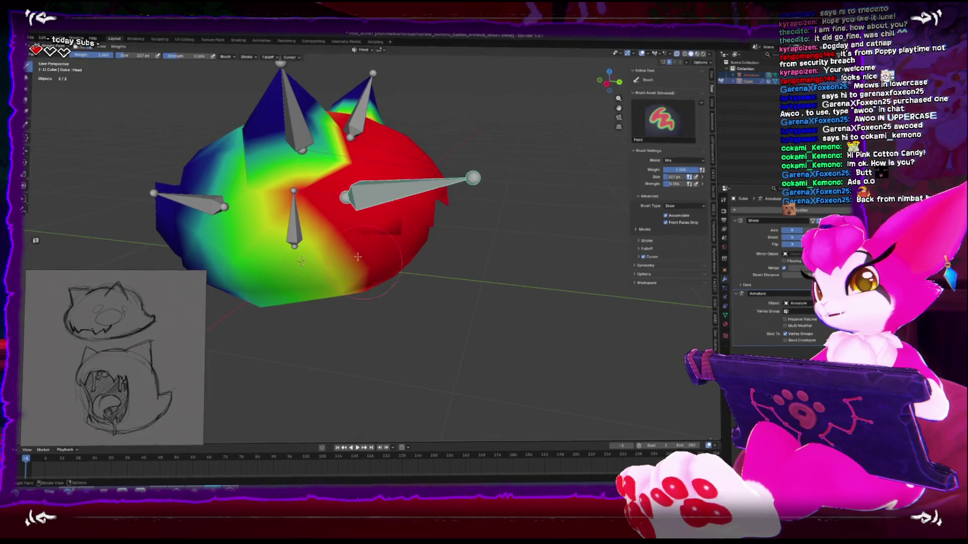
middle_click_drag(326, 251, 341, 232)
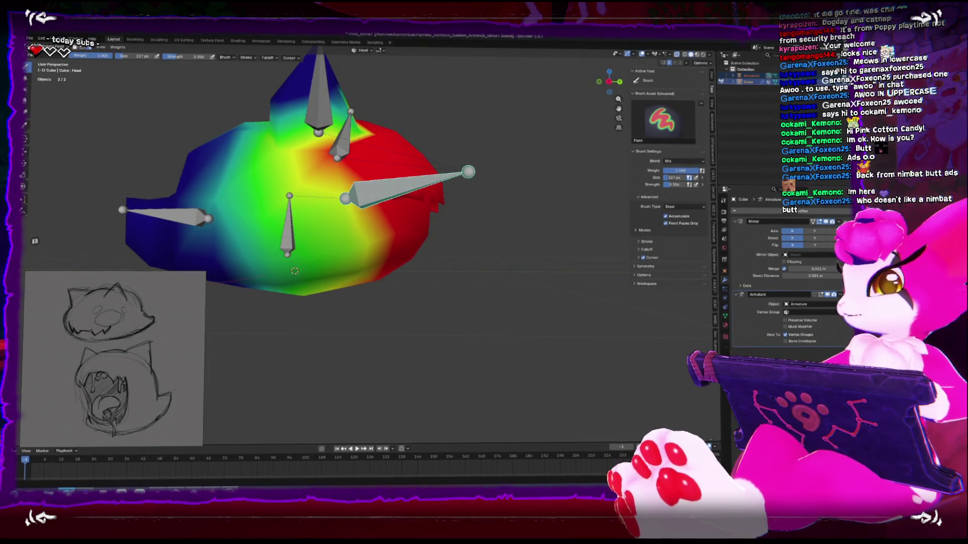
key("ctrl+KP_1")
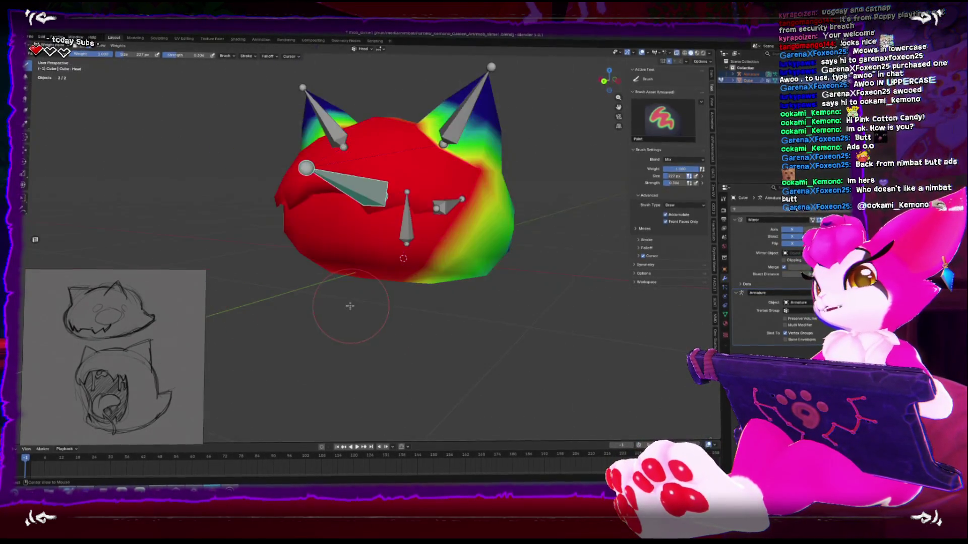
- Inspect the Ear_L weights from the side and back, then switch to Object Mode
key("ctrl+KP_3")
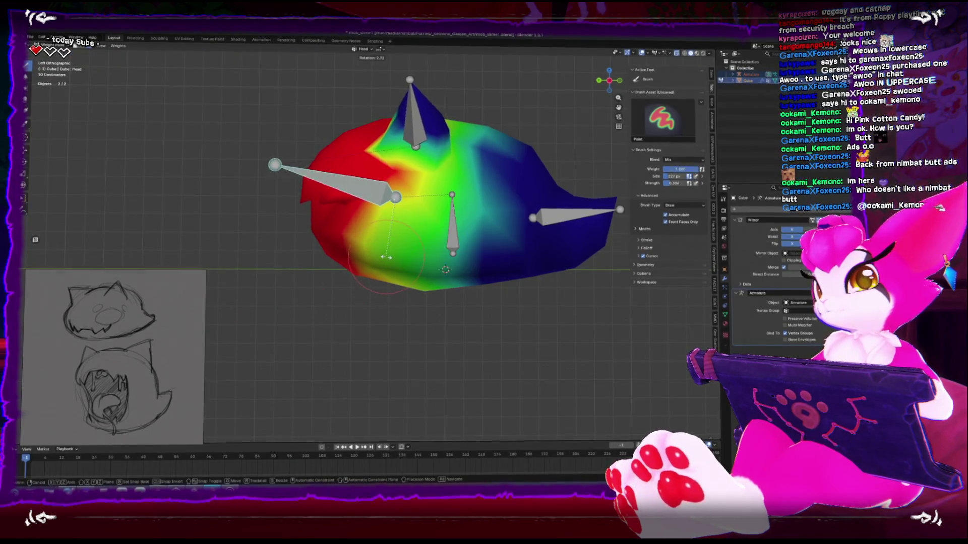
left_click(412, 125, "ctrl")
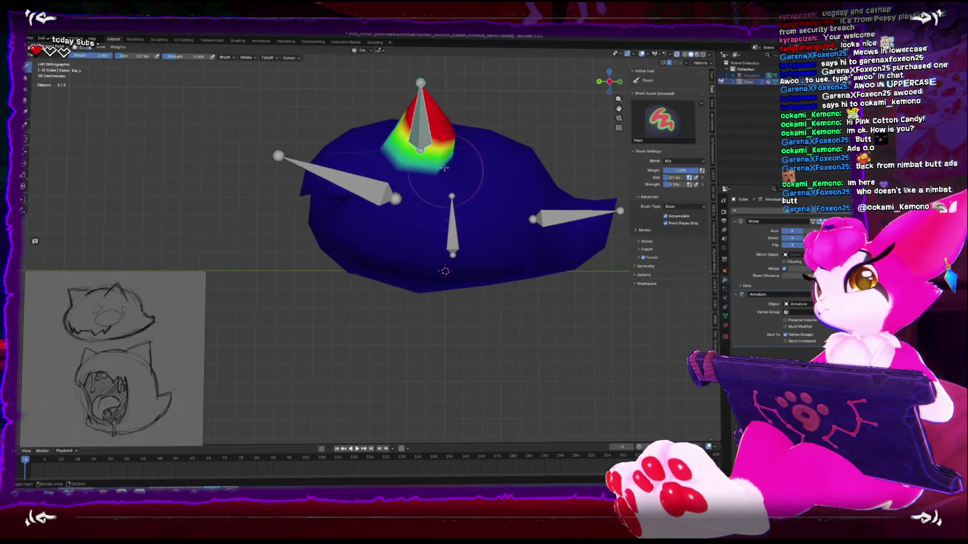
key("ctrl+KP_1")
mouse_move(489, 197)
middle_mouse_down("shift")
mouse_move(493, 218)
mouse_move(352, 212)
middle_mouse_up("shift")
key("ctrl+Tab")
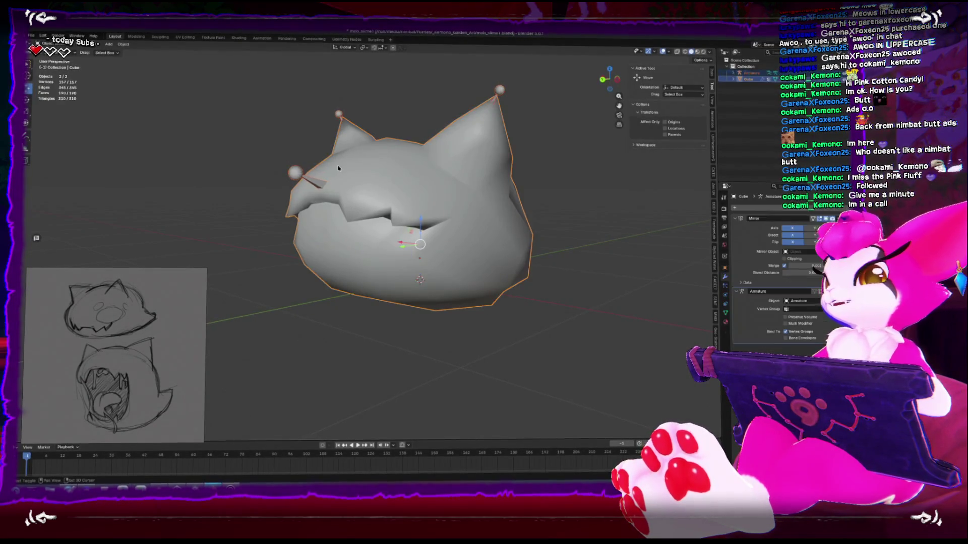
- Return to Weight Paint and erase stray Body weight on the head with the Eraser brush
key("ctrl+Tab")
left_click(362, 159)
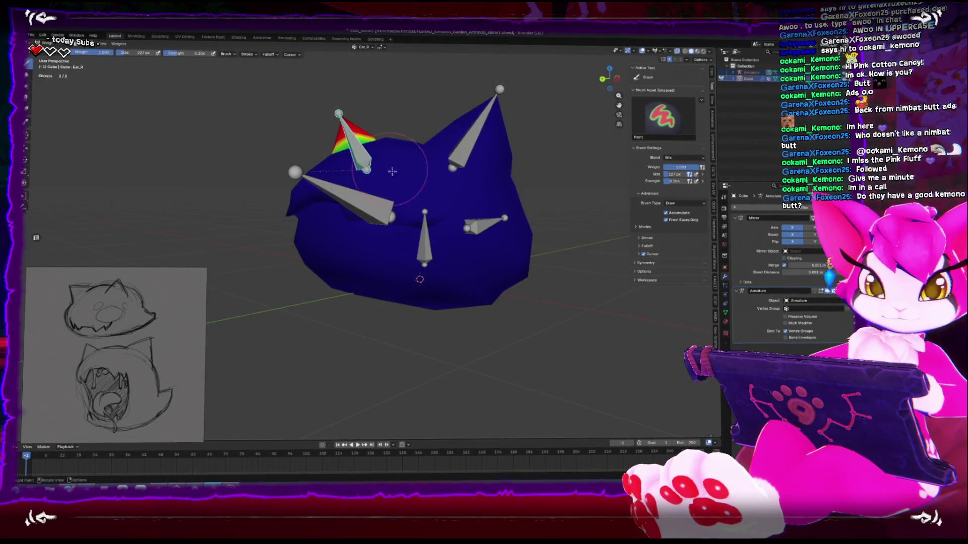
mouse_move(469, 255)
middle_mouse_down()
mouse_move(428, 236)
mouse_move(433, 314)
middle_mouse_up()
left_click(449, 237, "ctrl")
key("shift+space")
left_click(426, 277)
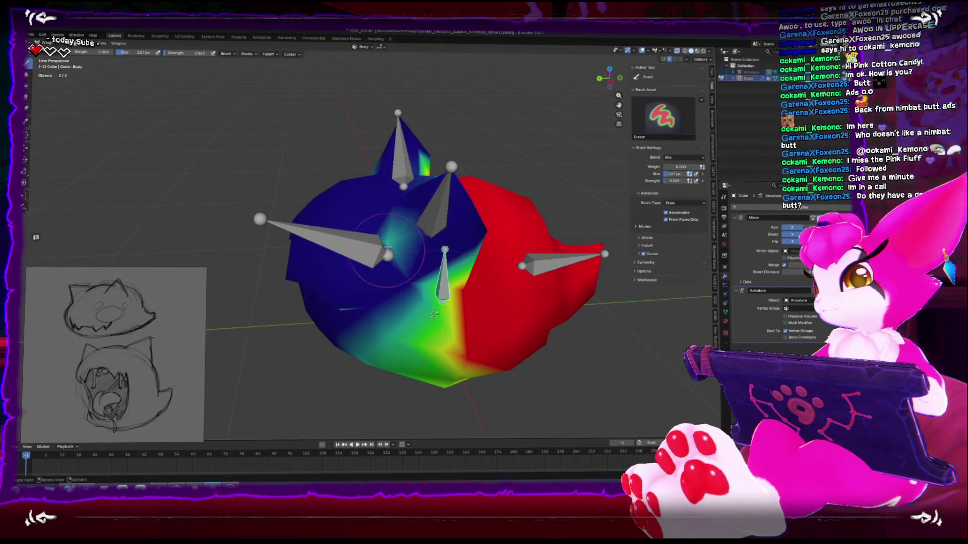
mouse_move(395, 242)
middle_mouse_down()
mouse_move(325, 256)
mouse_move(324, 211)
middle_mouse_up()
- Paint Ear_L weight further down the left ear with the Paint brush, then show the Body weights
left_click(324, 206, "ctrl")
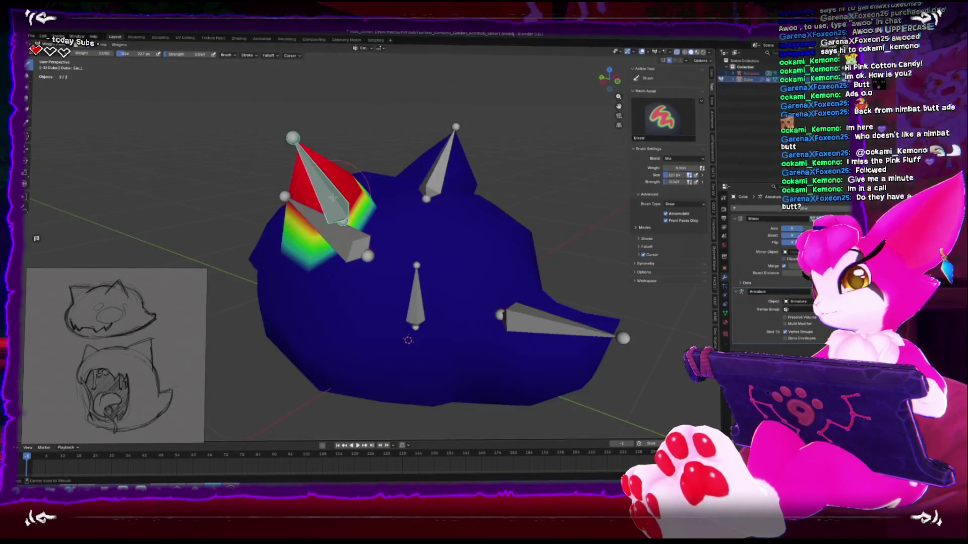
key("shift+space")
left_click(363, 207)
left_click_drag(363, 204, 362, 201)
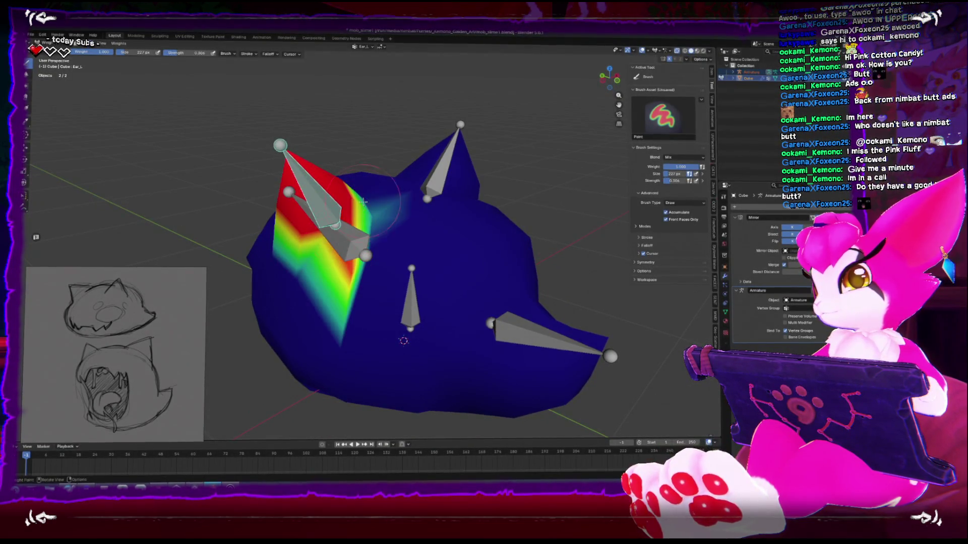
left_click(411, 297, "ctrl")
mouse_move(411, 298)
middle_mouse_down("alt")
mouse_move(474, 268)
mouse_move(371, 274)
middle_mouse_up("alt")
key("shift+space")
- Soften the Body and Head weight boundaries with the Blur brush from several angles
left_click(462, 279)
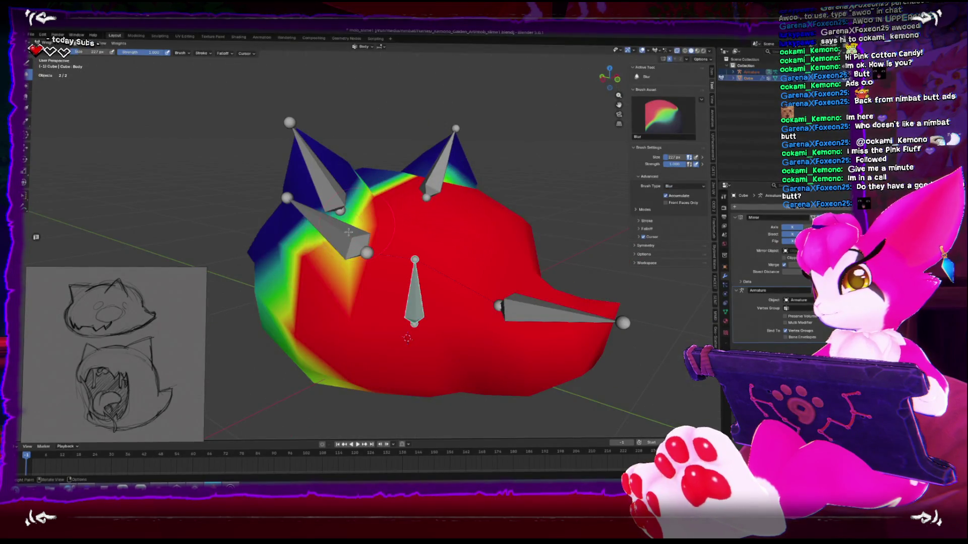
middle_click_drag(332, 231, 353, 323)
left_click_drag(383, 353, 341, 326)
mouse_move(342, 326)
middle_mouse_down()
mouse_move(383, 273)
mouse_move(459, 216)
mouse_move(402, 259)
middle_mouse_up()
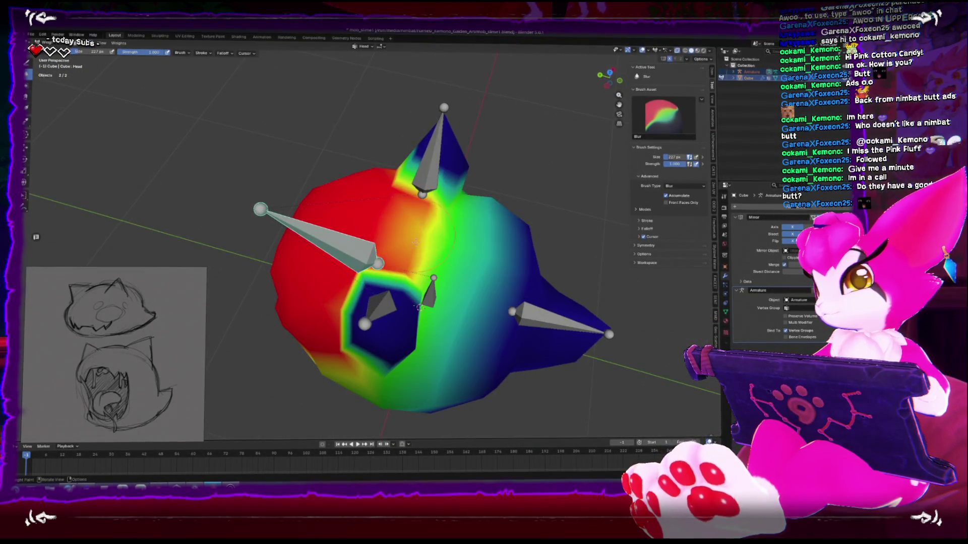
middle_click_drag(394, 226, 437, 237)
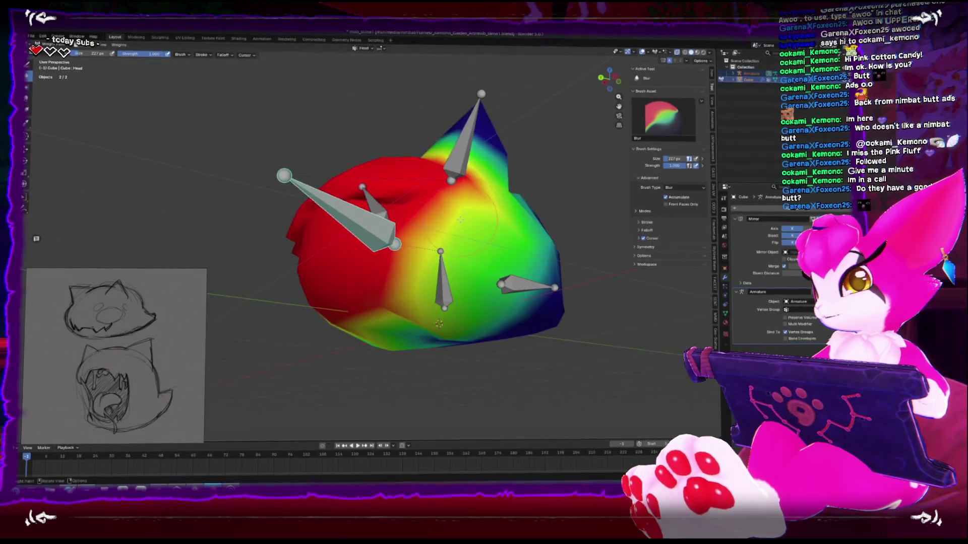
mouse_move(341, 311)
middle_mouse_down()
mouse_move(357, 246)
mouse_move(398, 363)
mouse_move(408, 281)
mouse_move(435, 291)
mouse_move(411, 257)
middle_mouse_up()
left_click(418, 267, "ctrl")
- Paint full Tail weight onto the pointed back of the head with the Paint brush
key("shift+space")
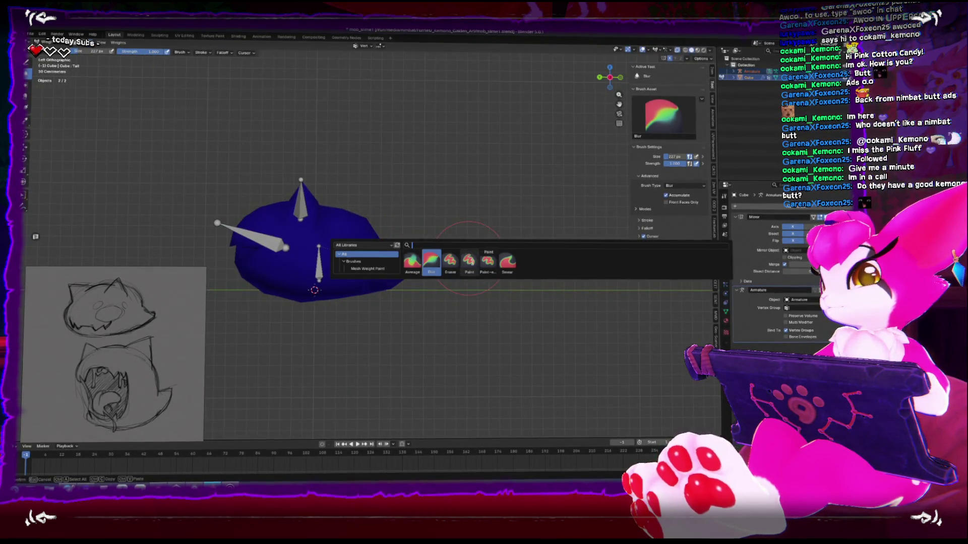
left_click(469, 260)
middle_click_drag(469, 260, 391, 267)
mouse_move(390, 267)
left_mouse_down()
mouse_move(402, 272)
mouse_move(389, 268)
mouse_move(382, 300)
left_mouse_up()
middle_click_drag(390, 278, 373, 277)
scroll(373, 276, "up", 6)
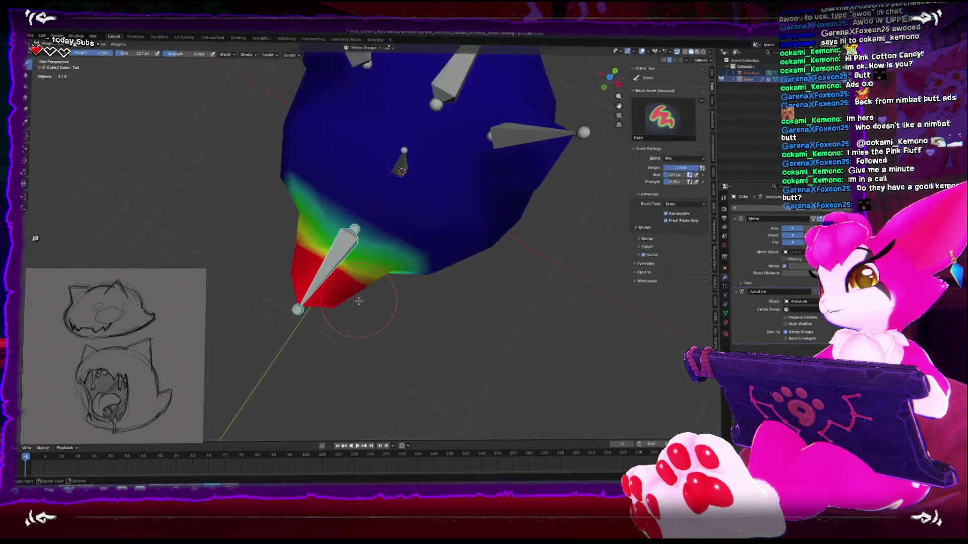
- Inspect the Tail weights from the left side and in perspective, then show the Body weights
key("ctrl+KP_3")
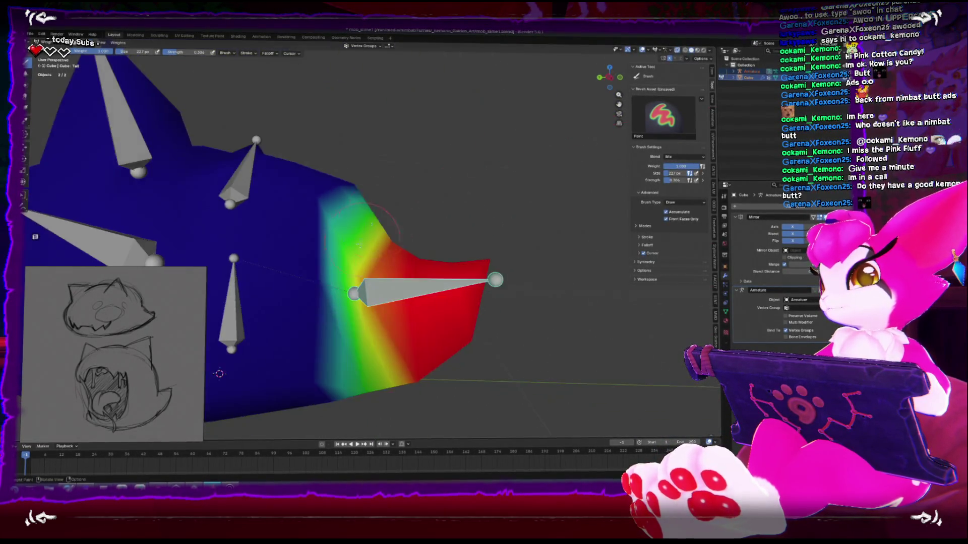
mouse_move(515, 264)
middle_mouse_down()
mouse_move(508, 242)
mouse_move(414, 229)
middle_mouse_up()
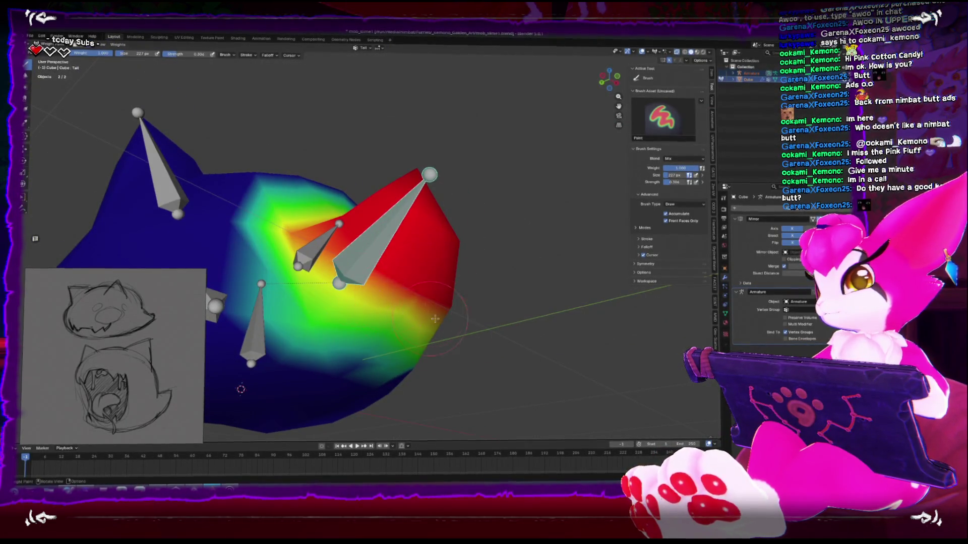
middle_click_drag(435, 319, 403, 302)
key("shift+space")
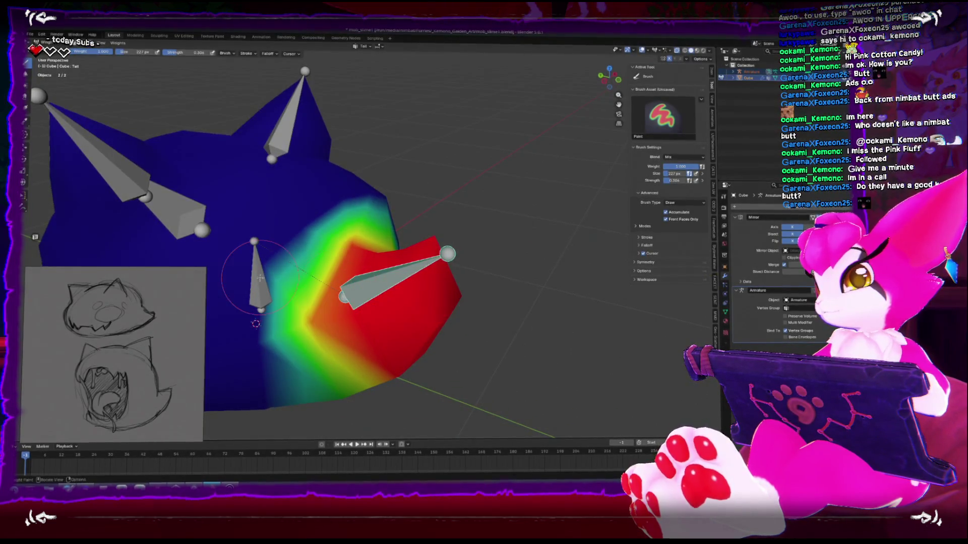
left_click(257, 275, "ctrl")
middle_click_drag(256, 324, 320, 310)
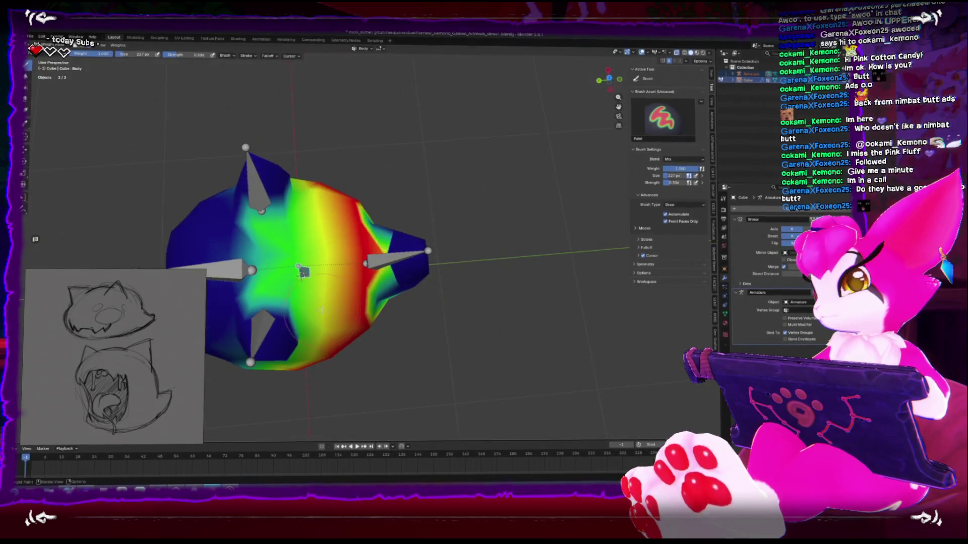
- Turn on the Wireframe overlay over the weight-painted mesh
left_click(647, 52)
left_click(606, 158)
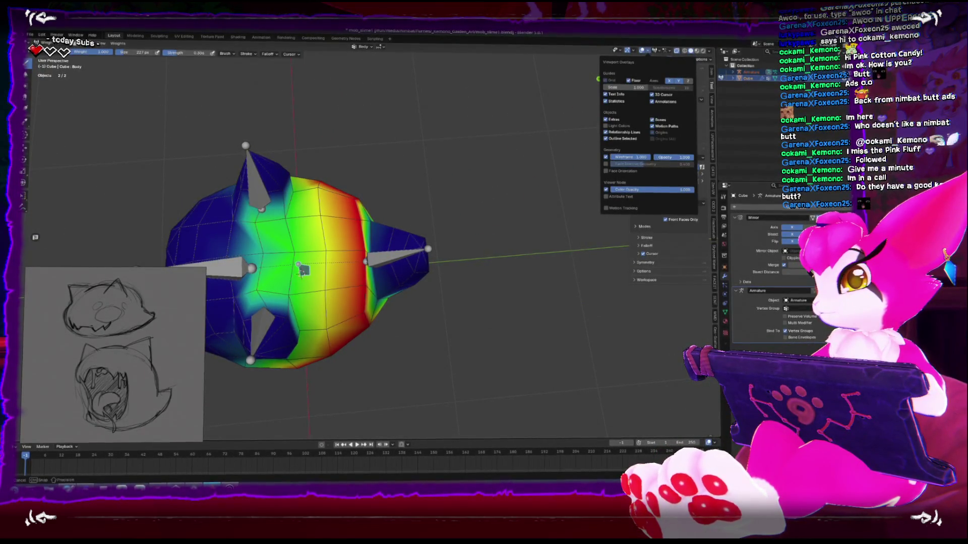
mouse_move(467, 275)
middle_mouse_down()
mouse_move(339, 245)
mouse_move(330, 259)
mouse_move(348, 225)
mouse_move(367, 215)
mouse_move(385, 288)
mouse_move(515, 332)
middle_mouse_up()
- Activate the Tail group, choose the Blur brush and test-rotate the tail bone
left_click(384, 255, "ctrl")
key("shift+space")
left_click(386, 274)
key("r")
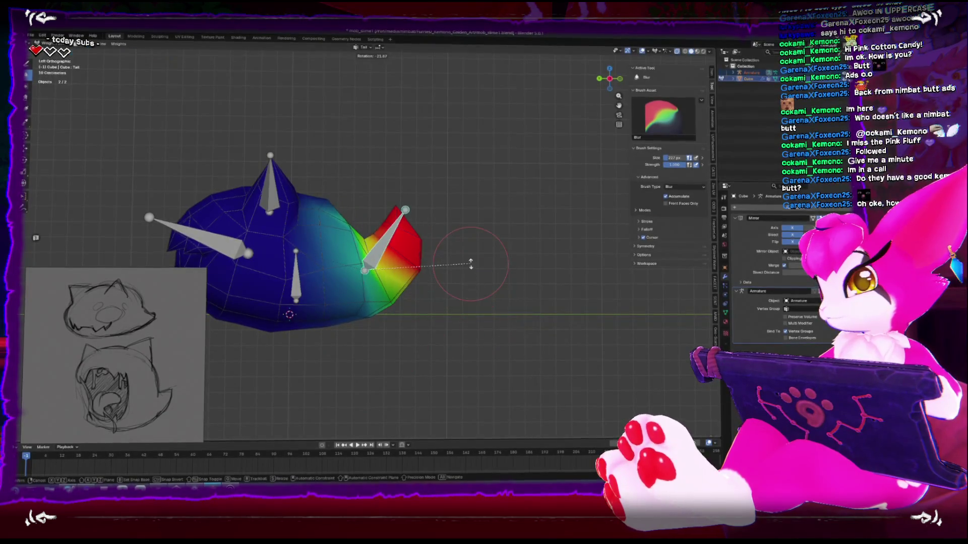
- Confirm the tail rotation, activate the Body group and paint Body weight on the upper middle
left_click(470, 263)
middle_click_drag(470, 263, 383, 293)
left_click(297, 267, "ctrl")
key("shift+space")
left_click(359, 297)
left_click_drag(359, 301, 330, 243)
middle_click_drag(334, 238, 331, 313)
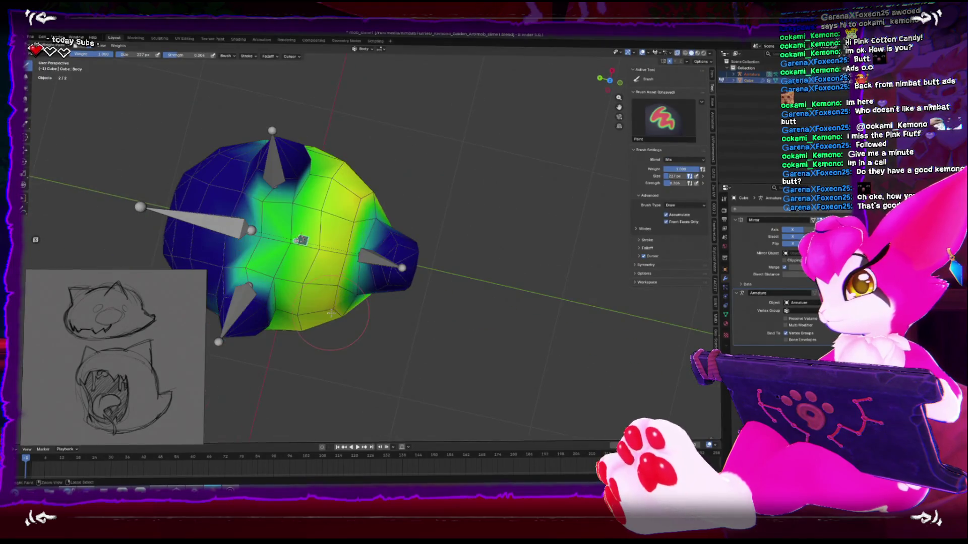
mouse_move(362, 251)
middle_mouse_down()
mouse_move(348, 248)
mouse_move(362, 294)
middle_mouse_up()
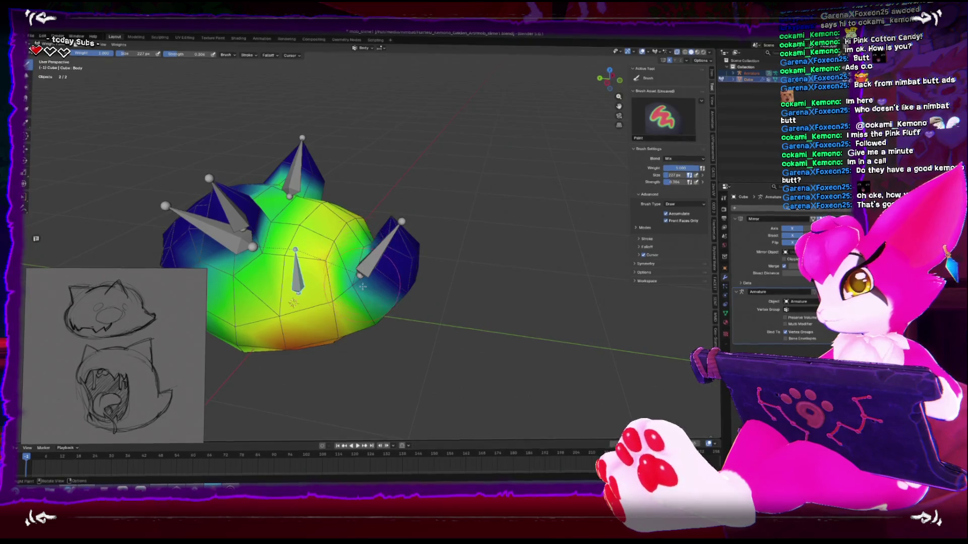
- Paint more Body weight beside the right spike and across the upper middle of the head
left_click_drag(356, 257, 371, 275)
mouse_move(343, 228)
middle_mouse_down()
mouse_move(282, 224)
mouse_move(308, 217)
middle_mouse_up()
mouse_move(264, 242)
left_mouse_down()
mouse_move(283, 222)
mouse_move(341, 202)
mouse_move(330, 214)
mouse_move(340, 222)
left_mouse_up()
middle_click_drag(340, 222, 303, 267)
mouse_move(353, 212)
left_mouse_down()
mouse_move(298, 257)
mouse_move(305, 174)
left_mouse_up()
key("shift+space")
left_click(332, 168)
- Review the Tail and Body weight maps from several angles
key("shift+space")
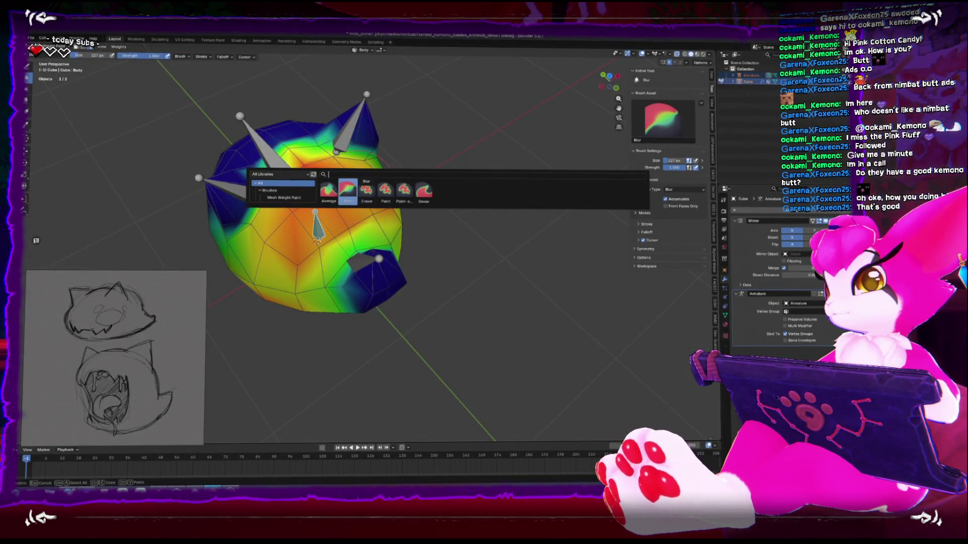
key("Escape")
key("shift+space")
key("Escape")
mouse_move(348, 191)
middle_mouse_down()
mouse_move(353, 202)
mouse_move(307, 263)
middle_mouse_up()
left_click(380, 248, "ctrl")
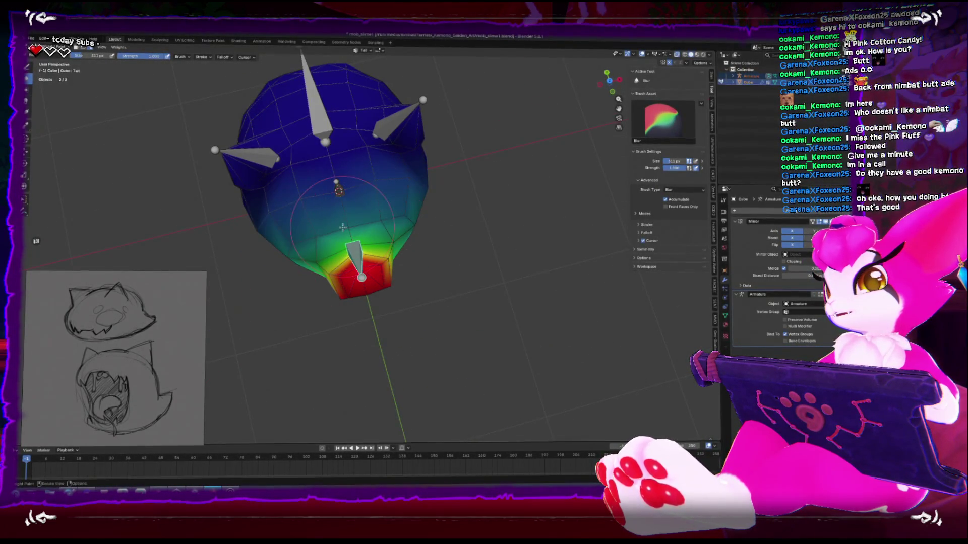
left_click(338, 191, "ctrl")
middle_click_drag(339, 191, 283, 293)
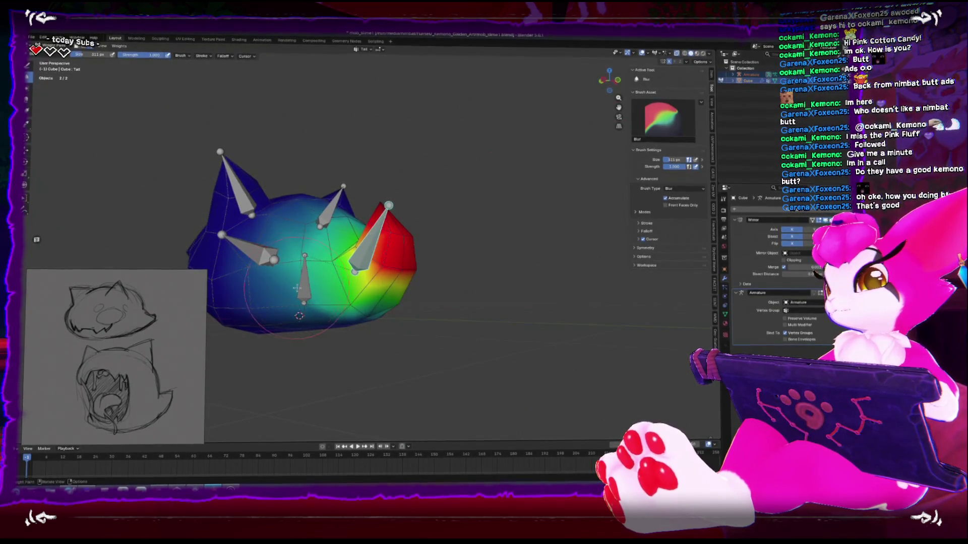
middle_click_drag(305, 325, 364, 239)
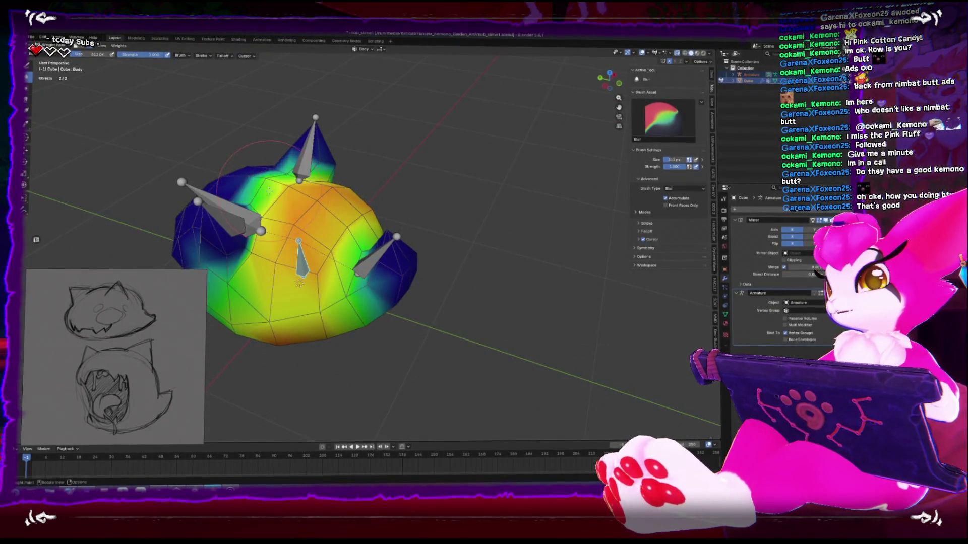
- Review the Ear_R and Head weights from the left side, then return to Object Mode
left_click(288, 179, "ctrl")
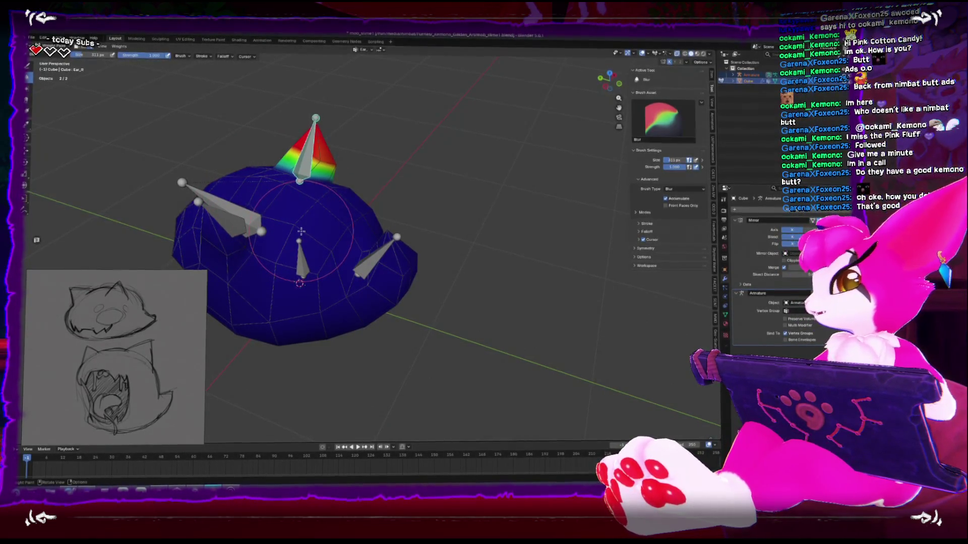
mouse_move(277, 223)
middle_mouse_down()
mouse_move(227, 277)
mouse_move(358, 283)
mouse_move(293, 279)
mouse_move(434, 318)
middle_mouse_up()
key("ctrl+KP_3")
left_click(219, 281, "ctrl")
key("ctrl+Tab")
middle_click_drag(422, 224, 454, 244)
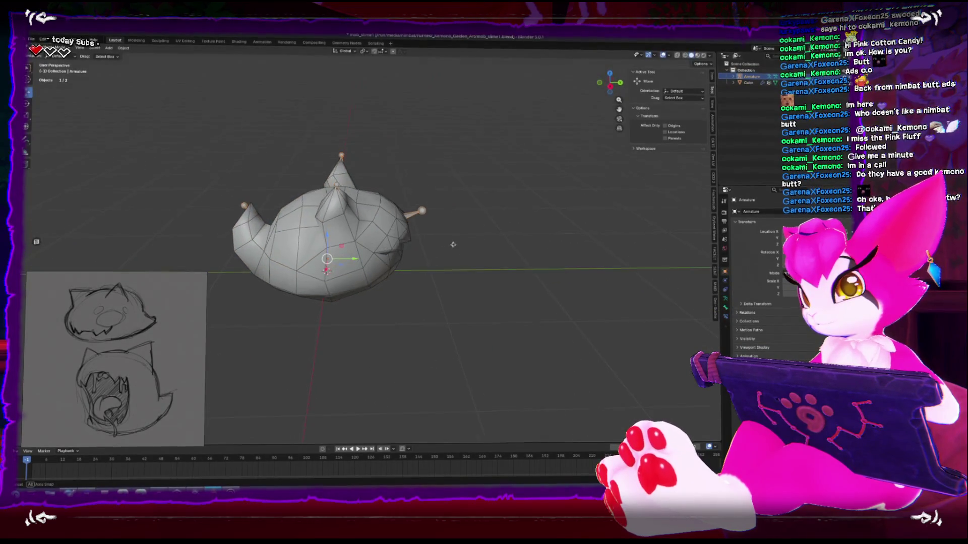
mouse_move(419, 217)
middle_mouse_down()
mouse_move(523, 275)
mouse_move(249, 276)
middle_mouse_up()
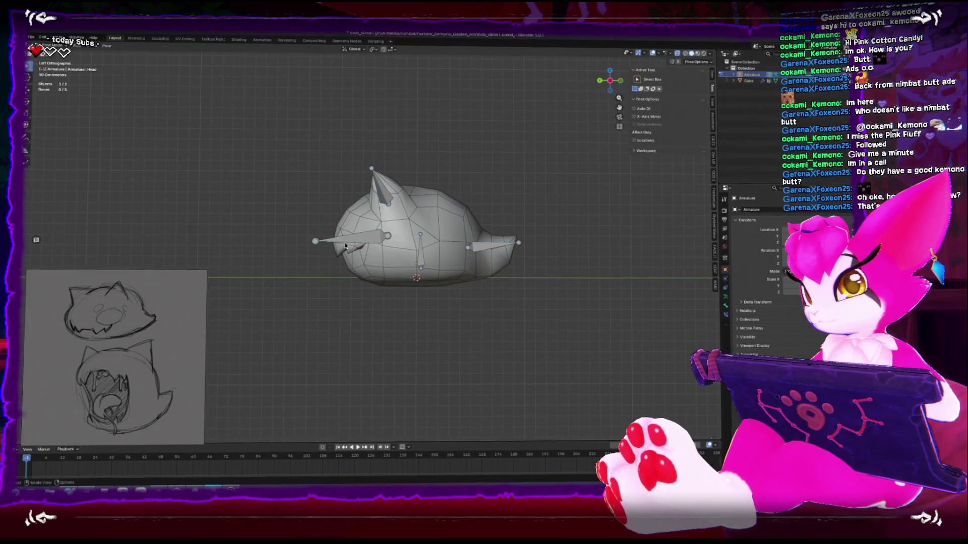
key("KP_7")
key("r")
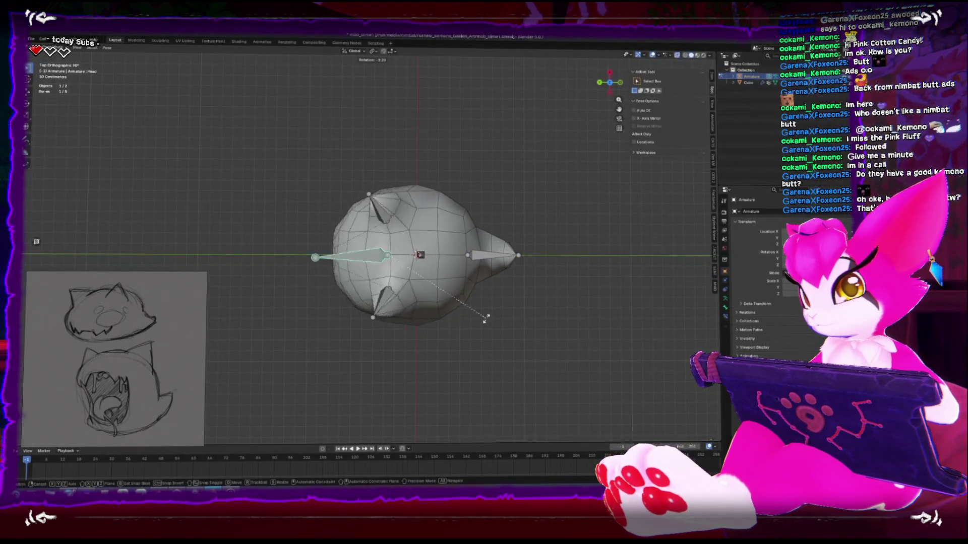
left_click(347, 344)
mouse_move(347, 344)
middle_mouse_down()
mouse_move(517, 229)
mouse_move(534, 247)
mouse_move(536, 274)
mouse_move(473, 244)
mouse_move(486, 255)
mouse_move(468, 231)
mouse_move(386, 233)
middle_mouse_up()
key("Tab")
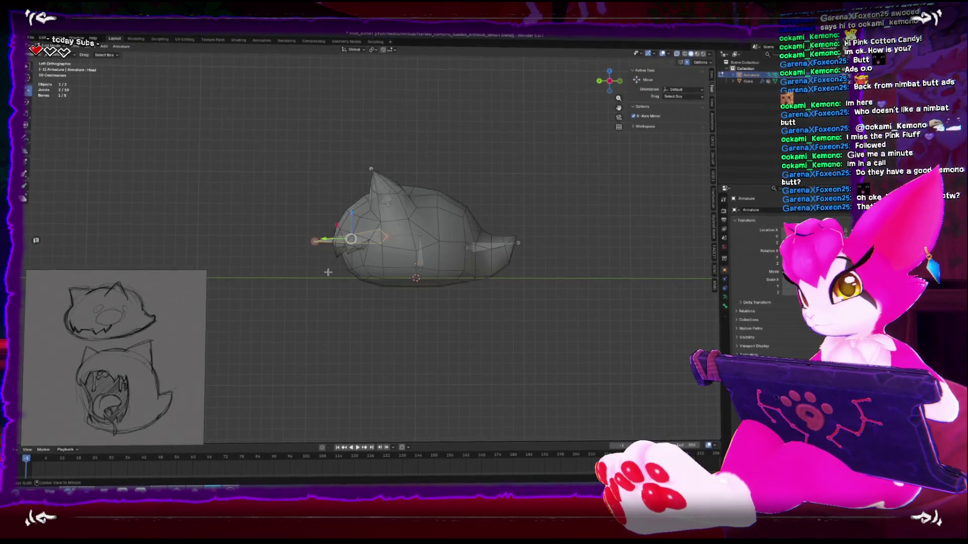
key("g")
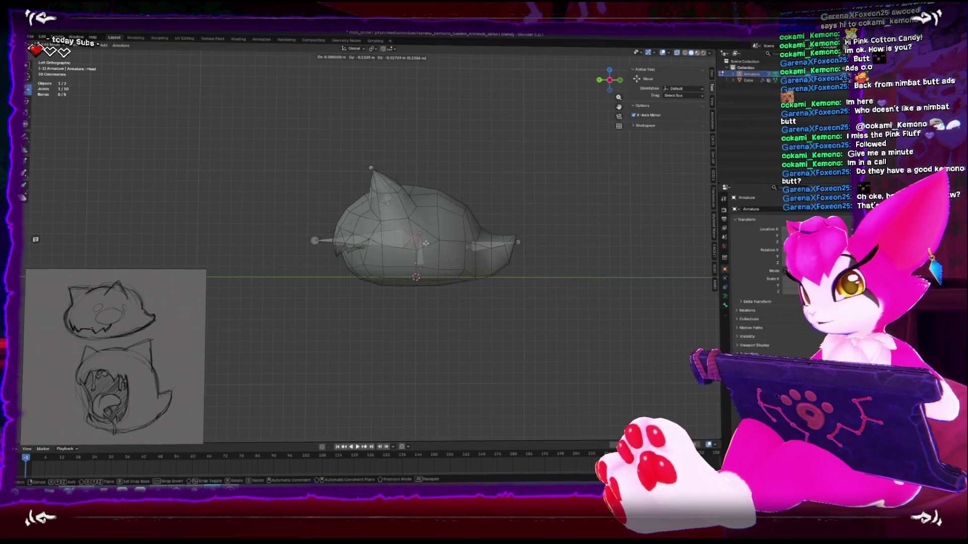
key("Escape")
key("Tab")
mouse_move(425, 243)
middle_mouse_down()
mouse_move(406, 256)
mouse_move(454, 243)
mouse_move(496, 297)
mouse_move(349, 272)
mouse_move(356, 255)
mouse_move(339, 385)
mouse_move(400, 247)
middle_mouse_up()
key("alt+z")
key("ctrl+Tab")
key("ctrl+Tab")
key("alt+z")
left_click(413, 254, "shift")
key("ctrl+Tab")
- Re-enter Weight Paint on the ghost mesh, keep the Blur brush and display the Body weights
left_click(352, 233)
mouse_move(328, 240)
middle_mouse_down()
mouse_move(303, 212)
mouse_move(357, 256)
middle_mouse_up()
key("shift+space")
left_click(386, 261)
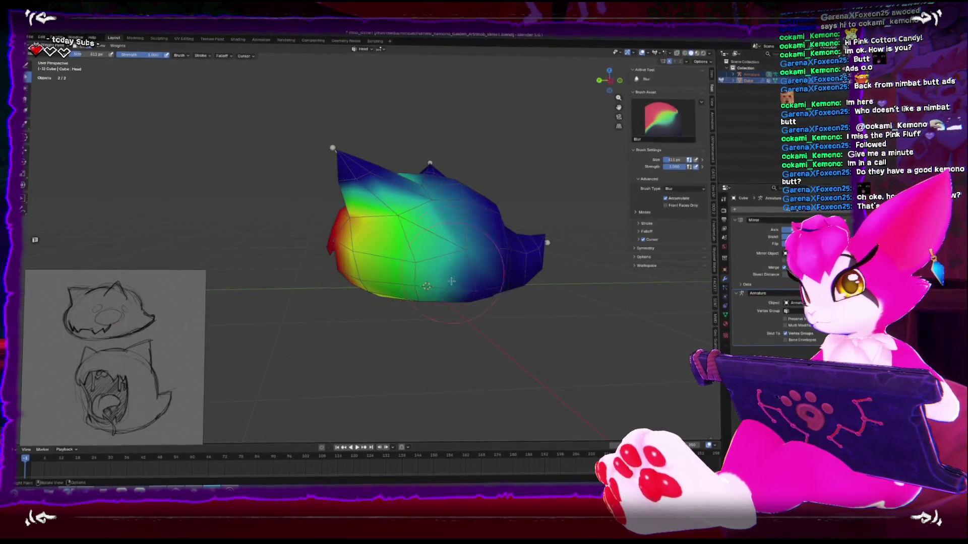
middle_click_drag(383, 273, 412, 272)
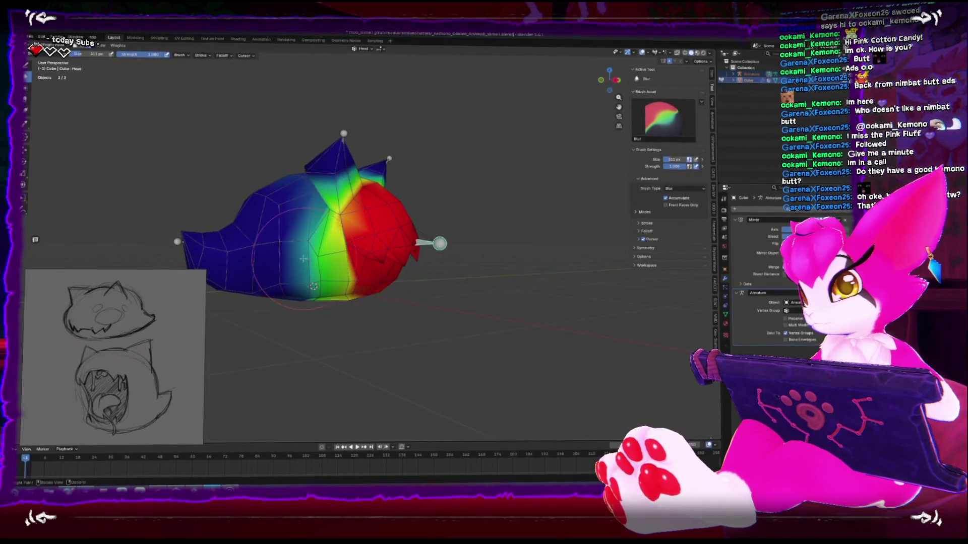
left_click(311, 234, "ctrl")
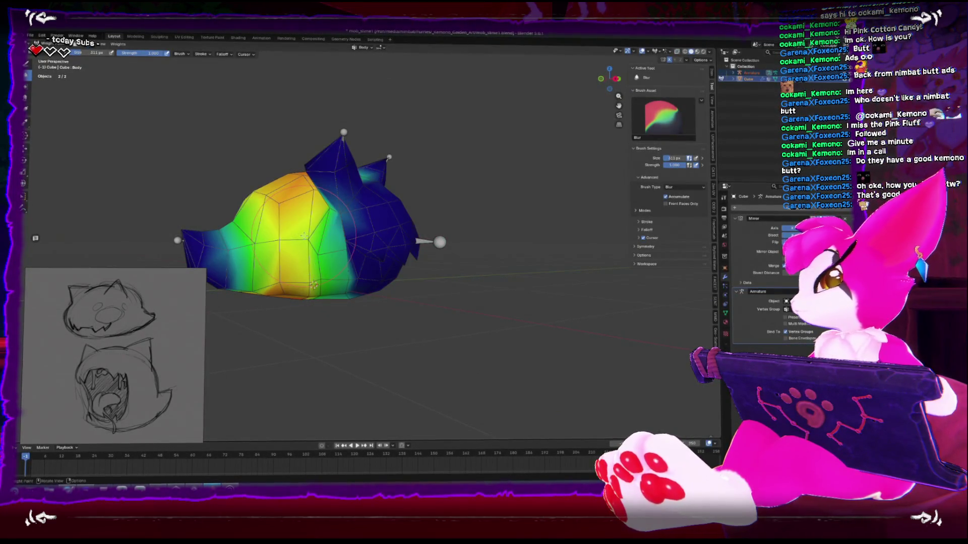
- Paint weight along the left ear's side with the Ear_L group and the Paint brush
middle_click_drag(311, 235, 317, 282)
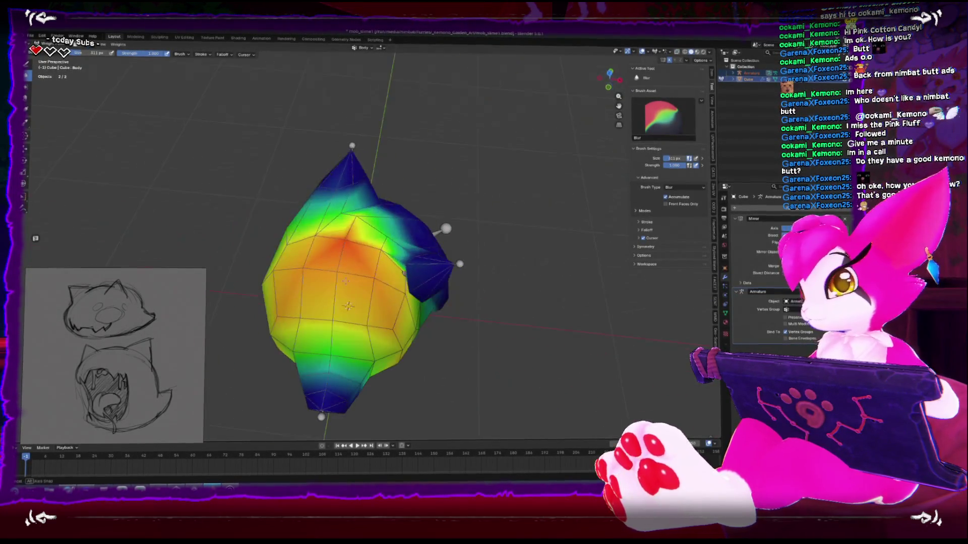
left_click(414, 251, "ctrl")
middle_click_drag(414, 250, 382, 246)
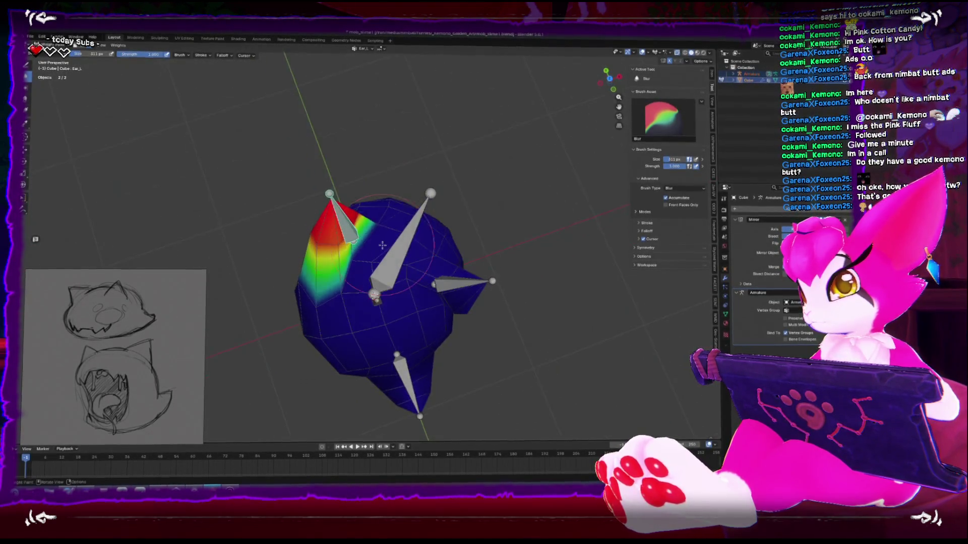
key("shift+space")
left_click(430, 247)
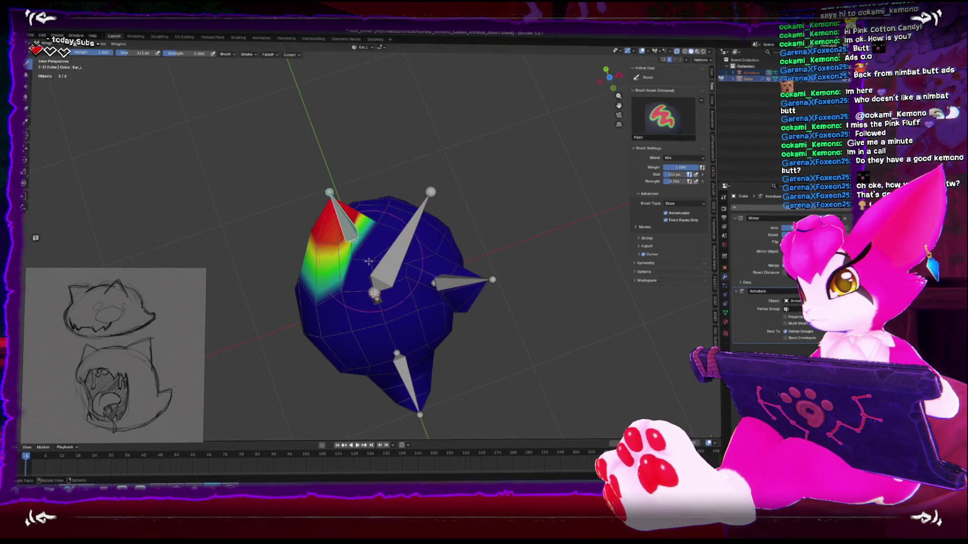
left_click_drag(318, 299, 307, 277)
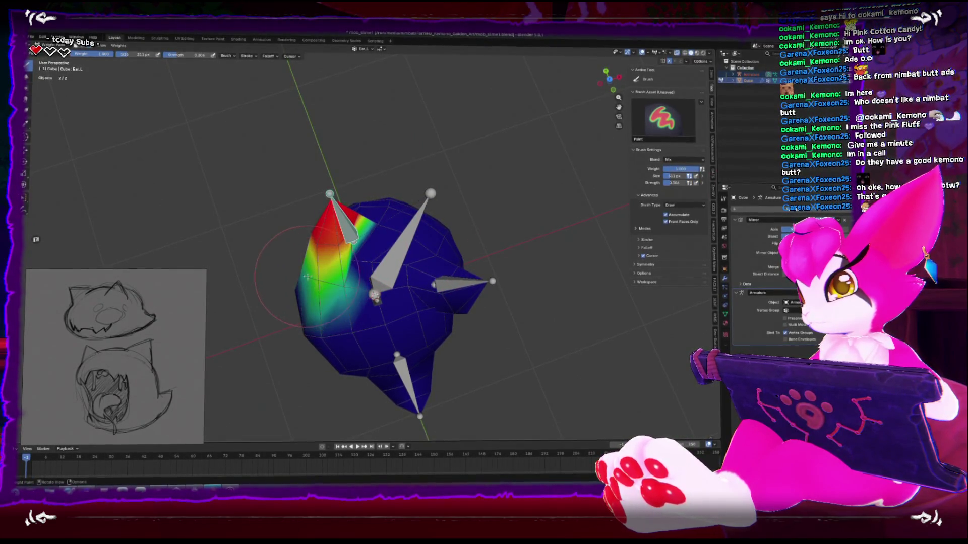
mouse_move(333, 259)
middle_mouse_down()
mouse_move(431, 217)
mouse_move(388, 194)
middle_mouse_up()
scroll(418, 202, "up", 4)
- Shrink the brush to 225 px and rotate the ear bone in right side view to test deformation
key("bracketleft")
key("bracketleft")
key("KP_3")
key("r")
left_click(451, 224)
- Make the Head vertex group active and orbit around the head mesh
middle_click_drag(450, 223, 454, 215)
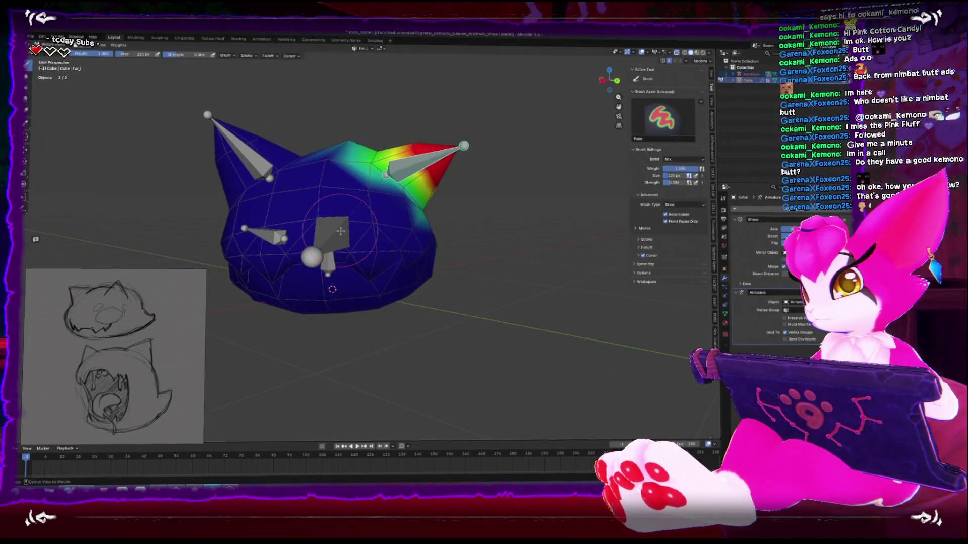
left_click(323, 255, "ctrl")
middle_click_drag(322, 255, 333, 280)
middle_click_drag(339, 215, 385, 195)
key("shift+space")
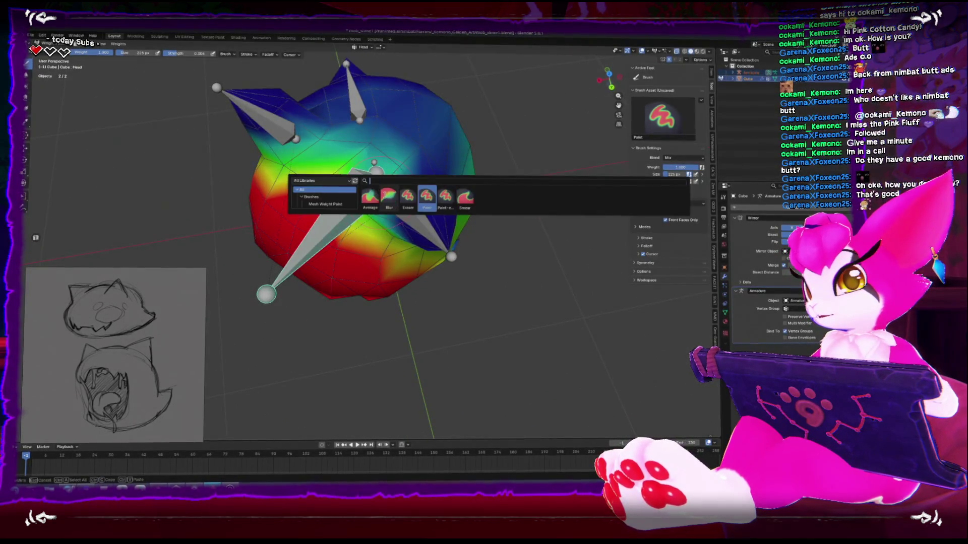
- Pick the eraser brush while cycling through the Ear_L, Head, Tail and Body groups
left_click(428, 230, "ctrl")
key("shift+space")
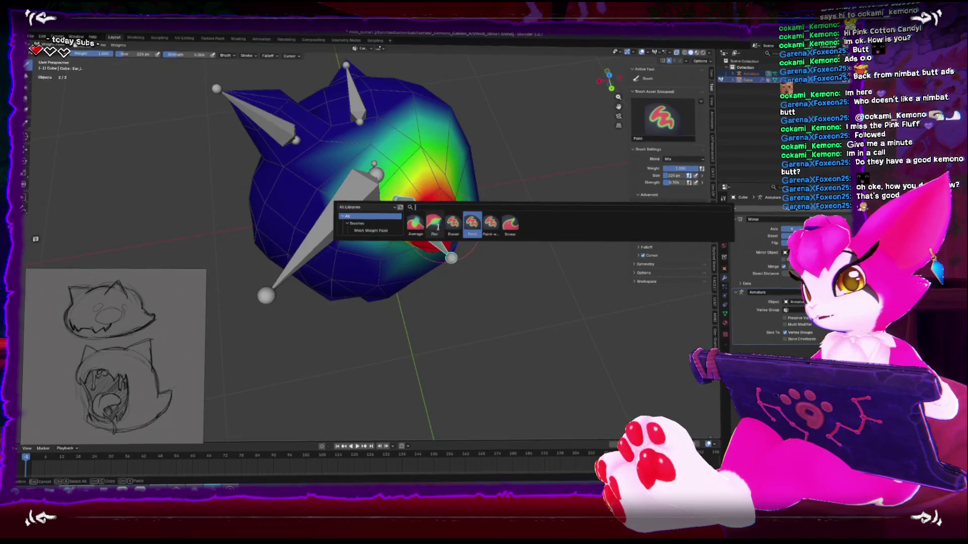
left_click(409, 218)
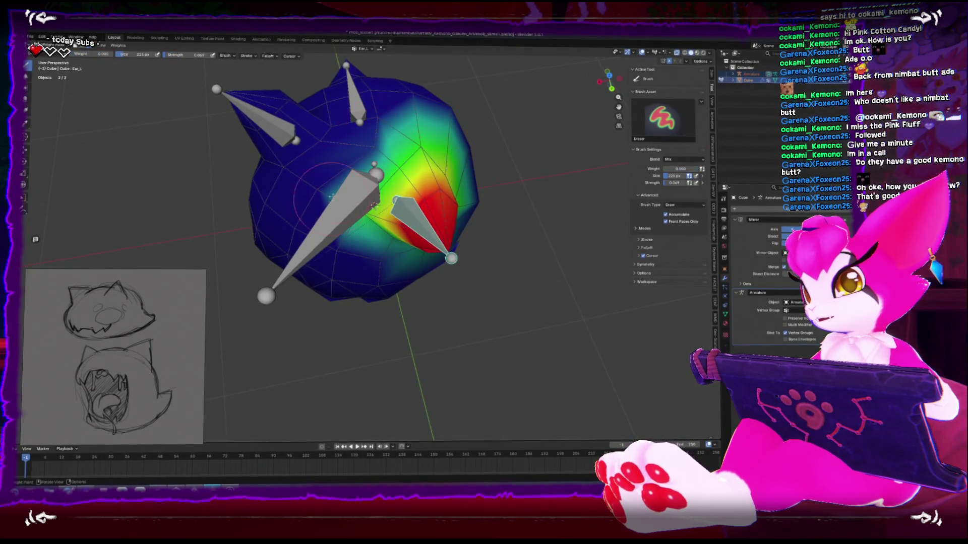
left_click(327, 186, "ctrl")
mouse_move(327, 187)
middle_mouse_down()
mouse_move(454, 116)
mouse_move(443, 260)
mouse_move(488, 248)
mouse_move(420, 215)
middle_mouse_up()
left_click(461, 111, "ctrl")
left_click(444, 260, "ctrl")
- Paint Head weight above the central bone with the Paint brush
key("shift+space")
left_click(512, 246)
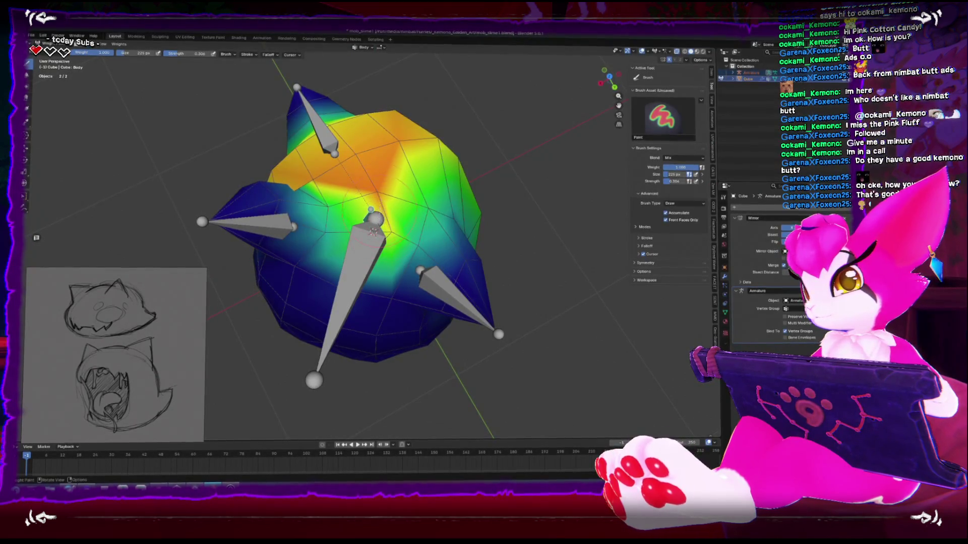
left_click(370, 263, "ctrl")
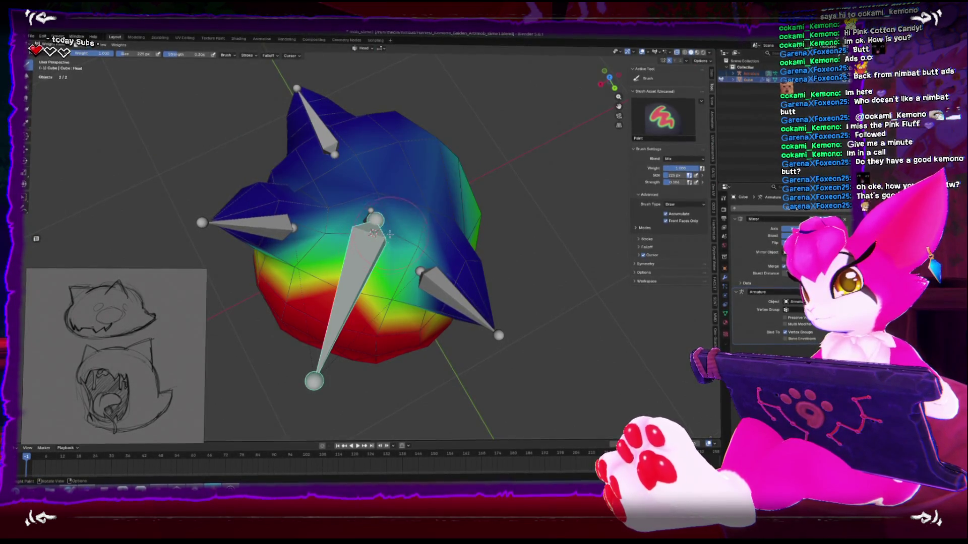
left_click_drag(376, 232, 376, 196)
- Switch to the Blur brush and smooth the weights on the mesh
mouse_move(371, 212)
middle_mouse_down()
mouse_move(363, 267)
mouse_move(464, 242)
middle_mouse_up()
key("shift+space")
key("shift+space")
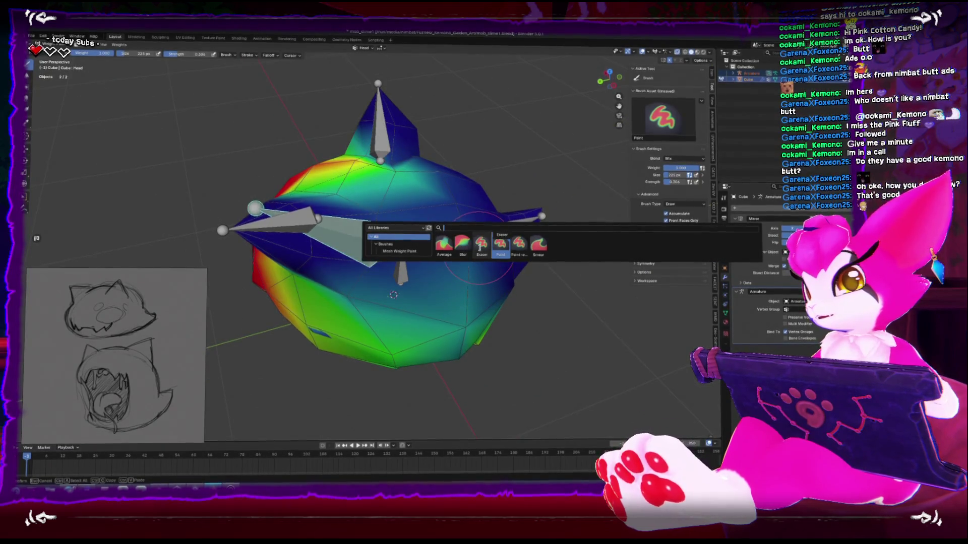
left_click(464, 248)
scroll(465, 249, "down", 2)
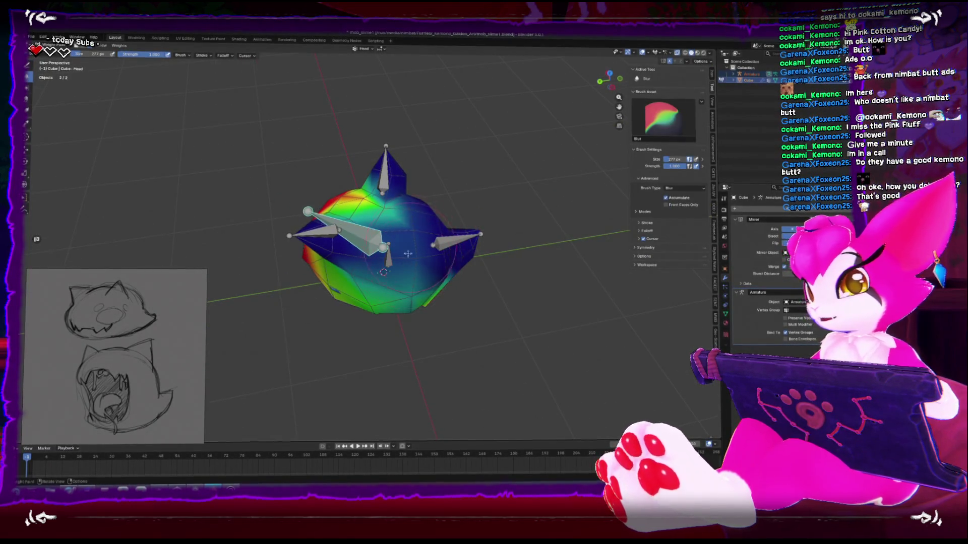
middle_click_drag(397, 260, 418, 257)
- Paint more Head weight across the left and upper left of the mesh
key("shift+space")
left_click(454, 254)
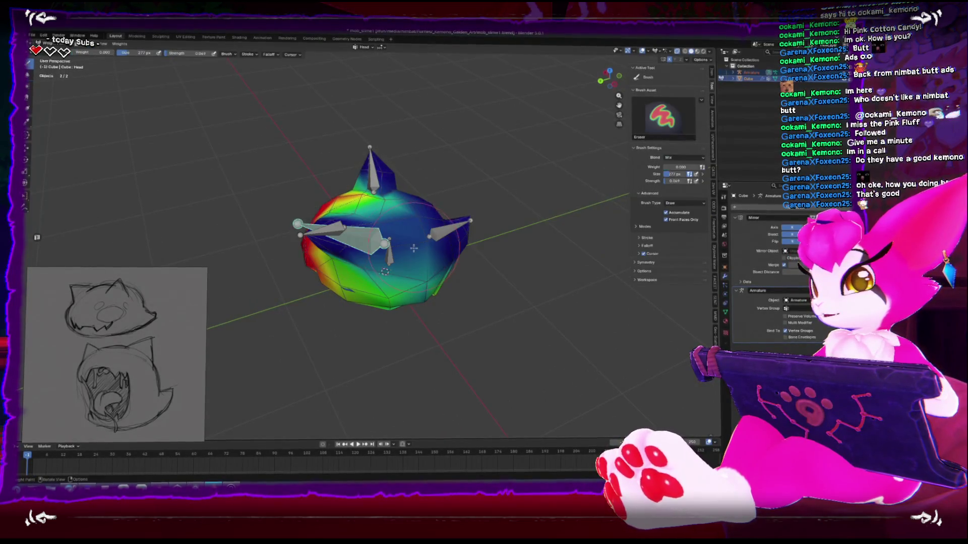
key("shift+space")
left_click(473, 254)
scroll(436, 268, "up", 3)
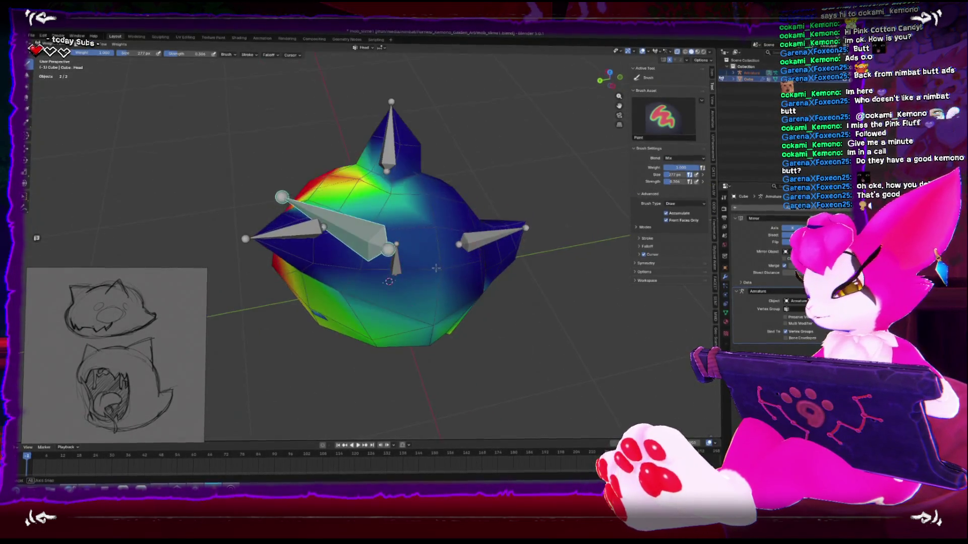
left_click_drag(427, 272, 360, 279)
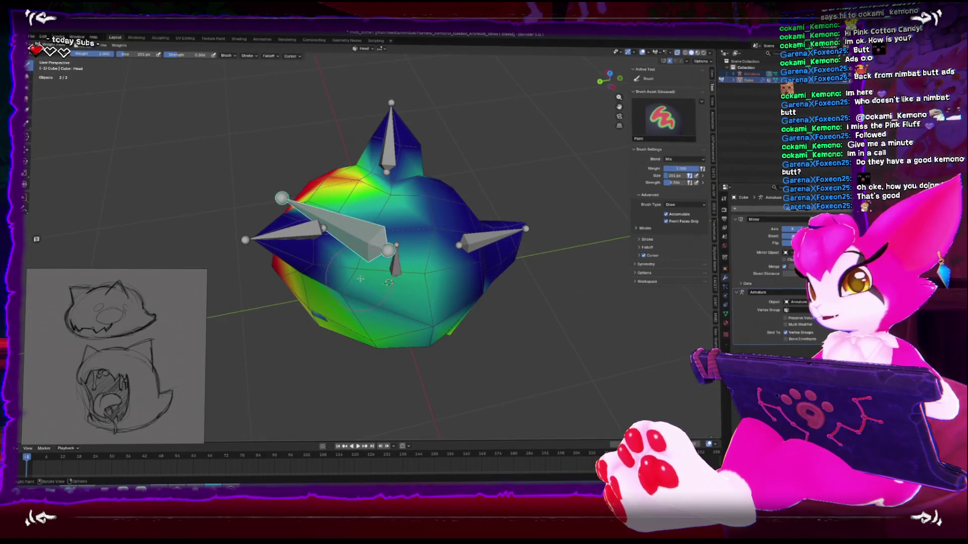
left_click_drag(421, 319, 359, 299)
- Select the Blur brush and switch to the Body vertex group
mouse_move(426, 228)
middle_mouse_down()
mouse_move(384, 266)
mouse_move(409, 262)
mouse_move(407, 245)
mouse_move(386, 254)
middle_mouse_up()
key("shift+space")
left_click(411, 282)
left_click(388, 259, "ctrl")
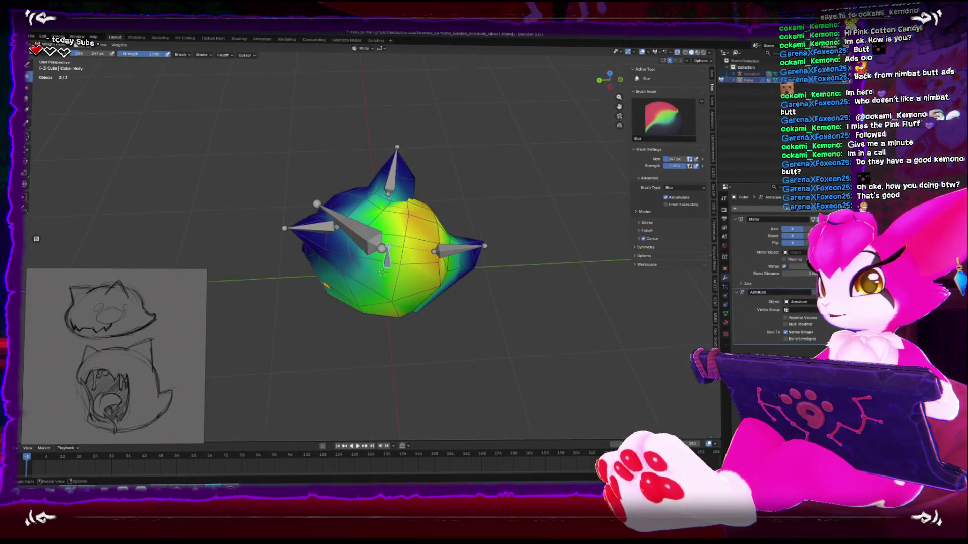
- Return to the Head vertex group with a zero-weight erasing brush
middle_click_drag(368, 201, 446, 259)
middle_click_drag(406, 284, 454, 303)
mouse_move(434, 221)
middle_mouse_down()
mouse_move(353, 250)
mouse_move(383, 253)
middle_mouse_up()
scroll(383, 237, "up", 2)
left_click(353, 242, "ctrl")
key("shift+space")
left_click(462, 265)
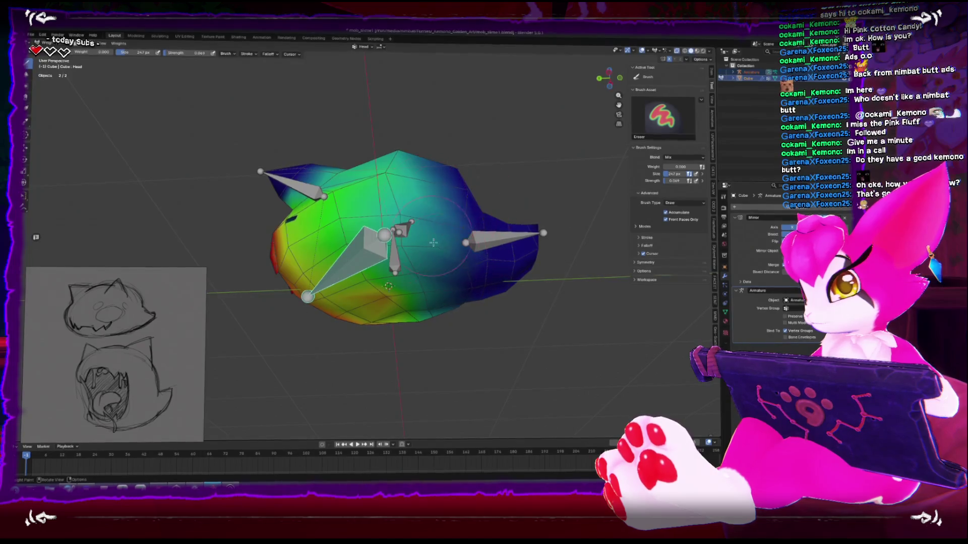
- Rotate the head bone to test the deformation, then check it from front and top views
middle_click_drag(443, 218, 443, 237)
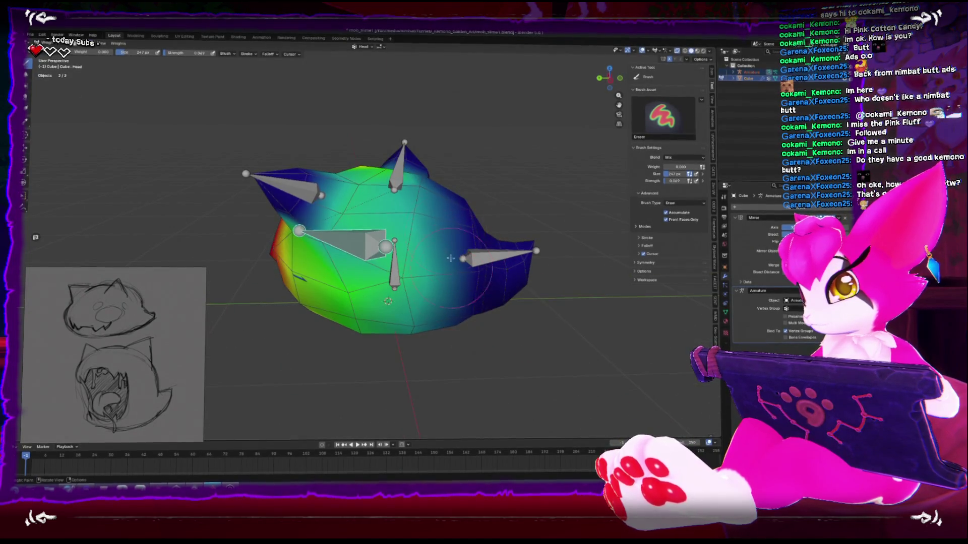
middle_click_drag(445, 277, 427, 303)
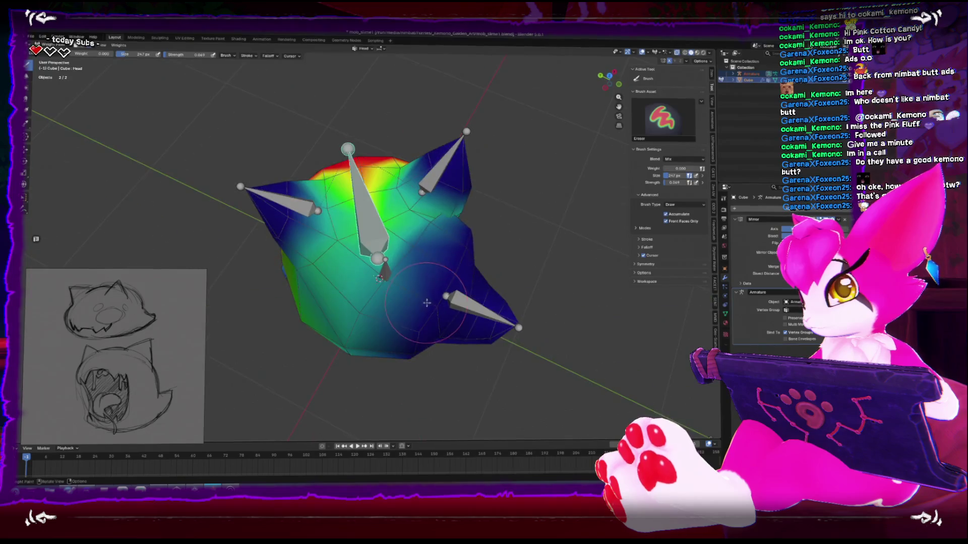
middle_click_drag(451, 239, 427, 239)
mouse_move(419, 306)
middle_mouse_down()
mouse_move(467, 238)
mouse_move(525, 305)
mouse_move(433, 276)
middle_mouse_up()
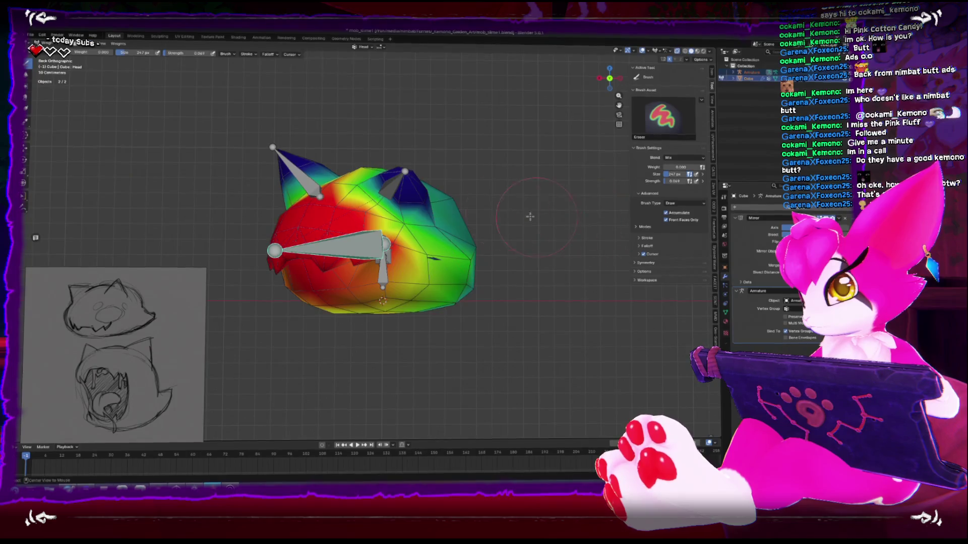
middle_click_drag(530, 217, 464, 343, "alt")
key("r")
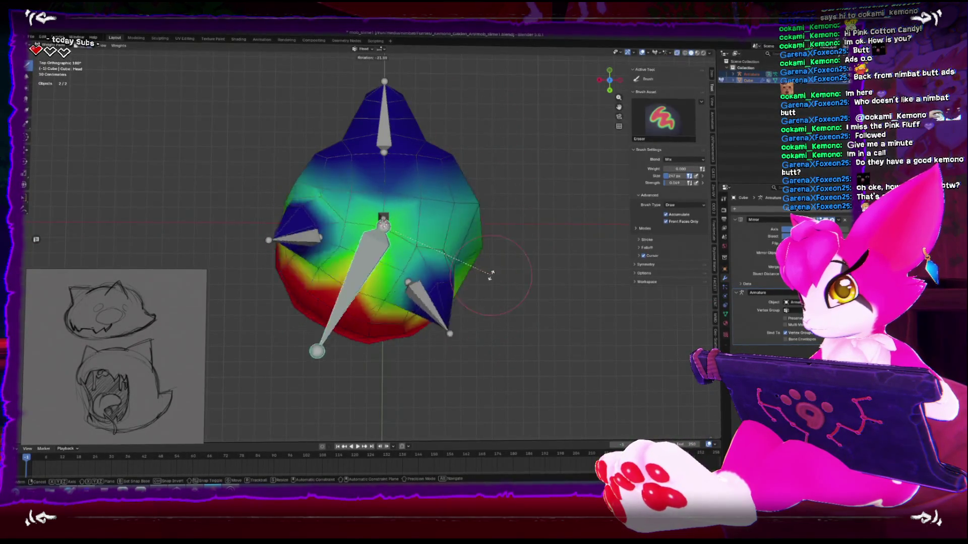
left_click(488, 224)
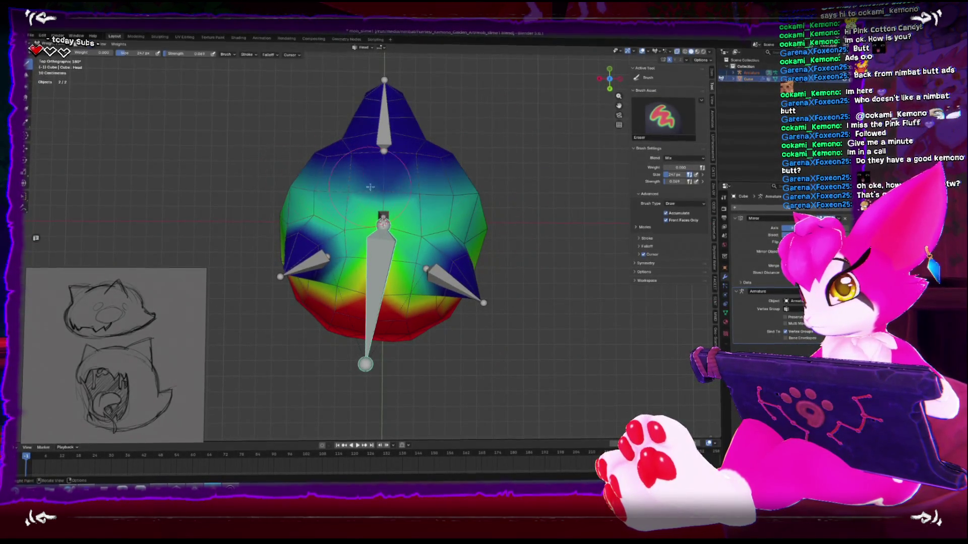
middle_click_drag(390, 195, 341, 183)
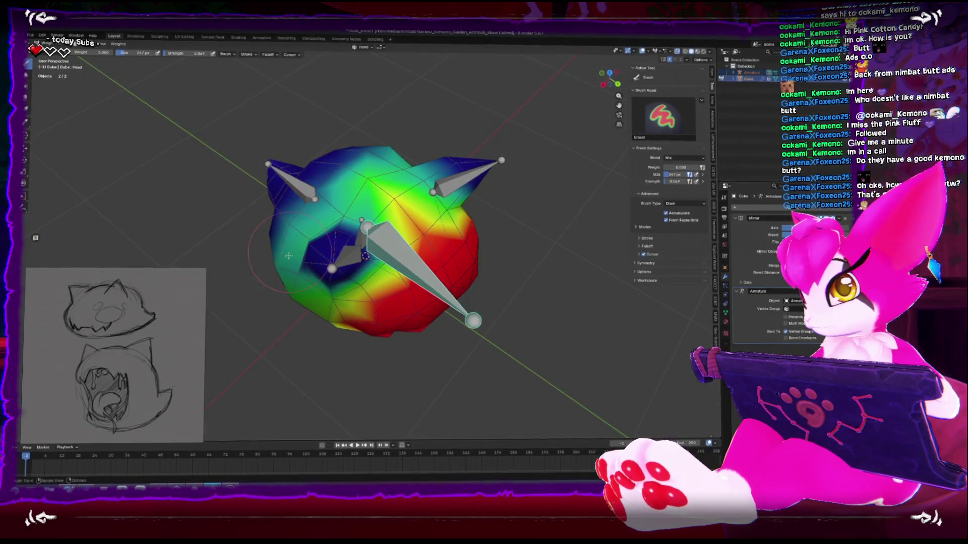
mouse_move(289, 256)
middle_mouse_down()
mouse_move(440, 204)
mouse_move(426, 179)
mouse_move(477, 277)
mouse_move(464, 298)
middle_mouse_up()
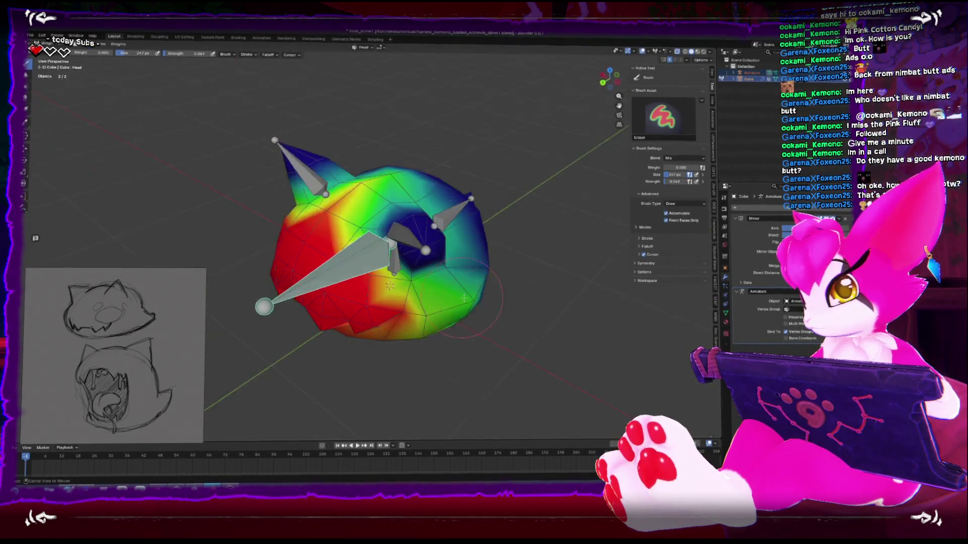
key("KP_1")
key("KP_7")
- Cancel the bone rotation, return to object mode and select the armature
key("r")
key("Escape")
mouse_move(499, 331)
middle_mouse_down()
mouse_move(493, 255)
mouse_move(513, 286)
mouse_move(434, 322)
mouse_move(485, 326)
middle_mouse_up()
key("ctrl+Tab")
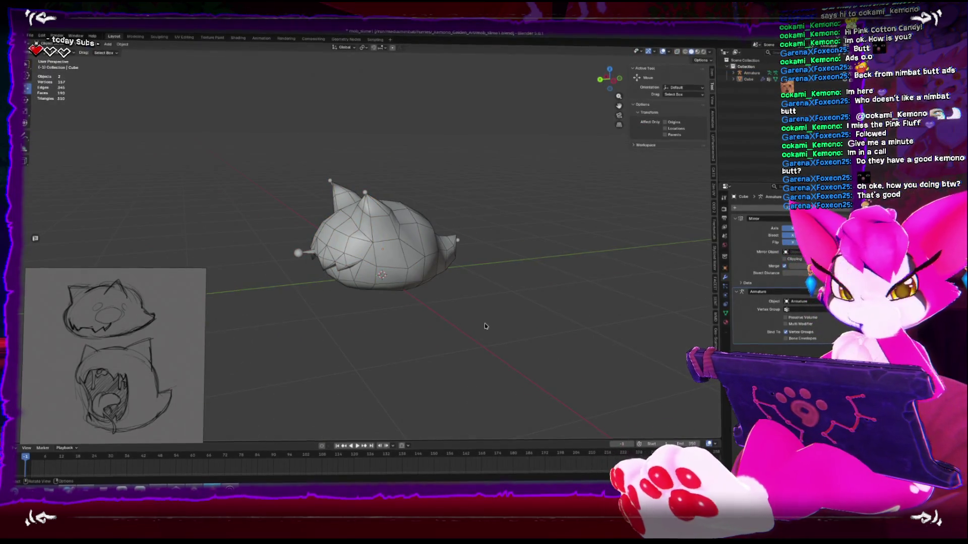
left_click(383, 242)
mouse_move(383, 242)
middle_mouse_down()
mouse_move(470, 229)
mouse_move(403, 239)
mouse_move(329, 280)
middle_mouse_up()
scroll(336, 276, "up", 3)
left_click(254, 249)
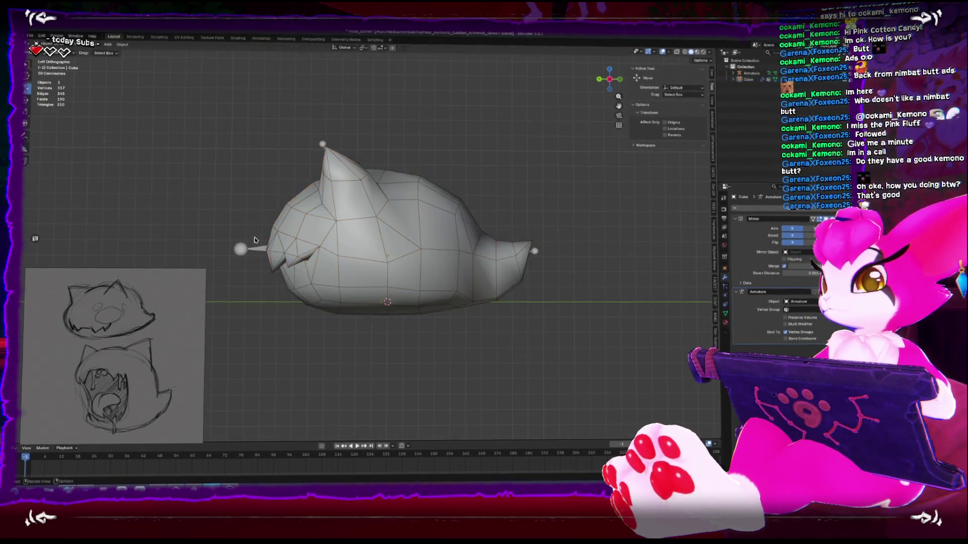
- Enter armature edit mode with X-ray on and select the long head bone
key("Tab")
key("alt+z")
key("ctrl+Tab")
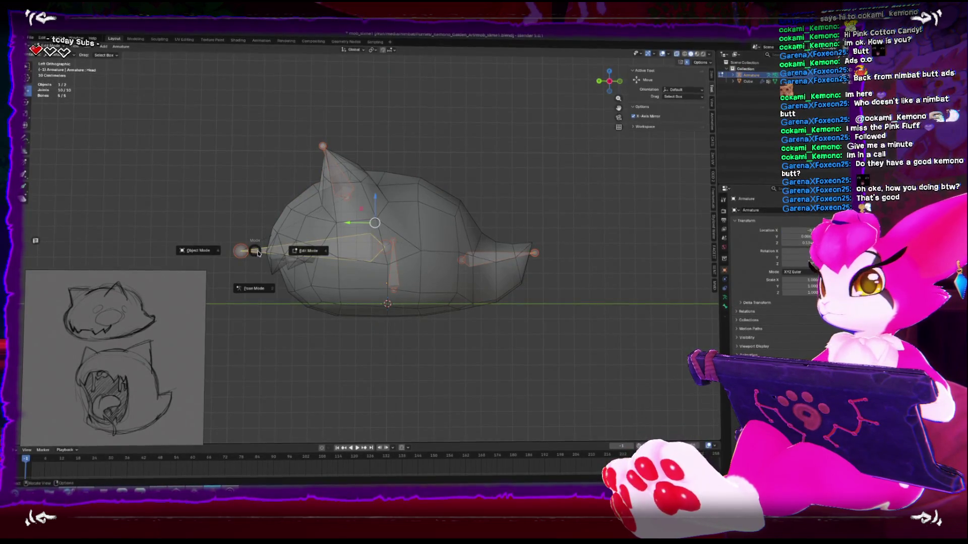
left_click(260, 283)
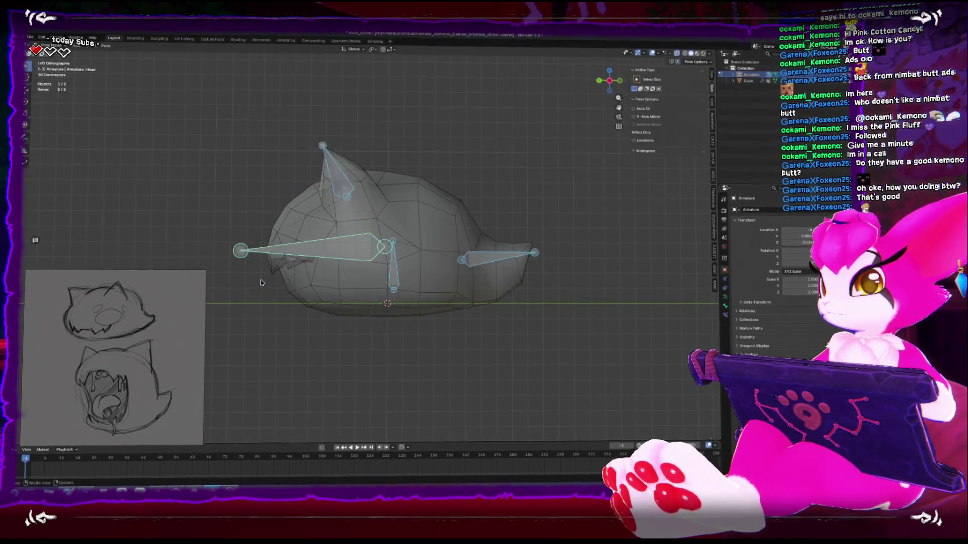
left_click(338, 251)
key("Tab")
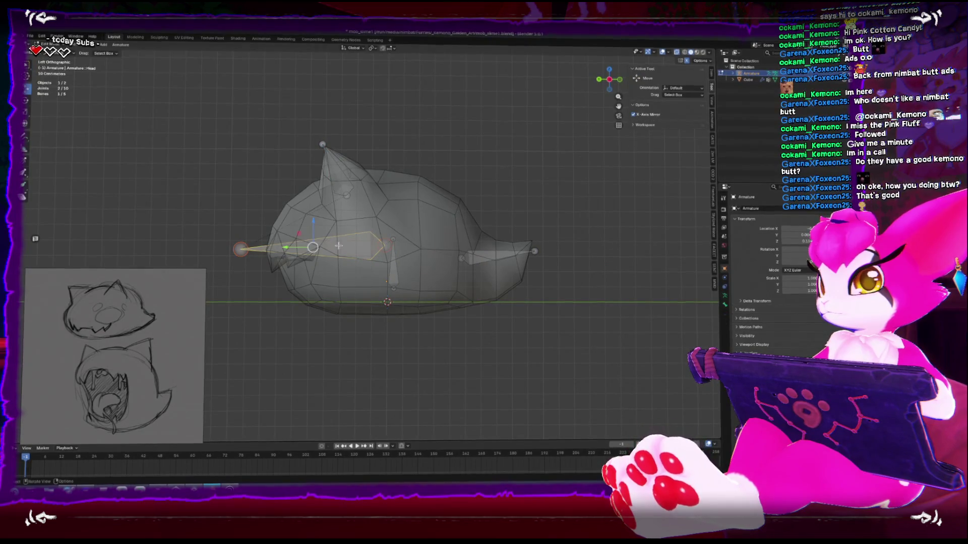
- Rotate the head bone's tip and extrude a new bone from it
left_click(394, 237)
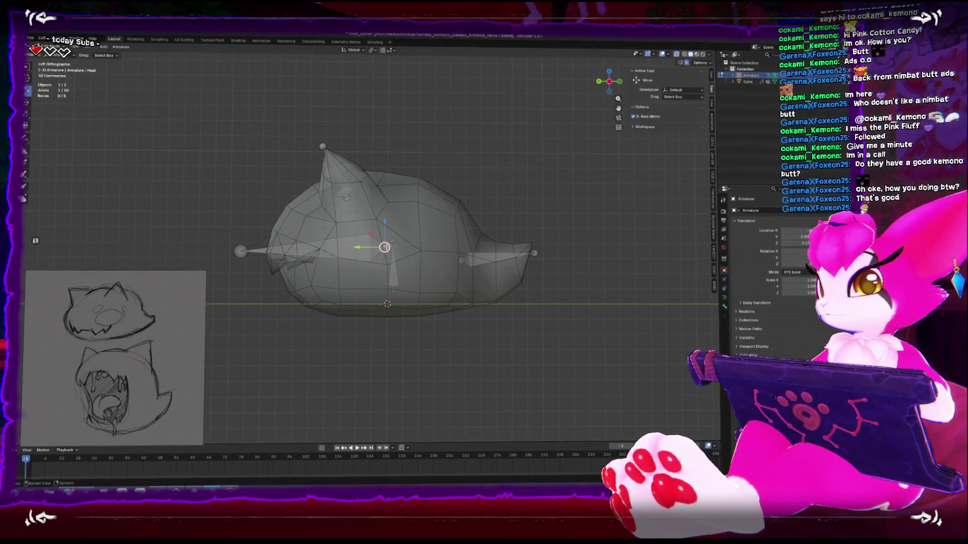
key("r")
left_click(293, 302)
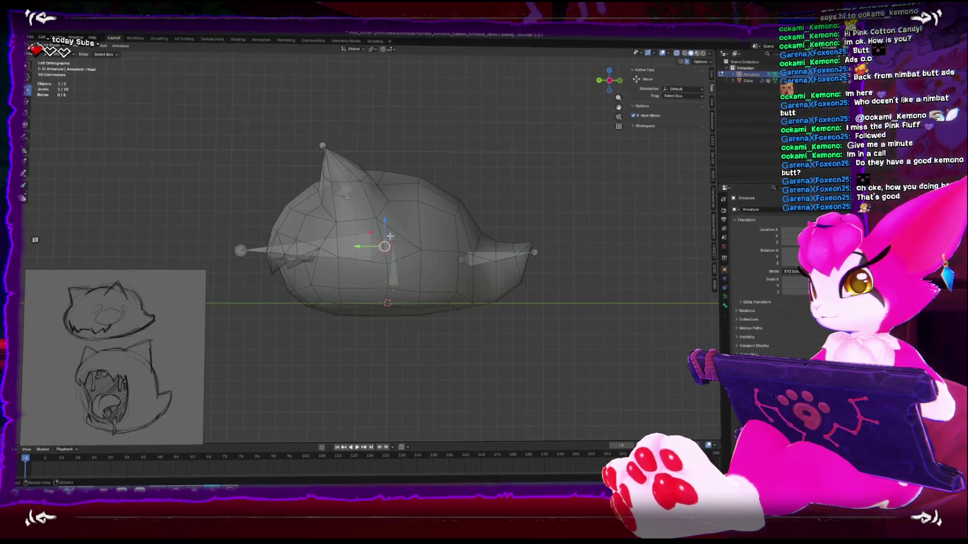
key("e")
left_click(266, 291)
- Move the new bone down to the mouth, adjust its head joint and start renaming it
left_click(393, 250)
left_click(384, 265)
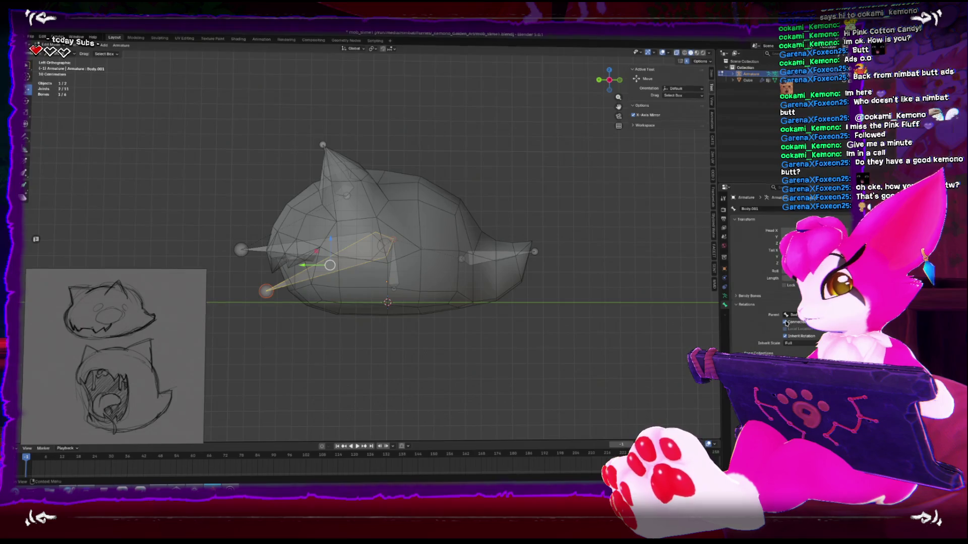
key("g")
left_click(330, 323)
left_click(245, 301)
key("g")
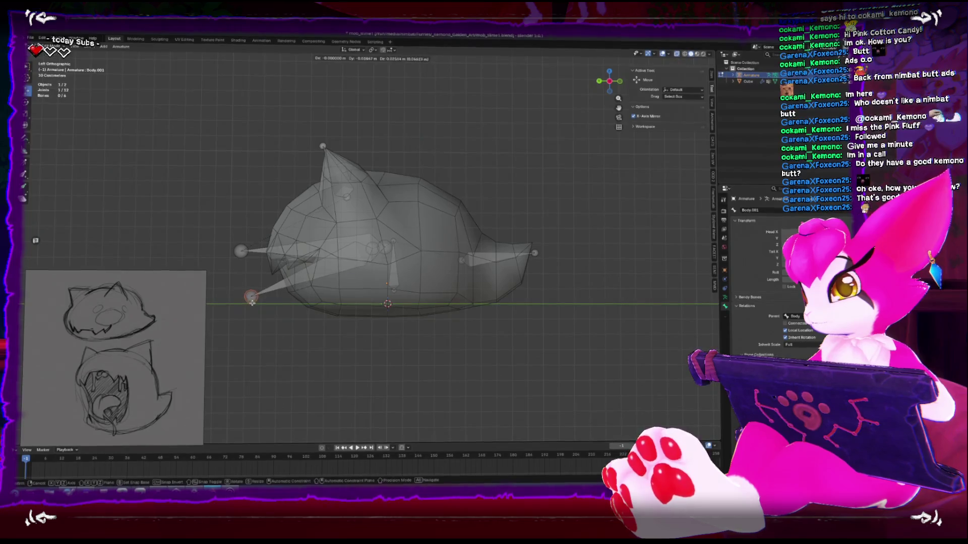
left_click(270, 290)
left_click(343, 255)
key("F2")
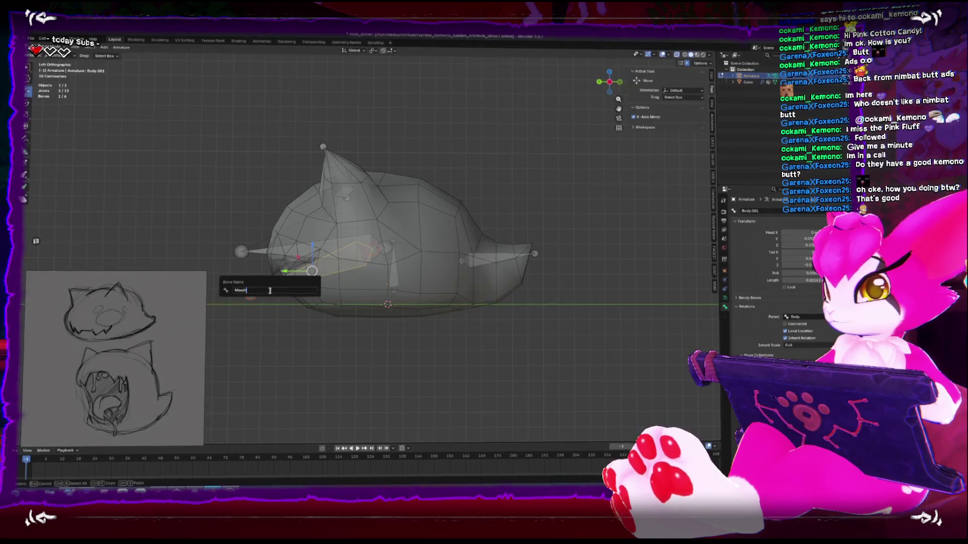
- Name the bone Mouth and move it into place at the jaw
key("Return")
key("g")
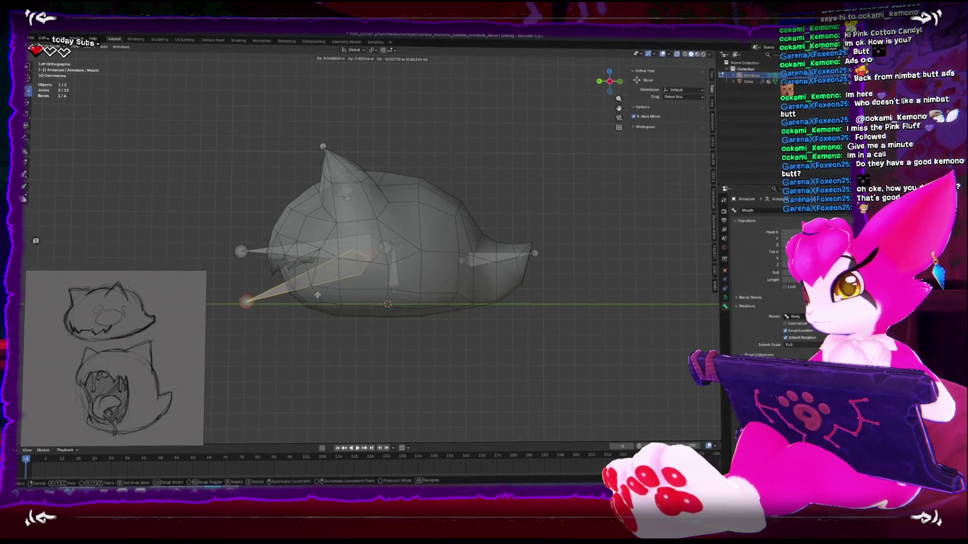
left_click(330, 289)
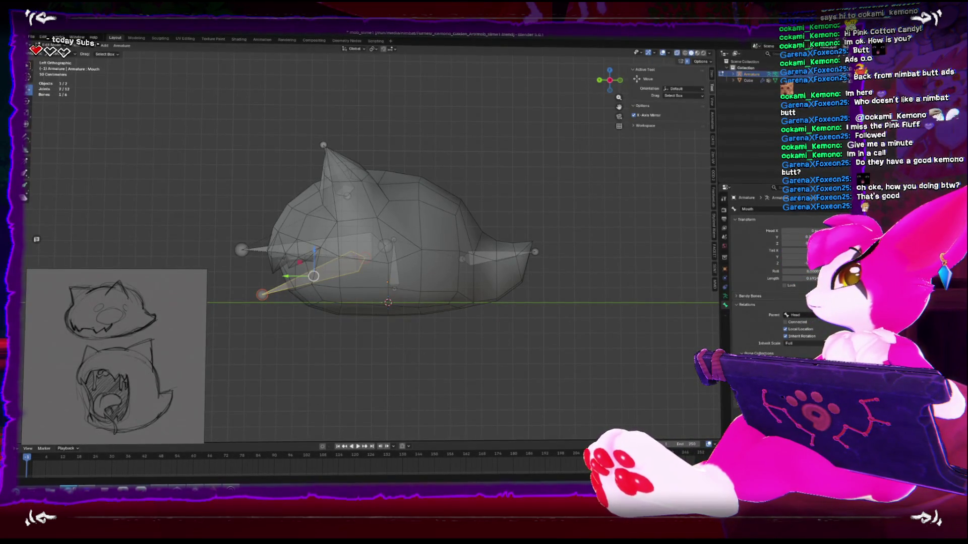
middle_click_drag(449, 262, 492, 271)
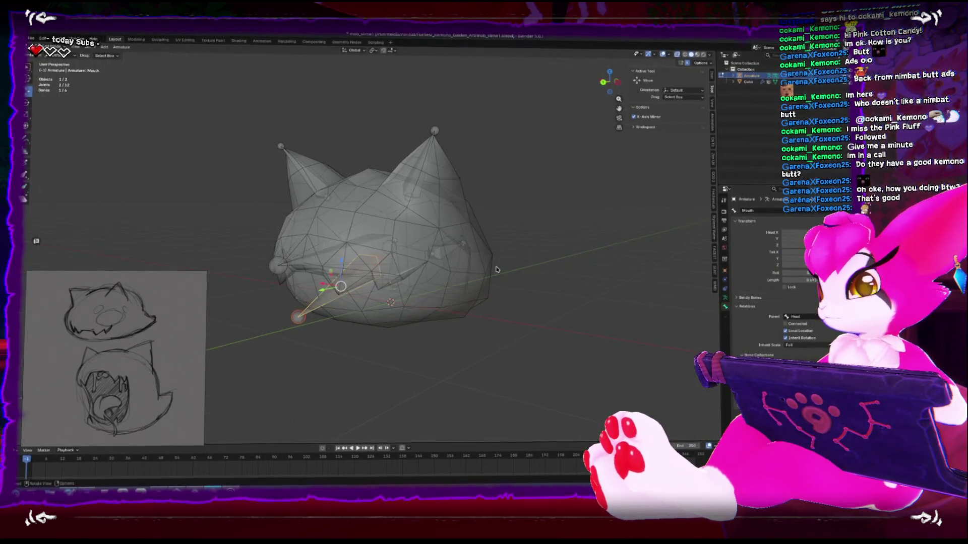
- Reposition the Mouth bone's tip in side view, then rotate it in pose mode to open the jaw
key("Tab")
key("Tab")
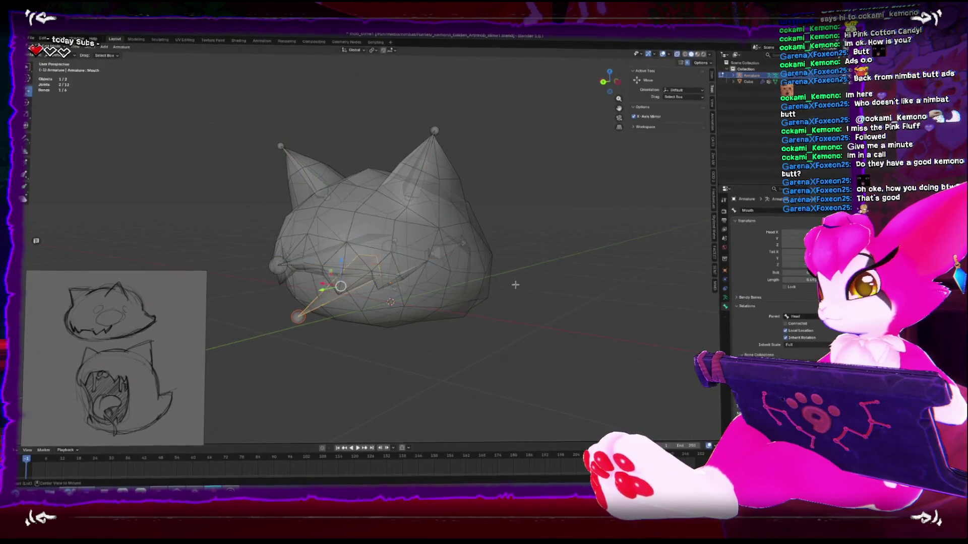
key("ctrl+KP_3")
key("g")
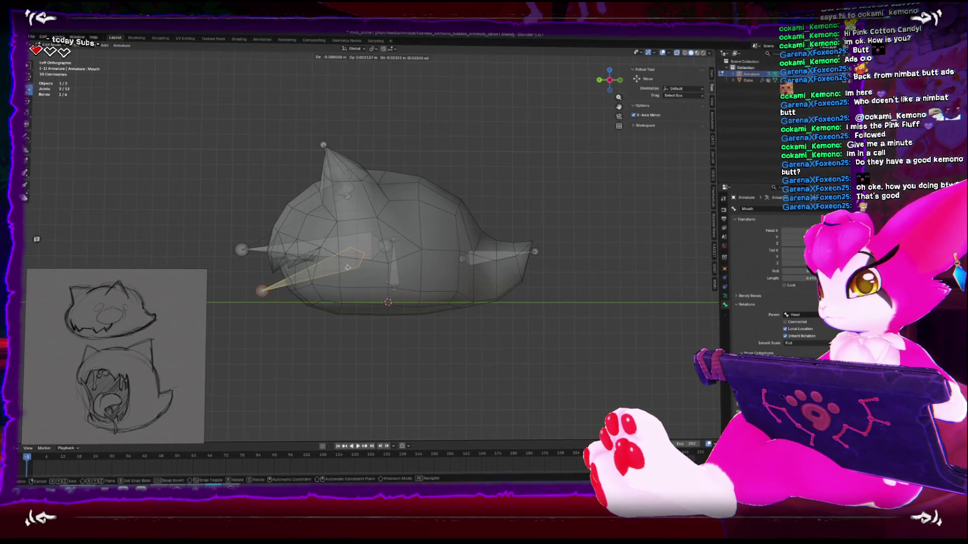
left_click(248, 276)
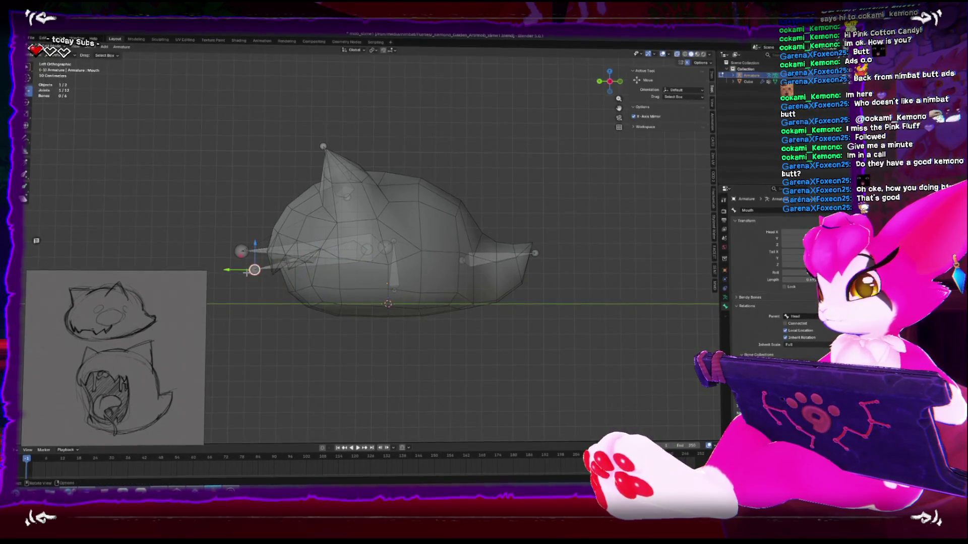
key("Tab")
key("ctrl+Tab")
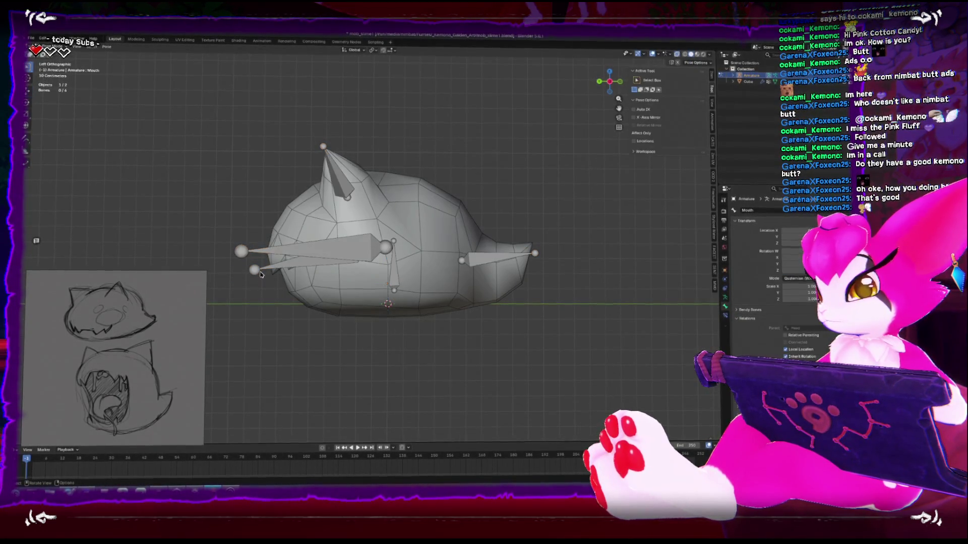
key("r")
key("ctrl+Tab")
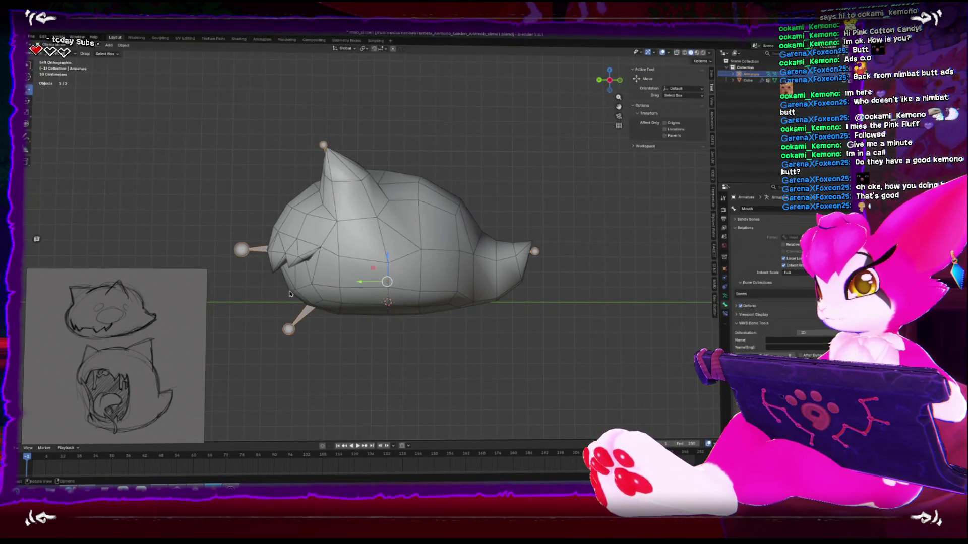
left_click(301, 298)
left_click(294, 325, "shift")
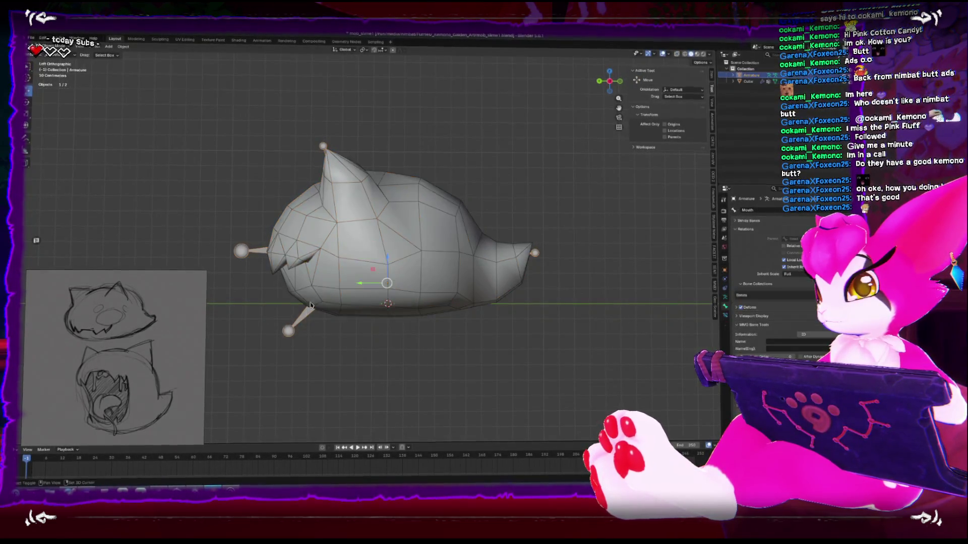
key("ctrl+Tab")
left_click(273, 274)
mouse_move(282, 277)
middle_mouse_down()
mouse_move(312, 262)
mouse_move(332, 283)
middle_mouse_up()
scroll(333, 282, "up", 3)
left_click(337, 292, "ctrl")
key("shift+space")
left_click(392, 295)
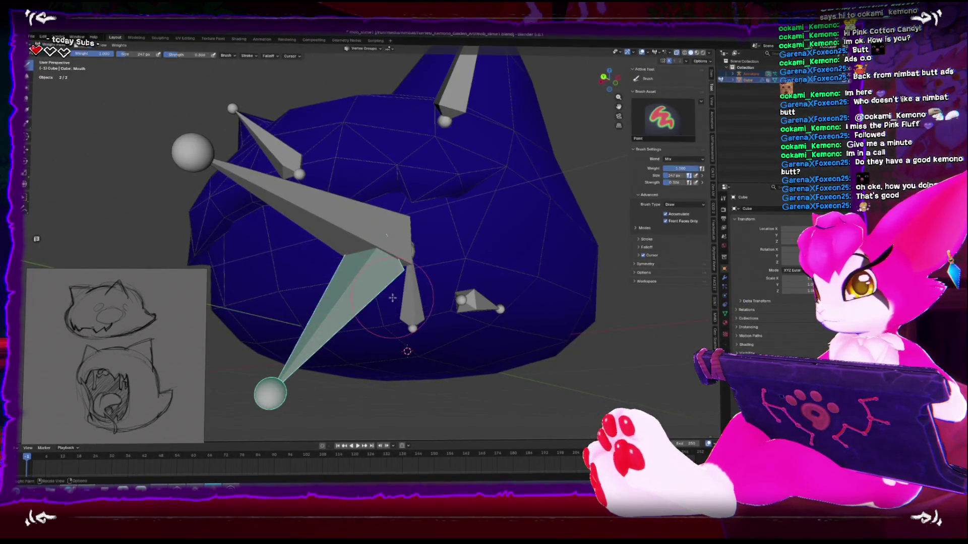
key("Tab")
key("ctrl+KP_3")
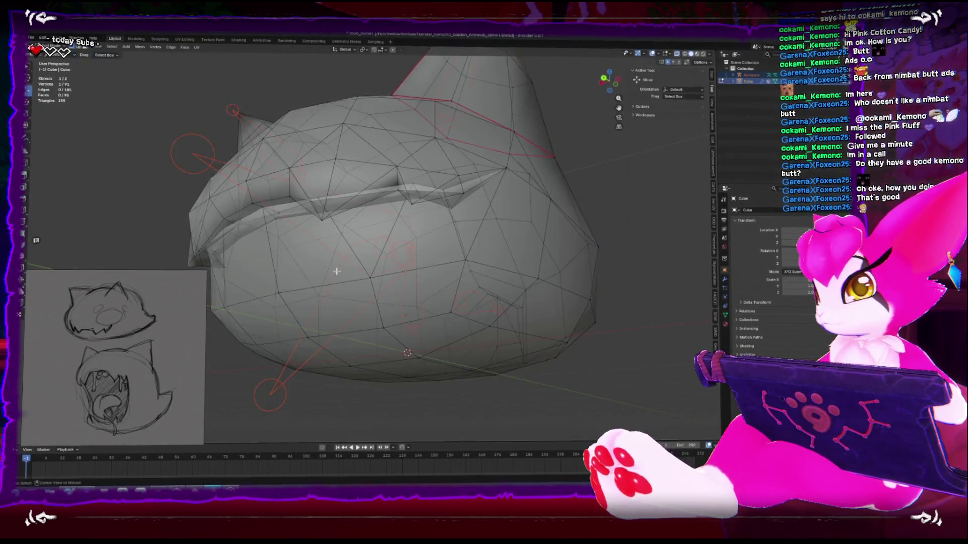
middle_click_drag(249, 272, 340, 261, "shift")
key("Tab")
key("Tab")
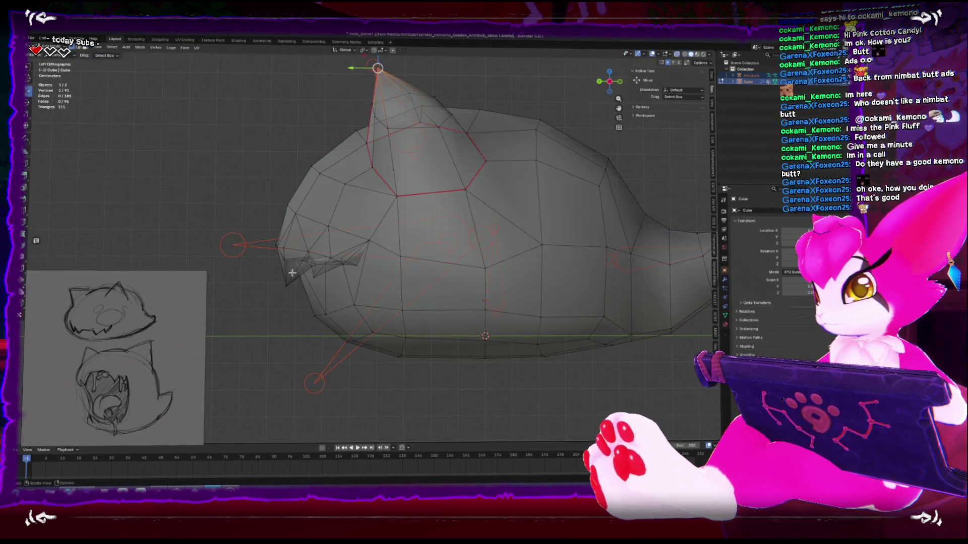
scroll(281, 271, "up", 1)
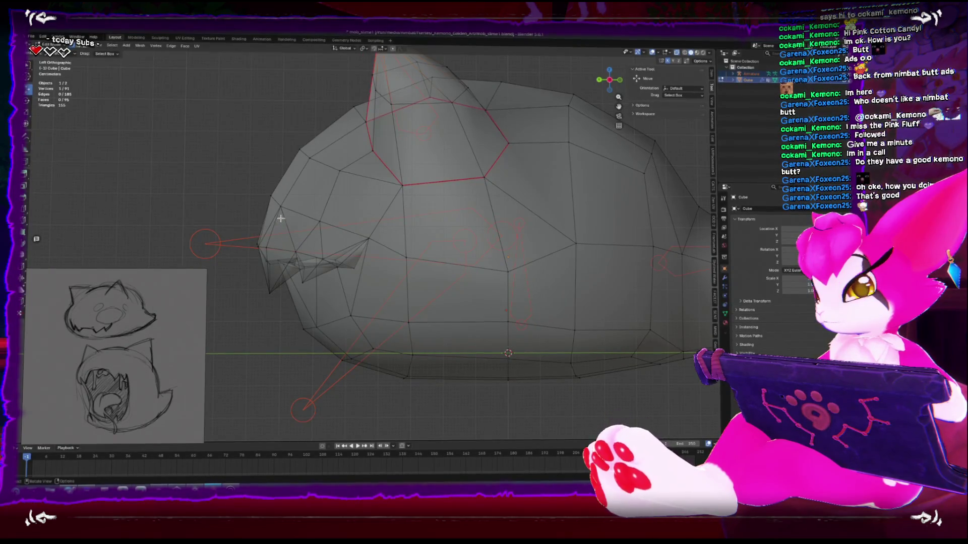
left_click_drag(228, 206, 343, 258)
key("alt+a")
mouse_move(321, 252)
middle_mouse_down()
mouse_move(354, 226)
mouse_move(300, 192)
middle_mouse_up()
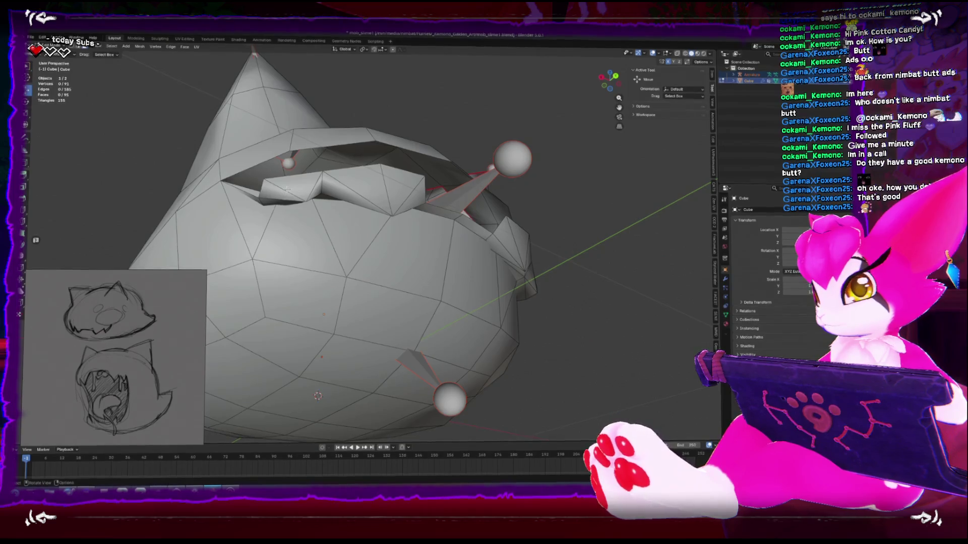
left_click(473, 234)
middle_click_drag(473, 234, 427, 151)
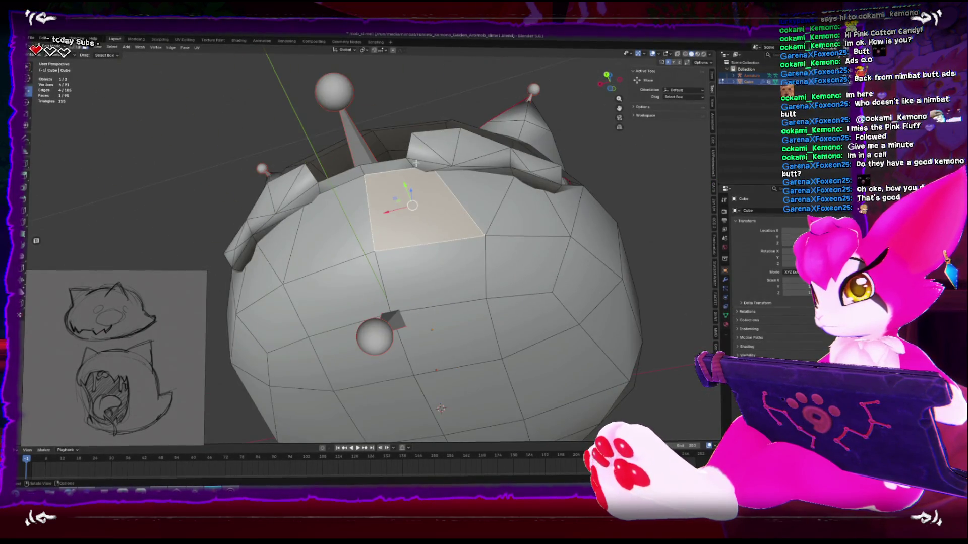
key("ctrl+KP_Add")
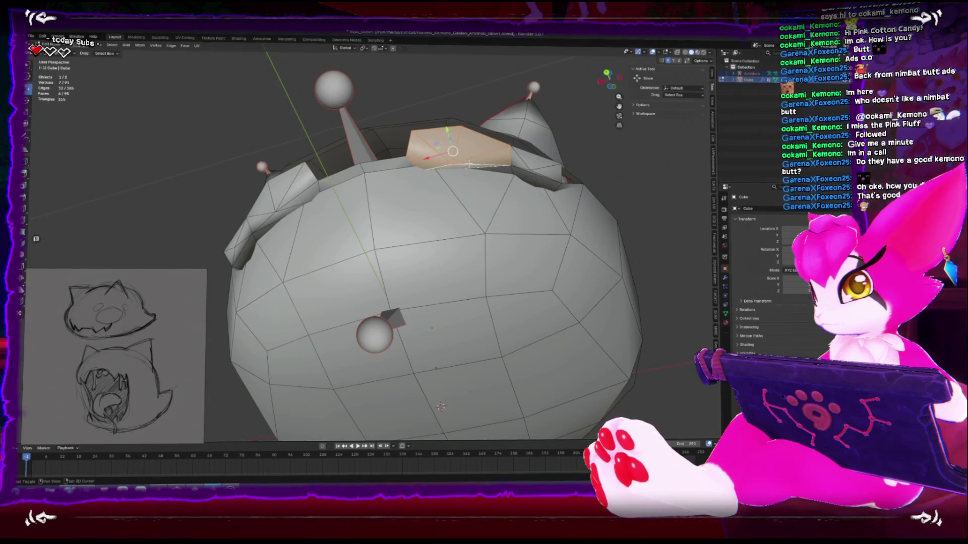
left_click(528, 170, "shift")
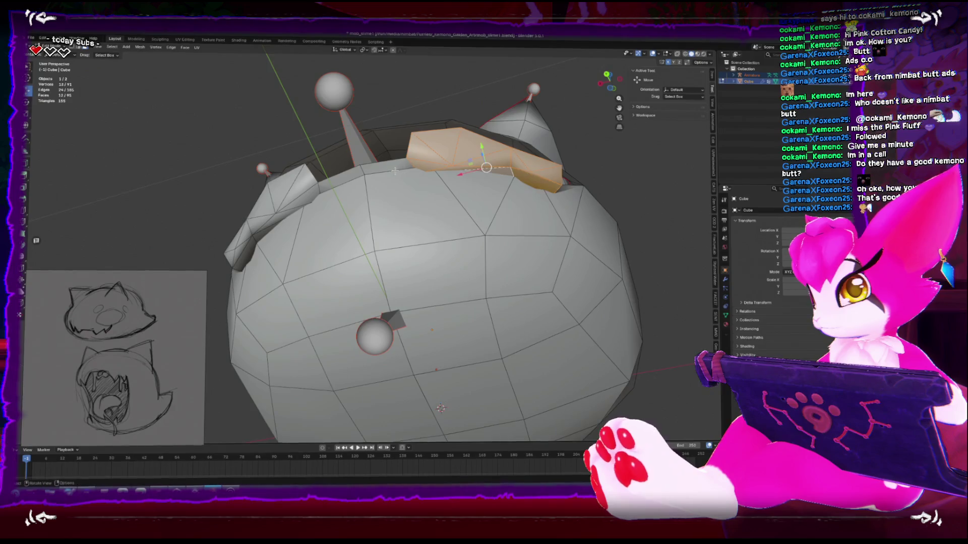
middle_click_drag(395, 172, 431, 249)
key("alt+a")
mouse_move(566, 285)
middle_mouse_down()
mouse_move(443, 266)
mouse_move(358, 282)
mouse_move(425, 288)
mouse_move(460, 274)
mouse_move(325, 278)
middle_mouse_up()
key("alt+z")
left_click(347, 280)
key("Tab")
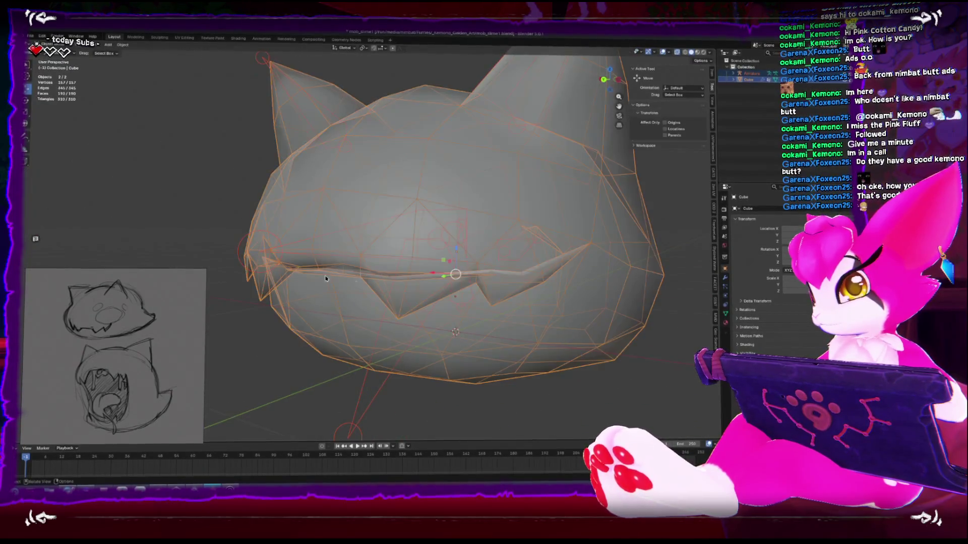
key("ctrl+Tab")
- Return to weight painting and orbit around the head and bones
left_click(381, 373)
middle_click_drag(379, 367, 377, 348)
key("shift+space")
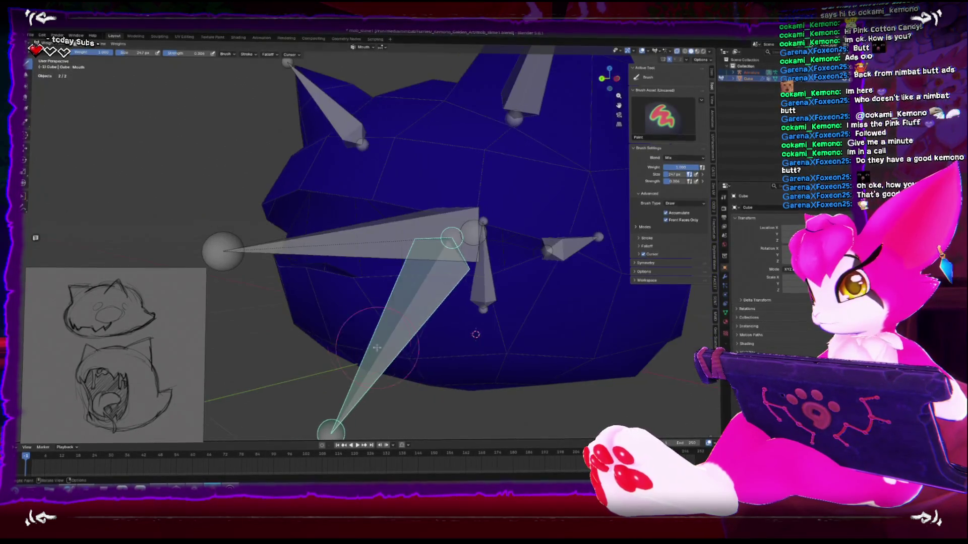
middle_click_drag(327, 305, 390, 318)
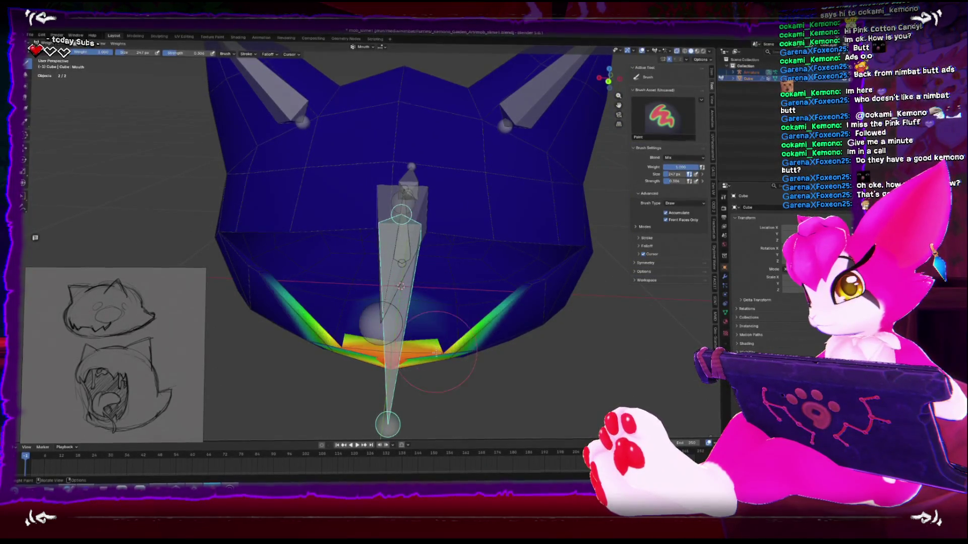
mouse_move(464, 325)
middle_mouse_down()
mouse_move(468, 309)
mouse_move(484, 317)
middle_mouse_up()
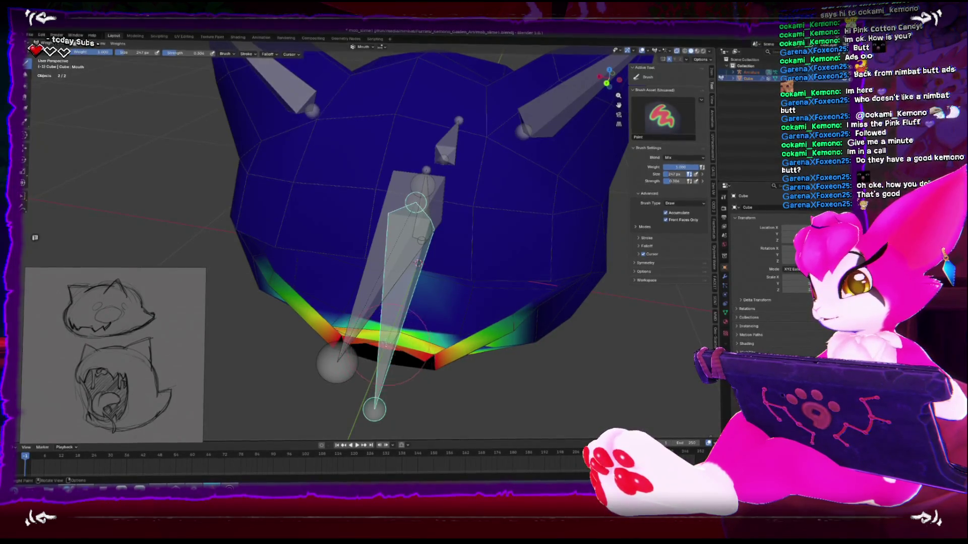
middle_click_drag(408, 348, 422, 370)
mouse_move(409, 322)
middle_mouse_down()
mouse_move(323, 340)
mouse_move(370, 333)
middle_mouse_up()
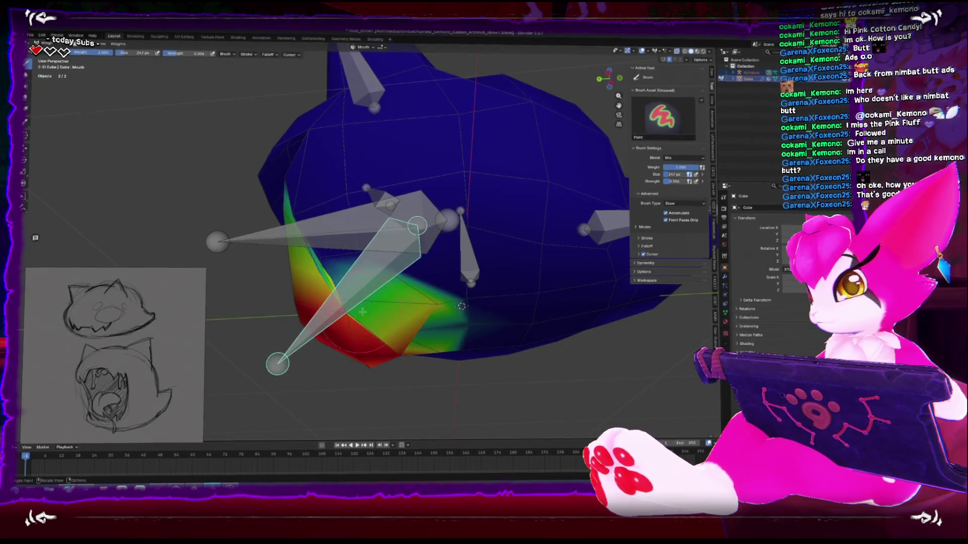
- Paint Mouth weight over the lower jaw, then switch back to object mode
left_click_drag(343, 298, 321, 276)
mouse_move(370, 317)
middle_mouse_down()
mouse_move(436, 286)
mouse_move(346, 305)
mouse_move(415, 304)
mouse_move(369, 305)
middle_mouse_up()
mouse_move(445, 316)
middle_mouse_down()
mouse_move(440, 278)
mouse_move(451, 311)
middle_mouse_up()
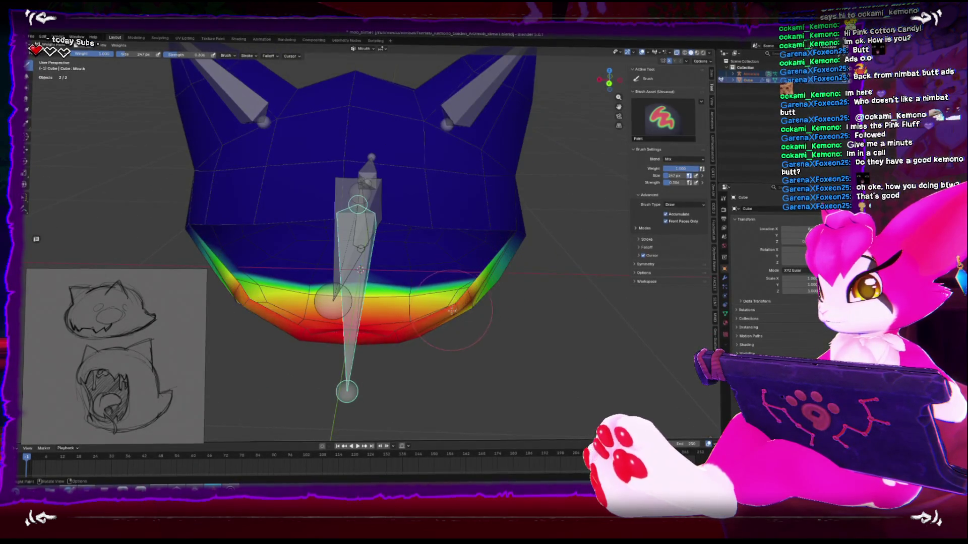
mouse_move(390, 339)
middle_mouse_down()
mouse_move(418, 301)
mouse_move(412, 327)
mouse_move(491, 358)
mouse_move(402, 339)
mouse_move(457, 347)
mouse_move(368, 351)
mouse_move(393, 349)
mouse_move(350, 337)
mouse_move(316, 347)
middle_mouse_up()
key("ctrl+Tab")
scroll(389, 351, "down", 4)
- Select the rig, then the head mesh, and switch the head into Edit Mode
left_click(301, 232)
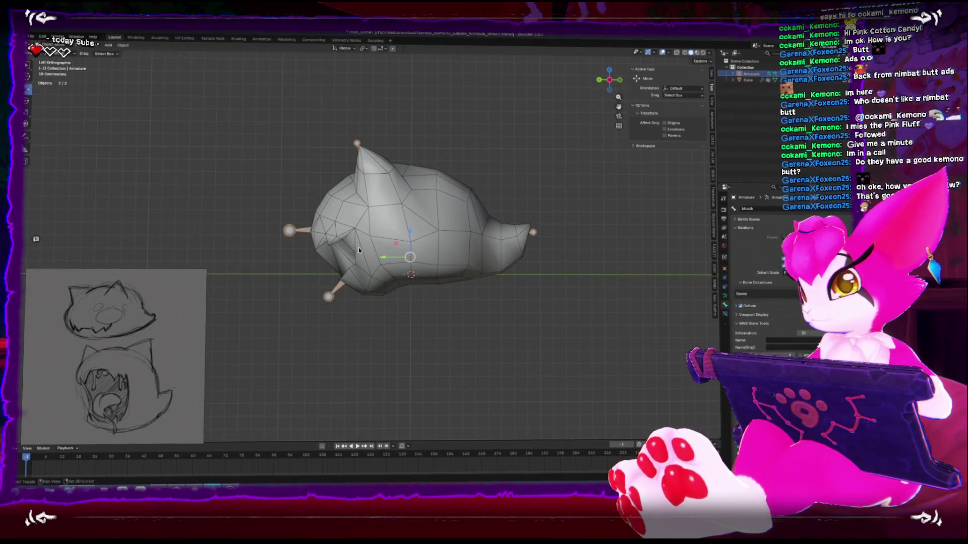
left_click(359, 250)
key("ctrl+Tab")
left_click(353, 237)
key("Tab")
middle_click_drag(353, 237, 358, 239)
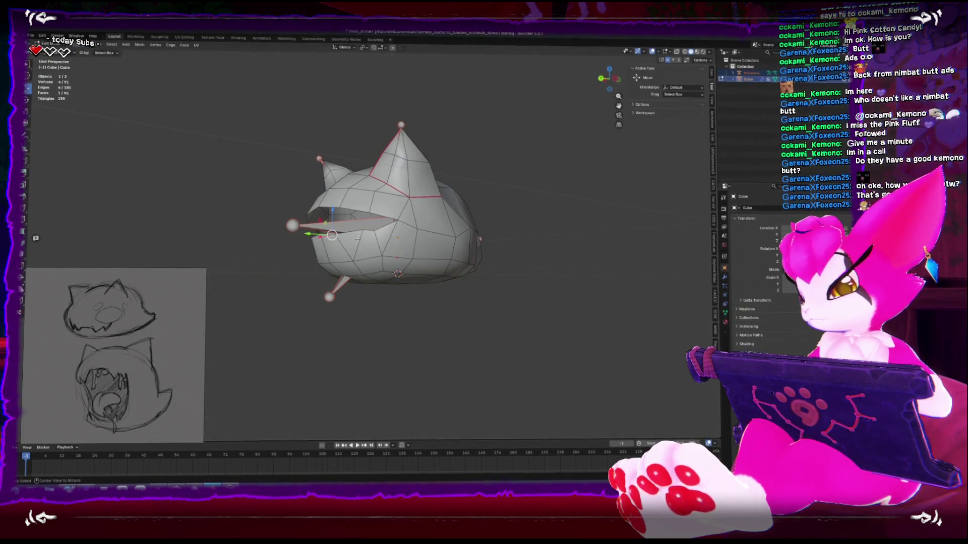
key("Tab")
key("a")
- With X-ray on, select a single face inside the ghost's mouth
mouse_move(347, 283)
middle_mouse_down()
mouse_move(260, 283)
mouse_move(353, 281)
middle_mouse_up()
key("Tab")
scroll(356, 273, "up", 3)
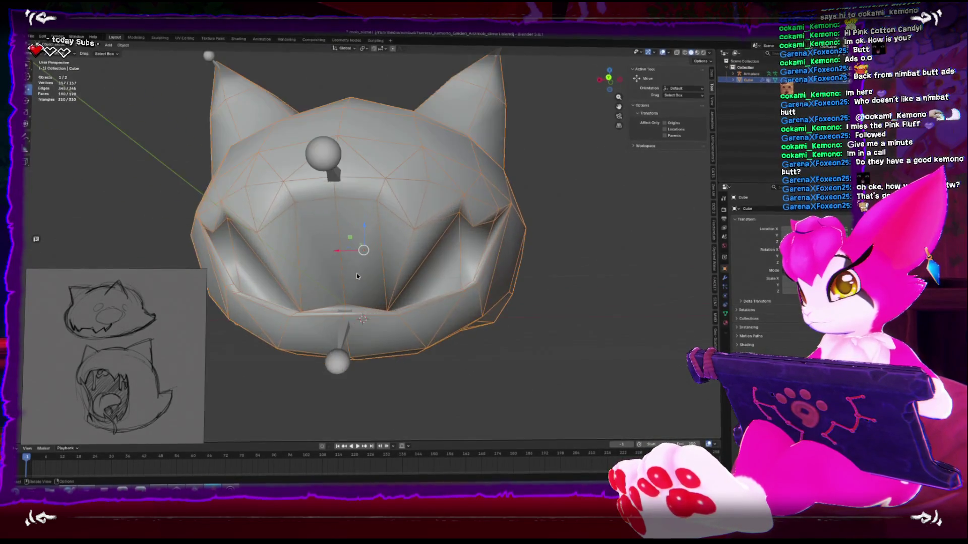
key("alt+z")
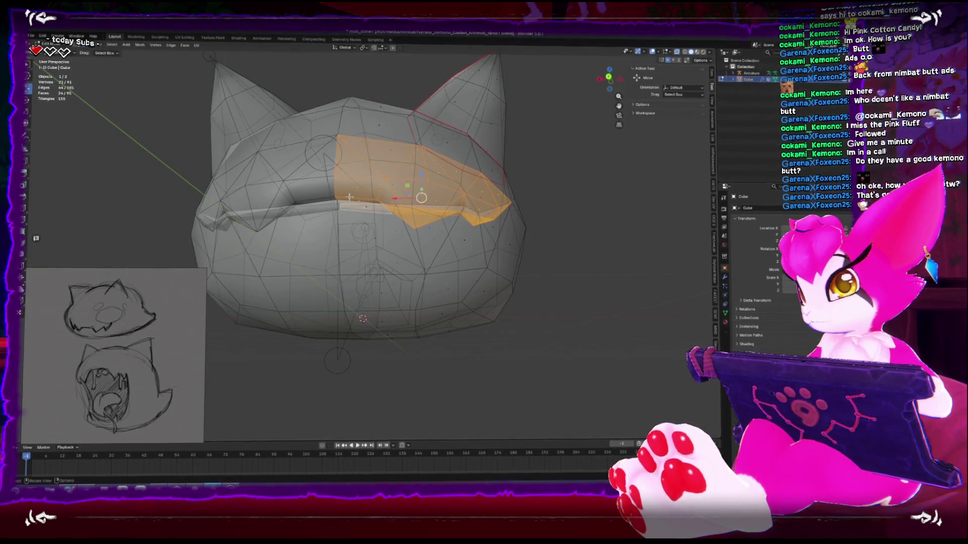
left_click(348, 194)
key("alt+z")
middle_click_drag(403, 199, 360, 198)
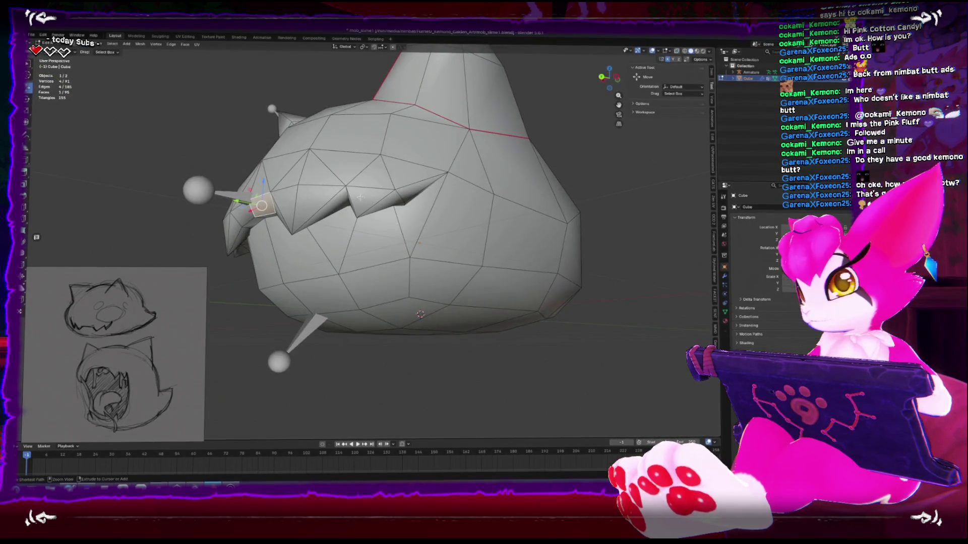
- Add another mouth face and grow the selection across the mouth region
key("ctrl+KP_Add")
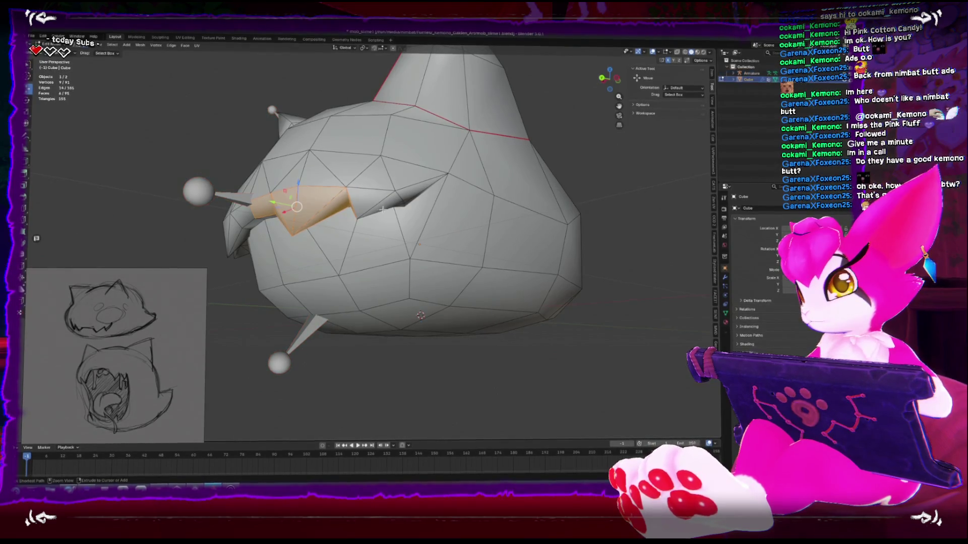
mouse_move(392, 200)
middle_mouse_down()
mouse_move(393, 220)
mouse_move(439, 244)
mouse_move(443, 210)
mouse_move(382, 207)
mouse_move(359, 190)
mouse_move(378, 267)
mouse_move(372, 254)
middle_mouse_up()
left_click(451, 220, "shift")
key("ctrl+KP_Add")
scroll(358, 189, "up", 4)
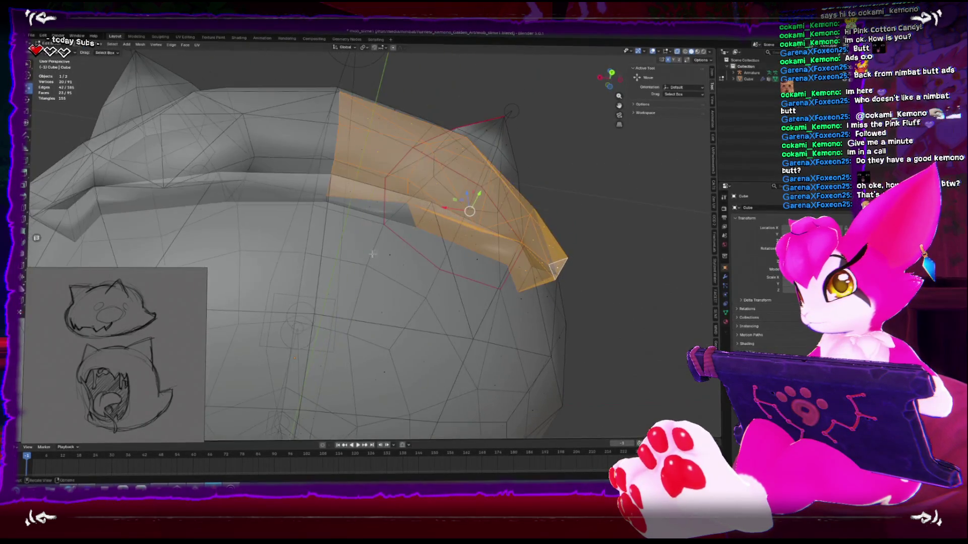
mouse_move(375, 203)
middle_mouse_down()
mouse_move(373, 236)
mouse_move(355, 258)
mouse_move(338, 261)
middle_mouse_up()
- Return the head to Weight Paint mode from the front view
key("KP_1")
key("ctrl+Tab")
left_click(377, 288)
middle_click_drag(377, 289, 356, 283)
scroll(356, 284, "down", 3)
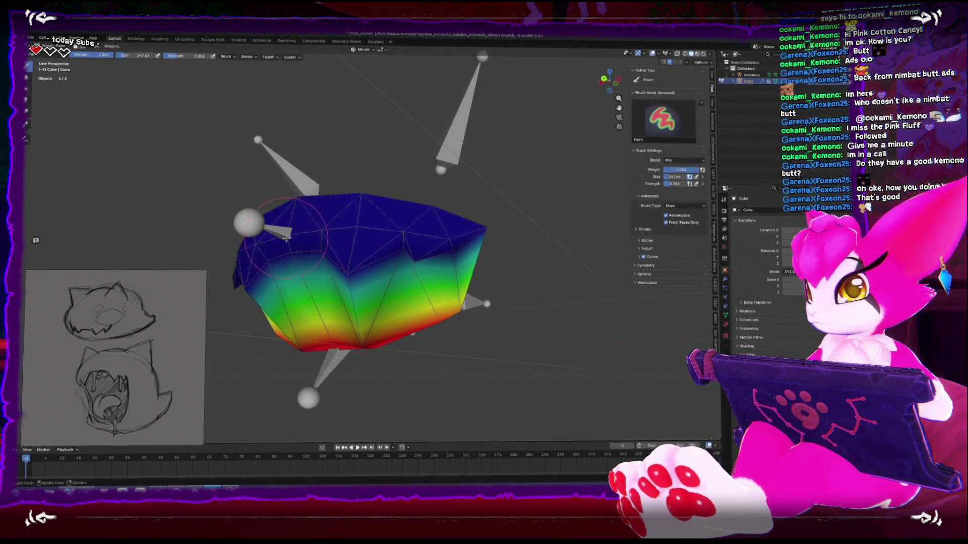
- Return to weight painting the Head group, switching from the Eraser back to the Paint brush
key("Tab")
key("ctrl+Tab")
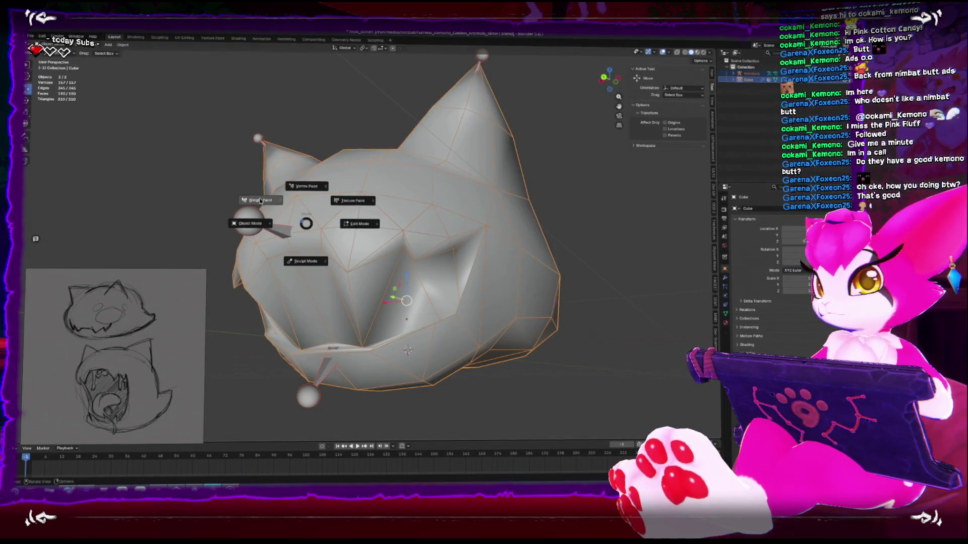
left_click(283, 216)
key("shift+space")
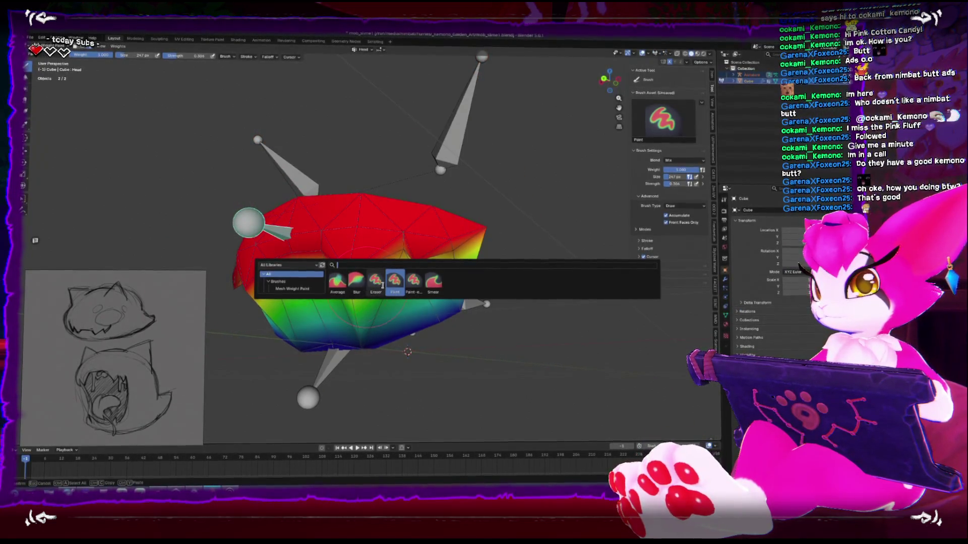
left_click(424, 291)
key("shift+space")
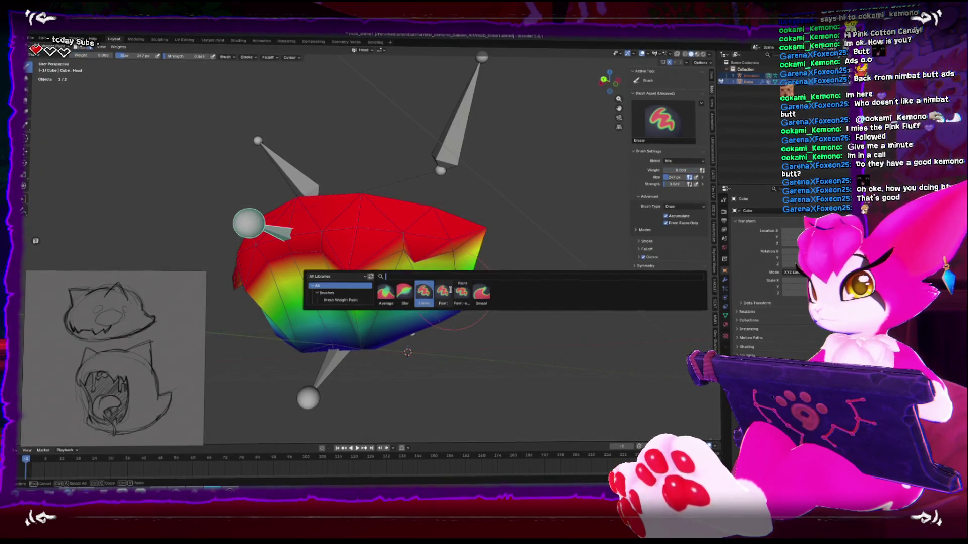
left_click(443, 291)
- Shrink the brush and paint full Head weight over the upper and middle head
scroll(366, 281, "up", 5)
key("f")
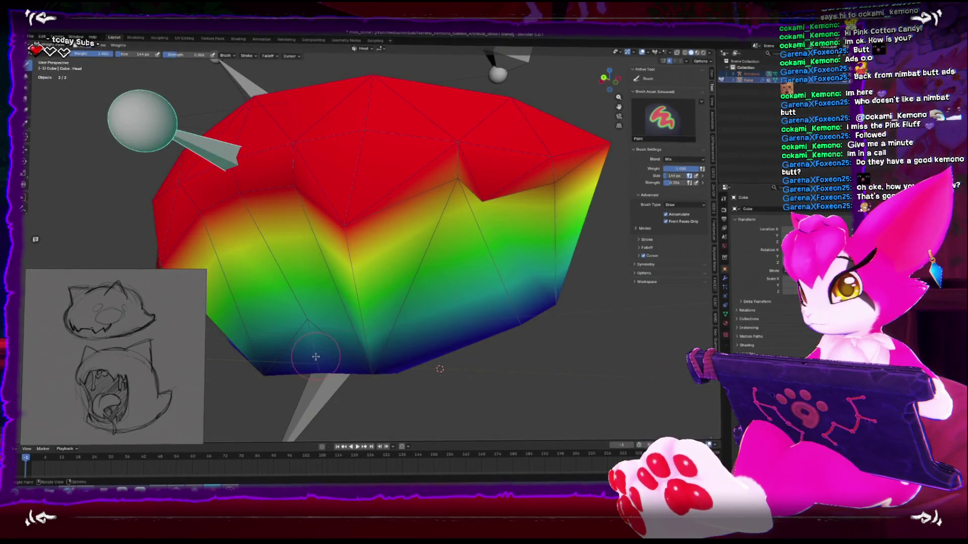
left_click(294, 288)
left_click_drag(290, 264, 275, 236)
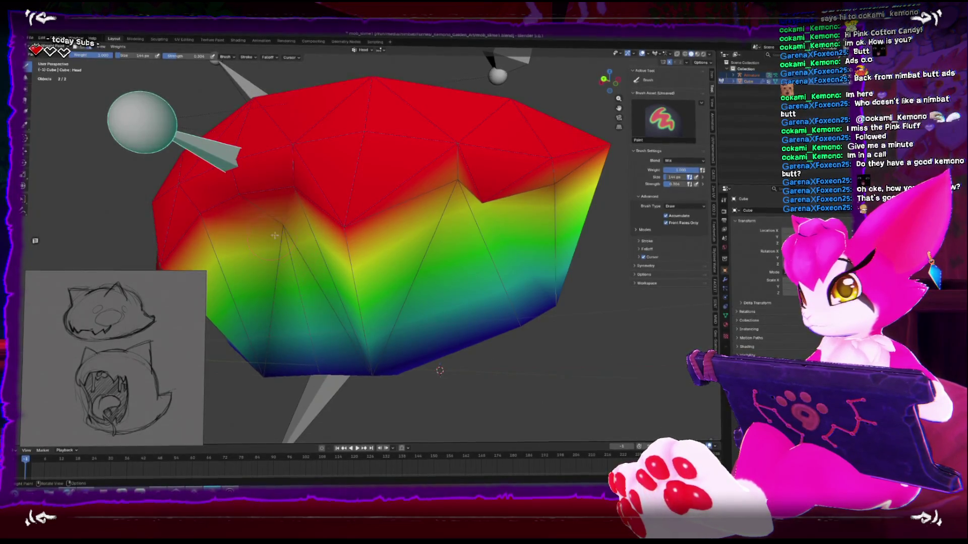
left_click(377, 357)
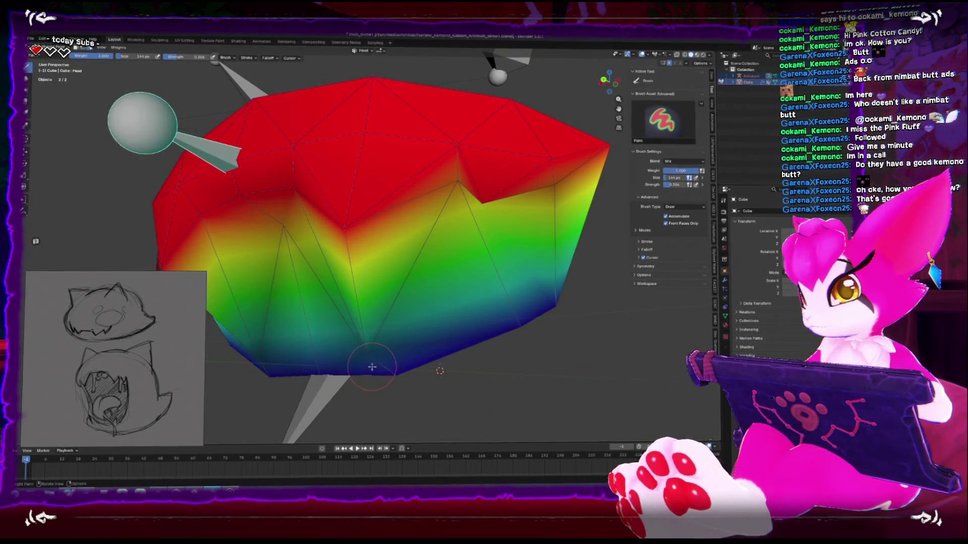
left_click(376, 359)
left_click(346, 256)
left_click_drag(346, 256, 307, 217)
- Inspect the painted head, then leave weight painting and Tab into editing
middle_click_drag(411, 235, 541, 165)
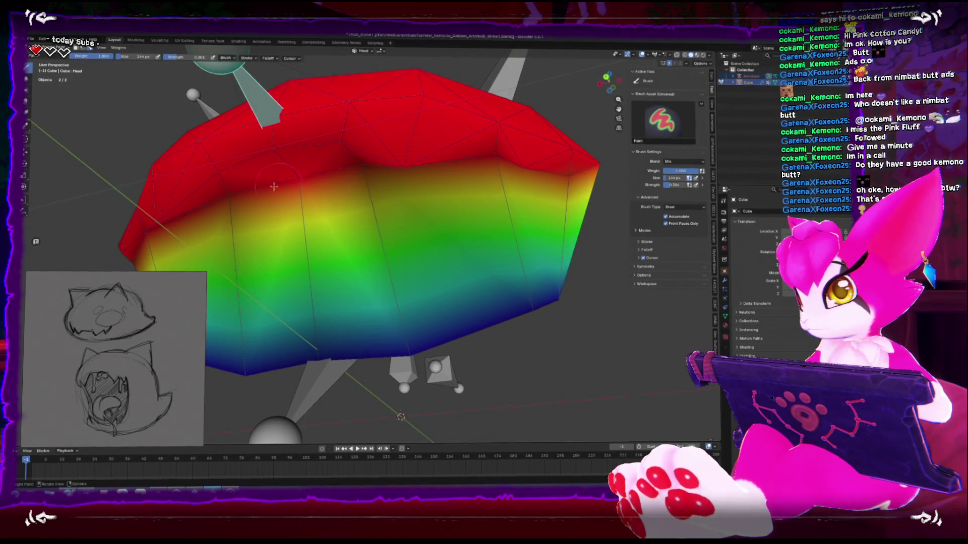
mouse_move(321, 214)
middle_mouse_down()
mouse_move(432, 258)
mouse_move(381, 277)
mouse_move(387, 305)
mouse_move(440, 305)
mouse_move(415, 273)
mouse_move(553, 348)
mouse_move(524, 381)
mouse_move(496, 389)
mouse_move(610, 394)
mouse_move(530, 385)
mouse_move(494, 403)
mouse_move(620, 390)
middle_mouse_up()
key("ctrl+Tab")
key("Tab")
key("Tab")
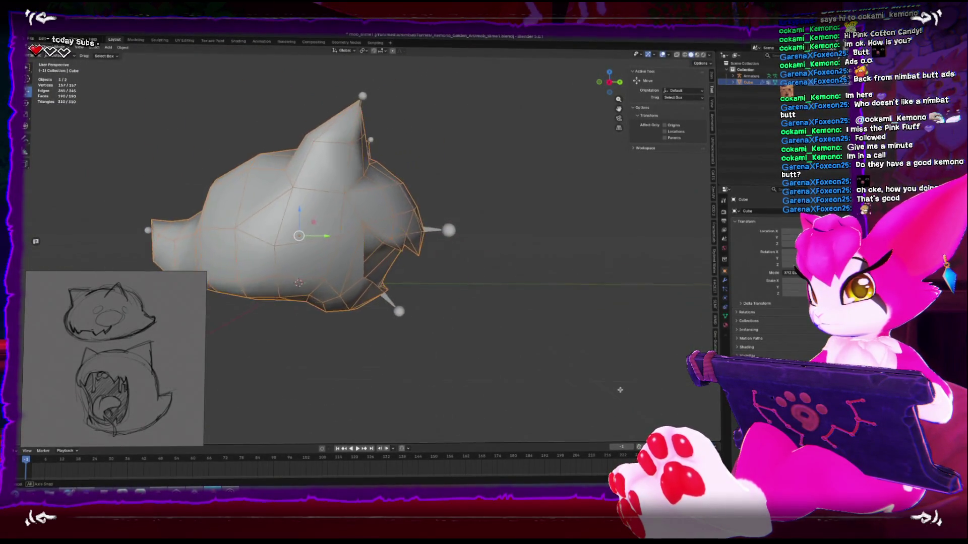
- In Pose Mode, rotate the head bone from a left side view
key("ctrl+Tab")
middle_click_drag(433, 369, 347, 310)
key("ctrl+KP_3")
key("r")
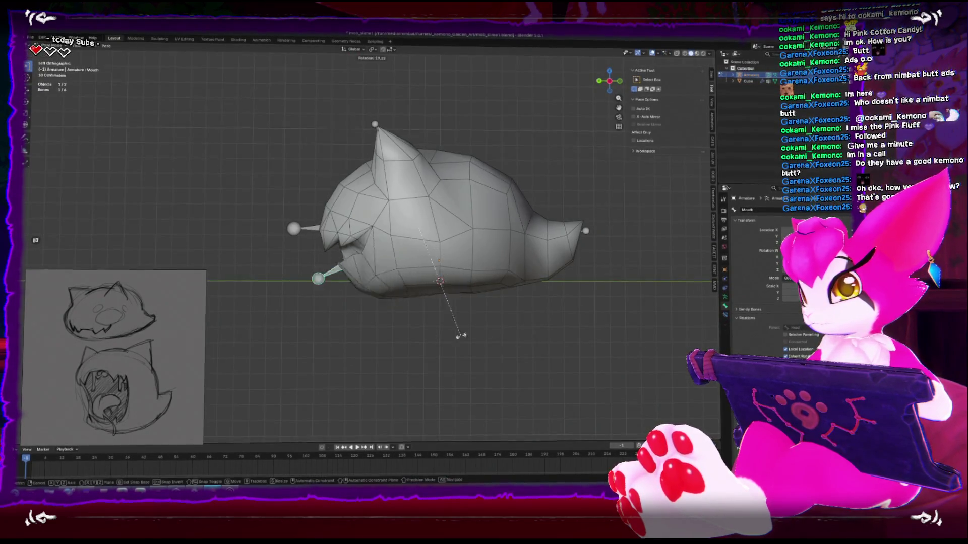
left_click(496, 328)
mouse_move(497, 329)
middle_mouse_down()
mouse_move(464, 313)
mouse_move(474, 309)
mouse_move(464, 300)
mouse_move(510, 310)
middle_mouse_up()
- Reselect the head mesh and rig, then rotate the Head bone again to test deformation
key("ctrl+Tab")
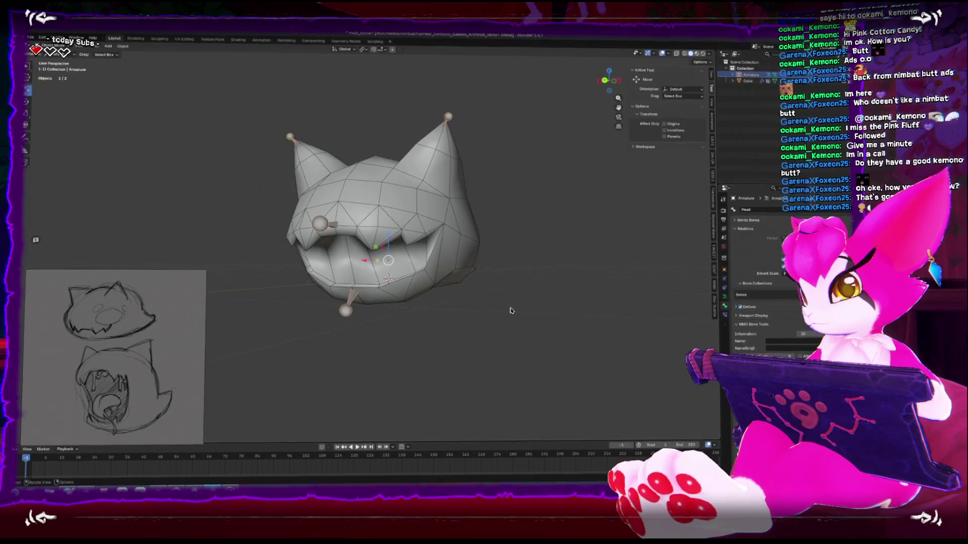
key("ctrl+KP_3")
left_click(401, 224)
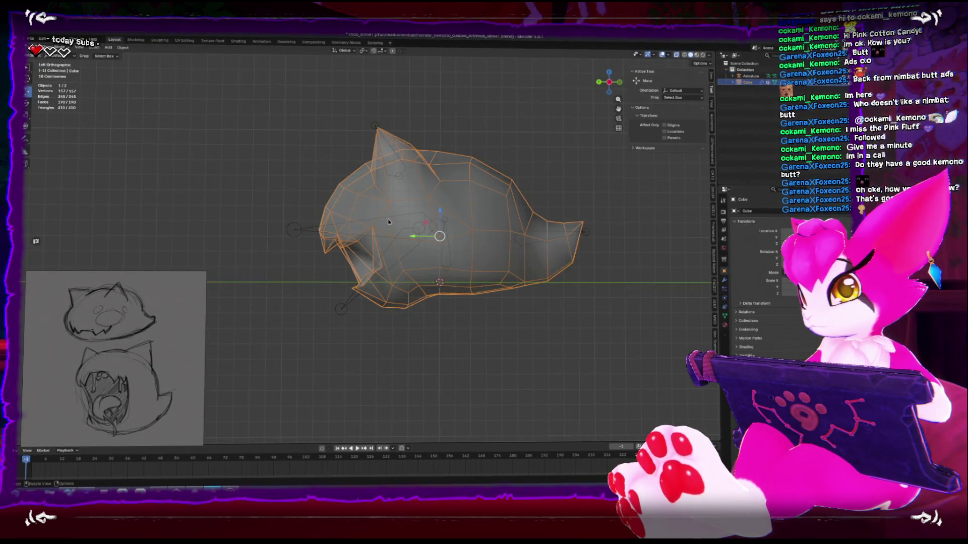
left_click(426, 224)
key("ctrl+Tab")
key("r")
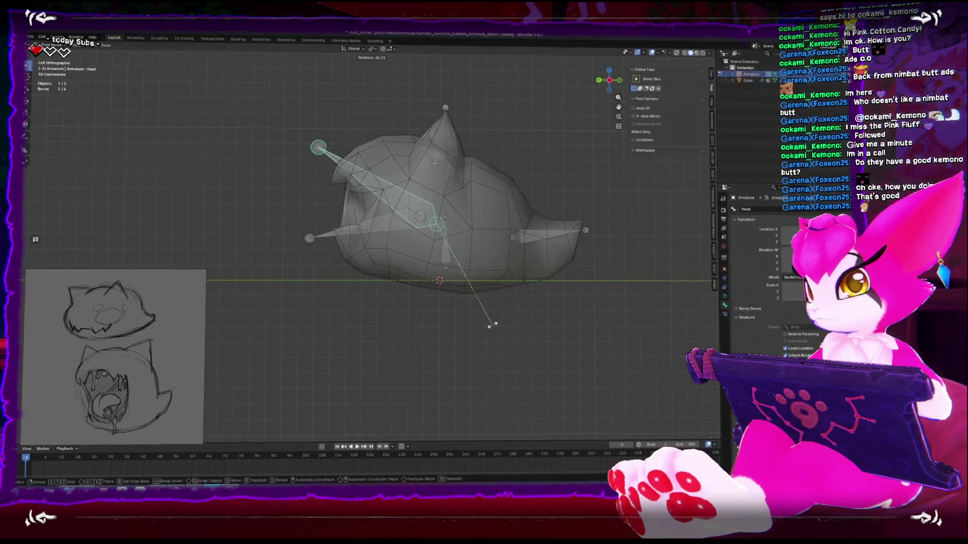
left_click(458, 324)
- Rotate the Ear_L bone and check the pose from front, side and back views
left_click(456, 154)
key("r")
left_click(508, 175)
mouse_move(496, 170)
middle_mouse_down()
mouse_move(554, 196)
mouse_move(559, 217)
mouse_move(605, 210)
mouse_move(588, 211)
middle_mouse_up()
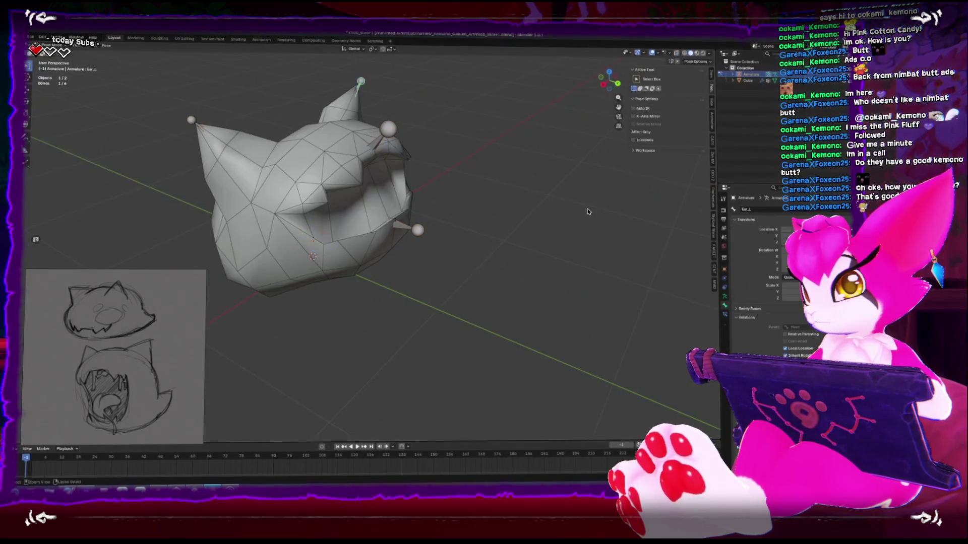
key("bracketleft")
key("KP_1")
key("KP_3")
key("ctrl+KP_1")
- Enable X-Axis Mirror and rotate the ear bones symmetrically
left_click(430, 155)
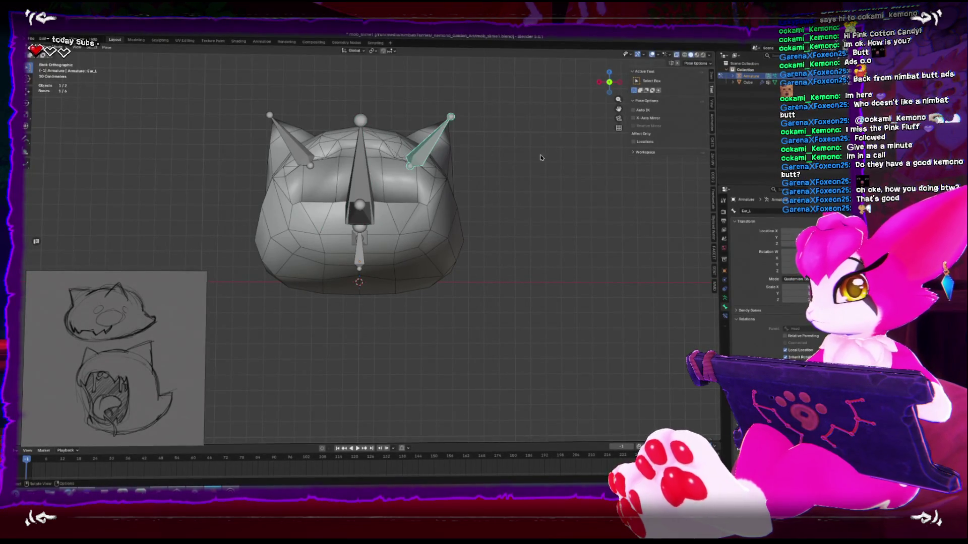
left_click(634, 117)
key("r")
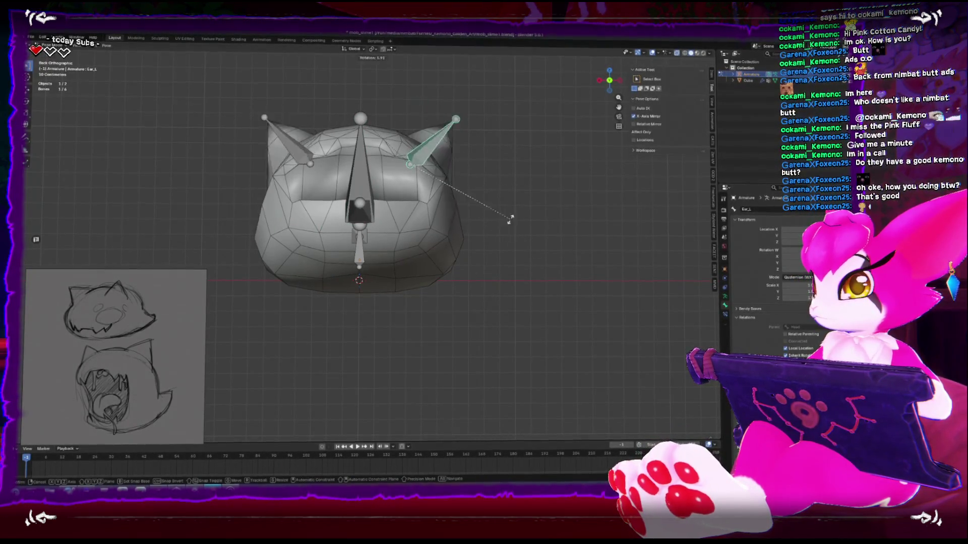
left_click(468, 100)
middle_click_drag(469, 101, 453, 183)
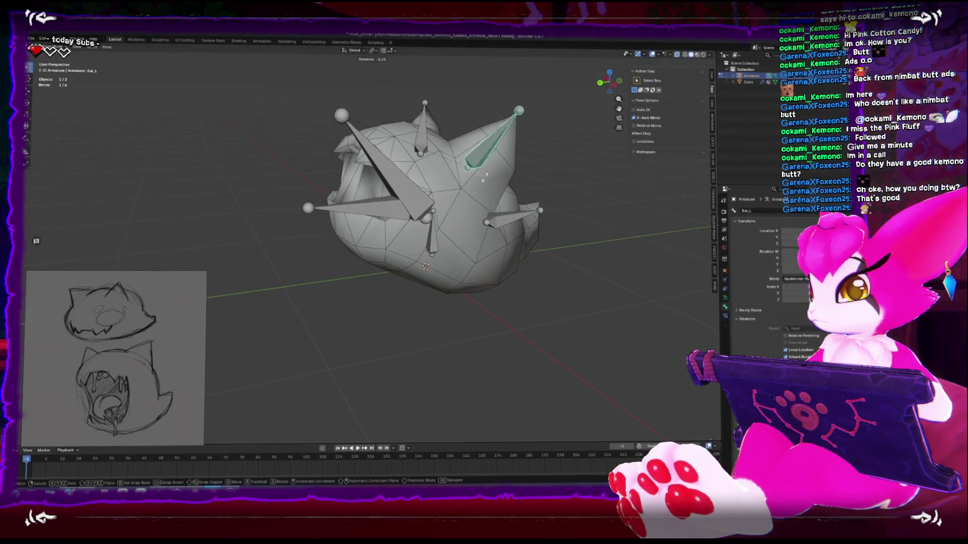
middle_click_drag(520, 153, 486, 139, "alt")
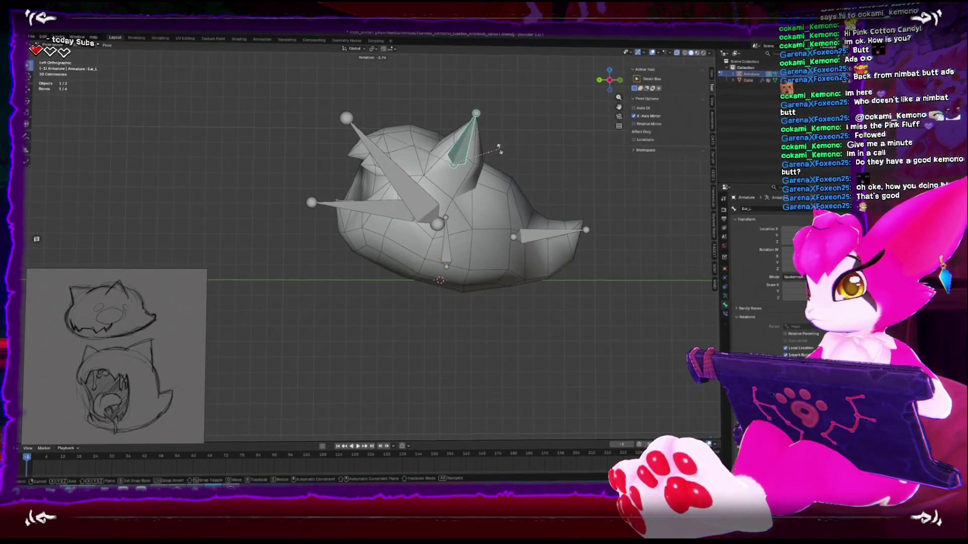
- In bone Edit Mode with X-ray, move the ear bone's rest position
key("Tab")
key("alt+z")
middle_click_drag(490, 146, 532, 150, "alt")
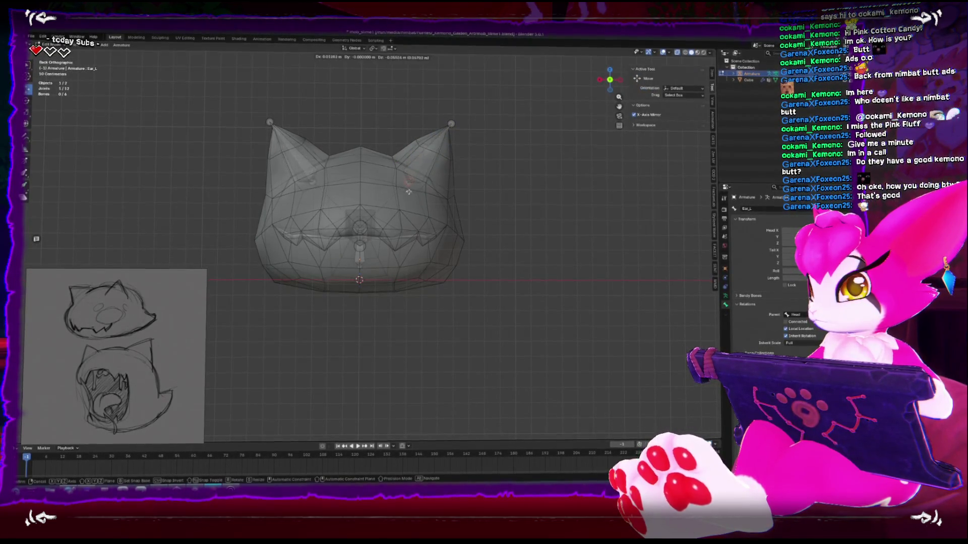
middle_click_drag(309, 178, 493, 204, "alt")
key("g")
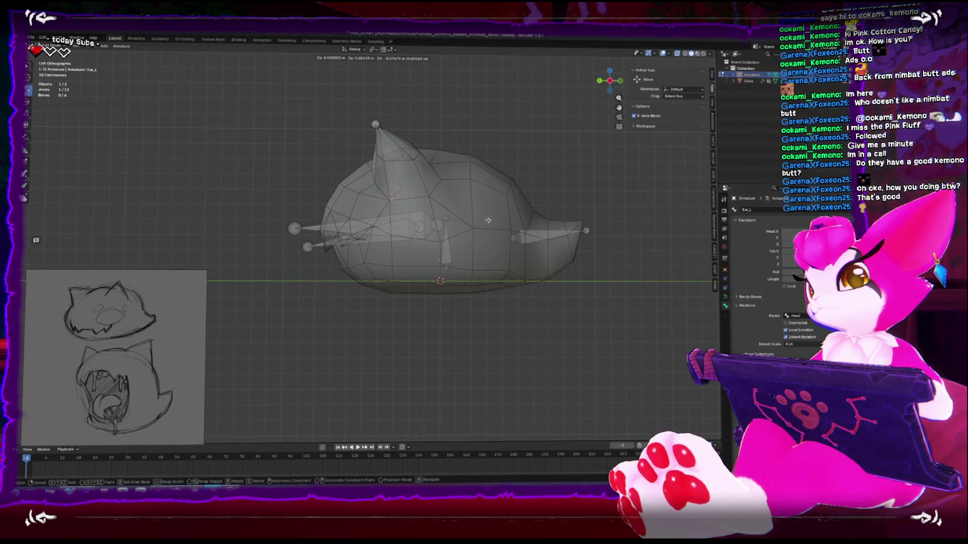
left_click(488, 220)
- Add the head mesh to the selection and enter Weight Paint mode
key("Tab")
mouse_move(488, 221)
middle_mouse_down()
mouse_move(420, 212)
mouse_move(357, 172)
middle_mouse_up()
left_click(396, 133, "shift")
key("ctrl+Tab")
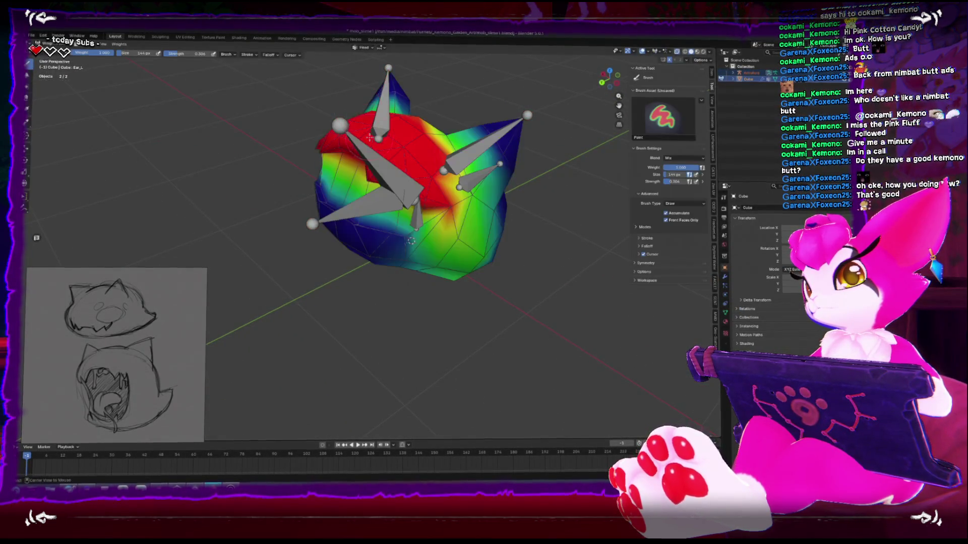
- Inspect the weight heat map, then switch to Object Mode and select the armature
mouse_move(429, 194)
middle_mouse_down()
mouse_move(373, 227)
mouse_move(396, 275)
mouse_move(378, 207)
middle_mouse_up()
key("ctrl+Tab")
left_click(295, 138)
left_click(300, 132)
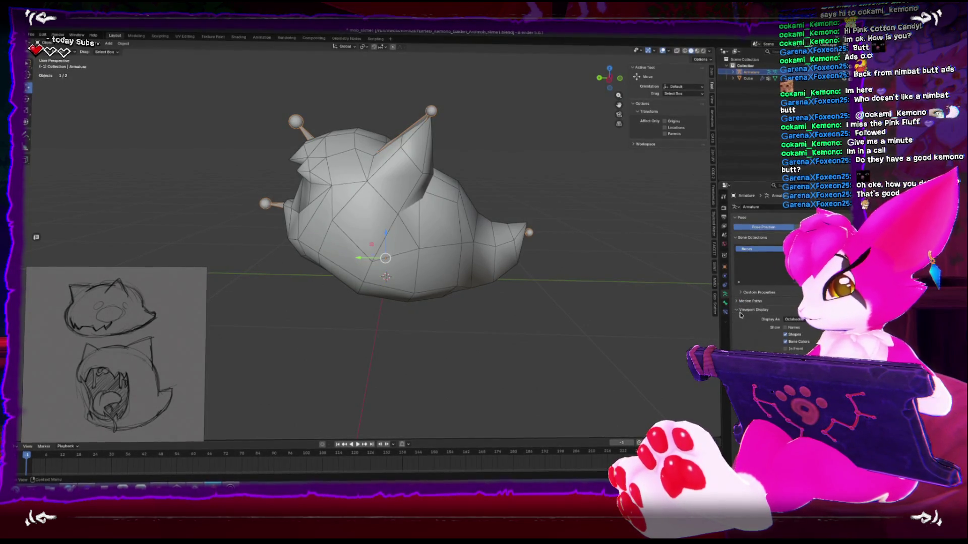
- Set the armature bones to display as Stick
mouse_move(453, 176)
middle_mouse_down()
mouse_move(434, 176)
mouse_move(464, 176)
middle_mouse_up()
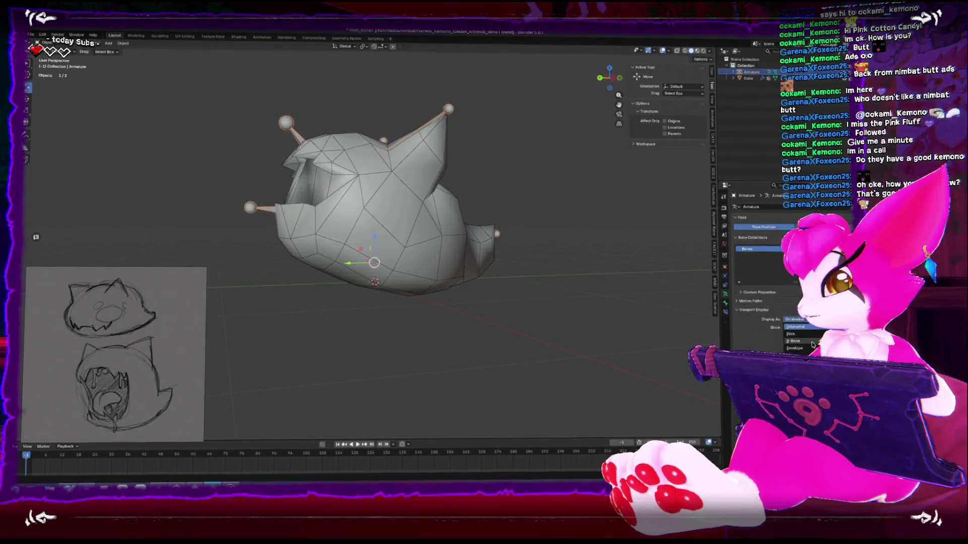
left_click(806, 334)
middle_click_drag(524, 303, 547, 306)
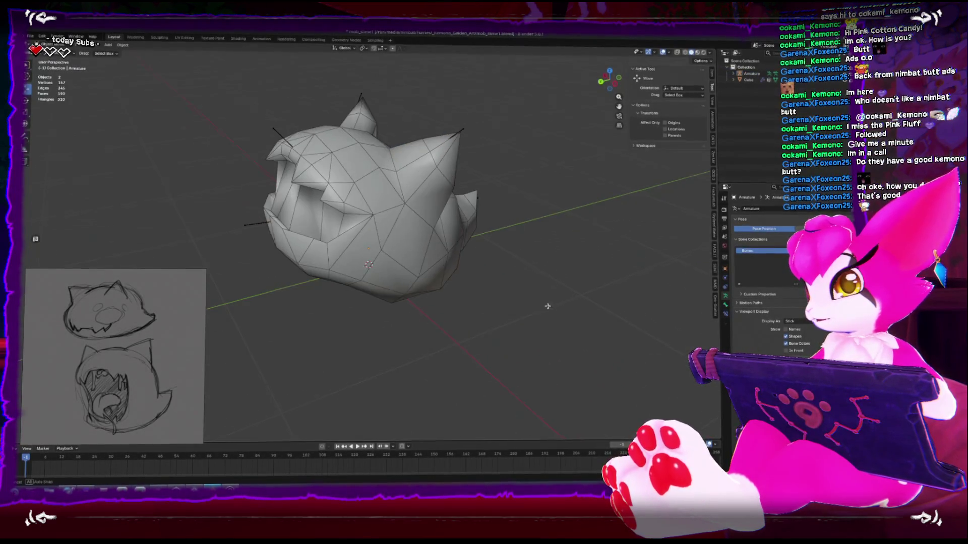
- In Pose Mode, rotate the Mouth bone to test the jaw opening
key("ctrl+Tab")
middle_click_drag(353, 181, 282, 198, "alt")
left_click(322, 220)
key("r")
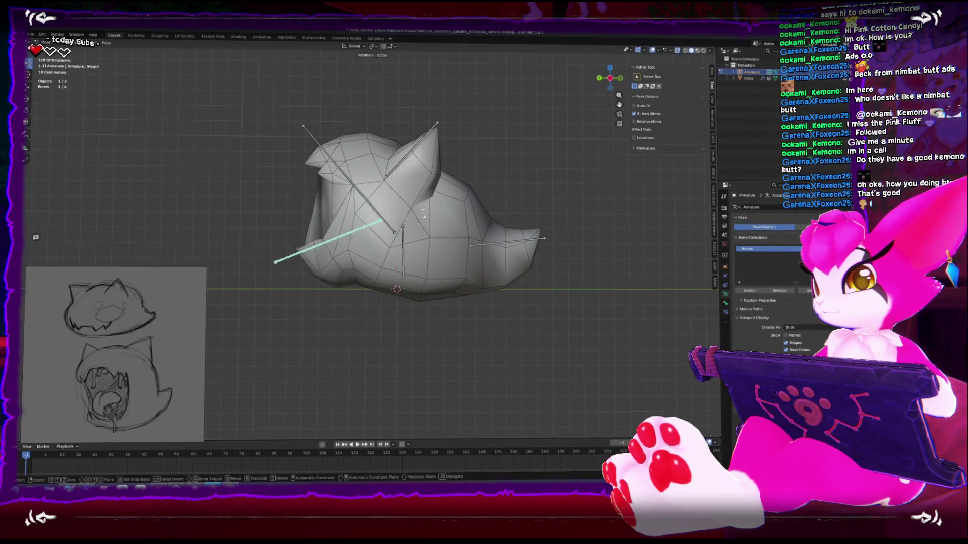
left_click(422, 227)
mouse_move(422, 228)
middle_mouse_down()
mouse_move(465, 249)
mouse_move(379, 227)
middle_mouse_up()
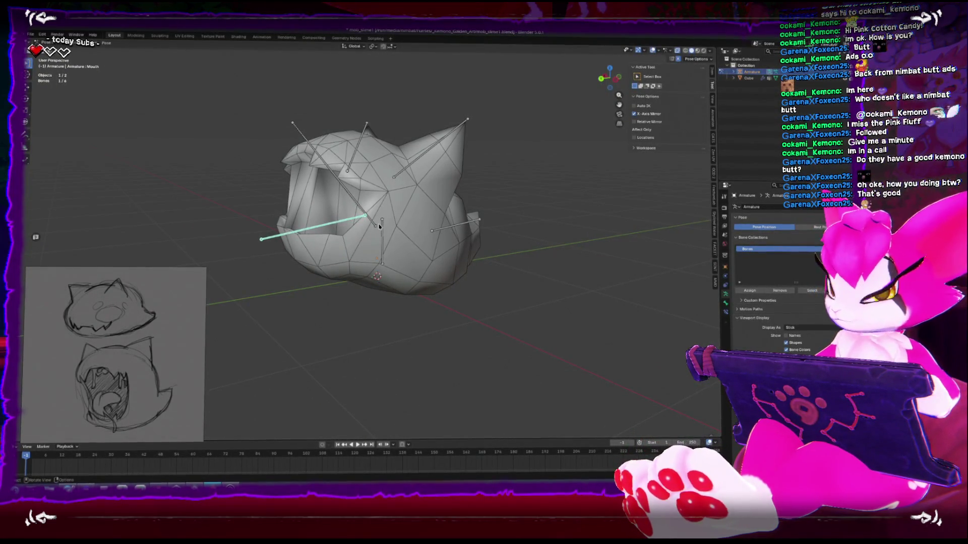
middle_click_drag(379, 224, 388, 237, "alt")
key("r")
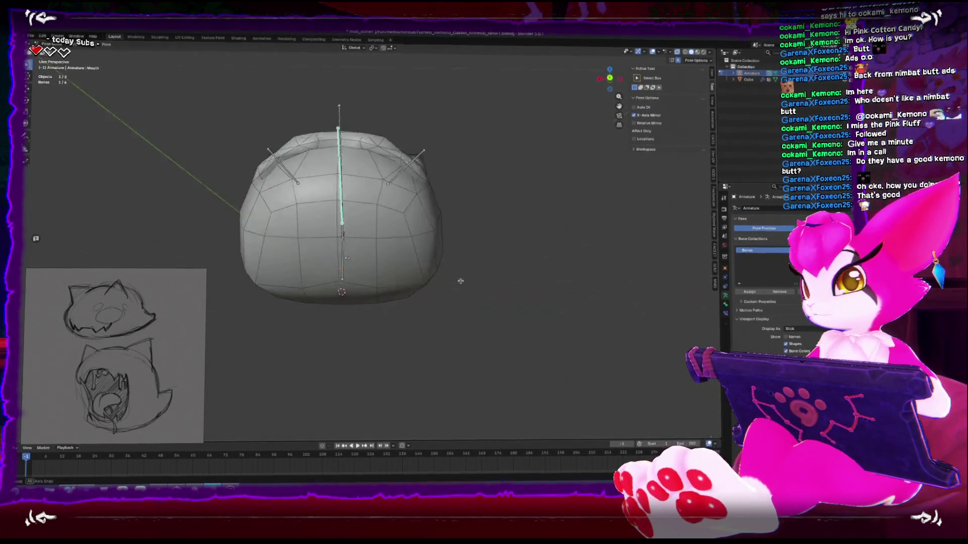
left_click(563, 198)
- Return to Object Mode, select the Cube head mesh and enter Edit Mode
key("ctrl+Tab")
middle_click_drag(559, 212, 536, 295)
scroll(541, 288, "down", 3)
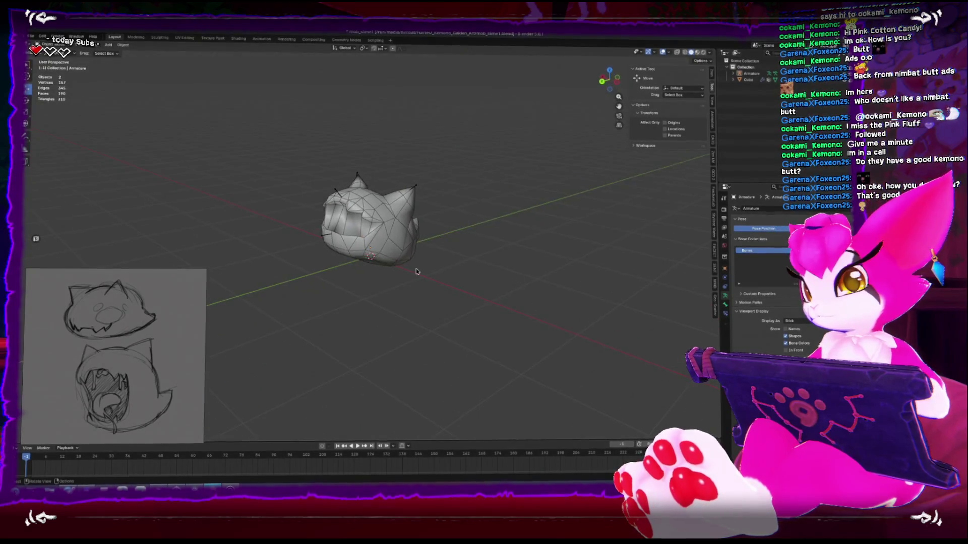
left_click(363, 222)
key("Tab")
middle_click_drag(363, 222, 373, 237)
scroll(284, 249, "up", 3)
middle_click_drag(284, 249, 493, 291, "alt")
scroll(284, 249, "up", 2)
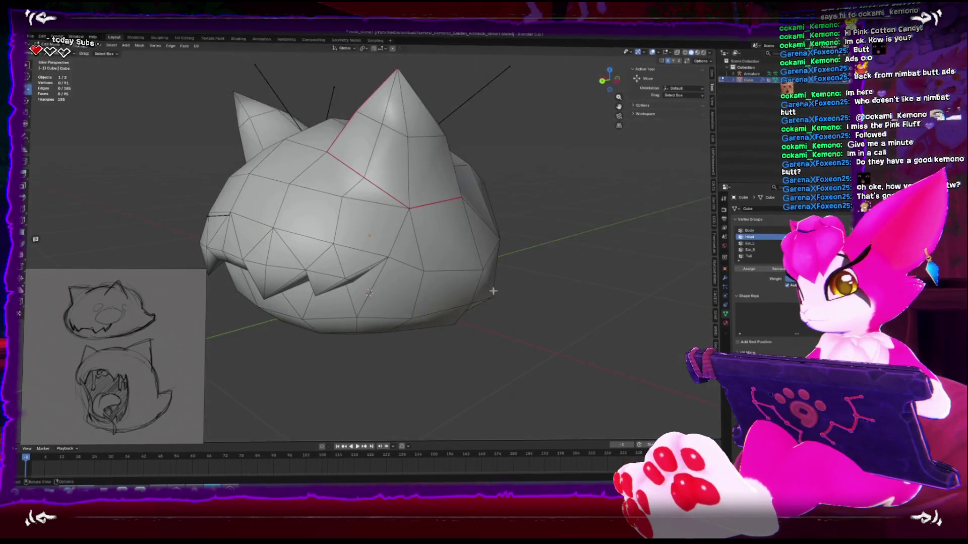
- With X-ray on, select three inner mouth faces and move them
left_click(753, 218)
key("Return")
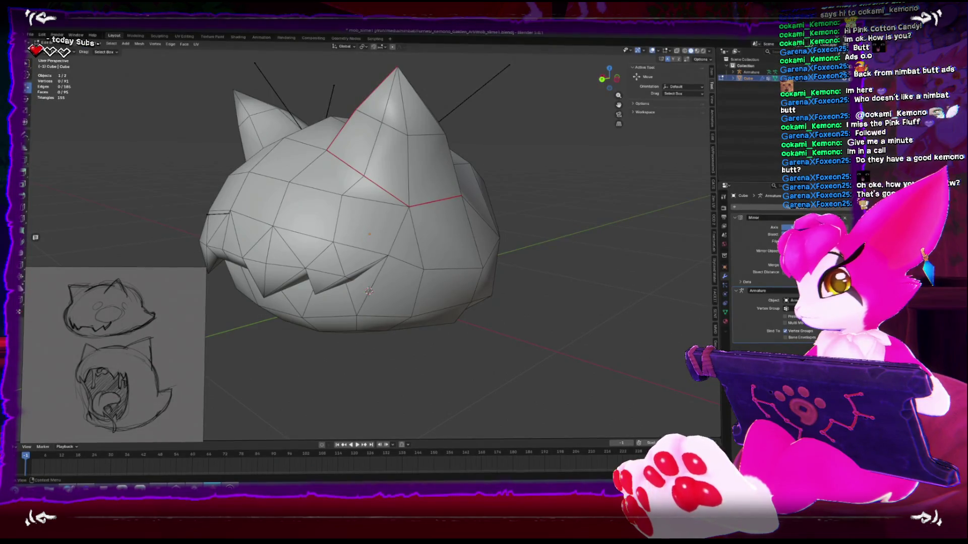
mouse_move(369, 252)
middle_mouse_down()
mouse_move(373, 212)
mouse_move(335, 204)
middle_mouse_up()
key("alt+z")
key("alt+z")
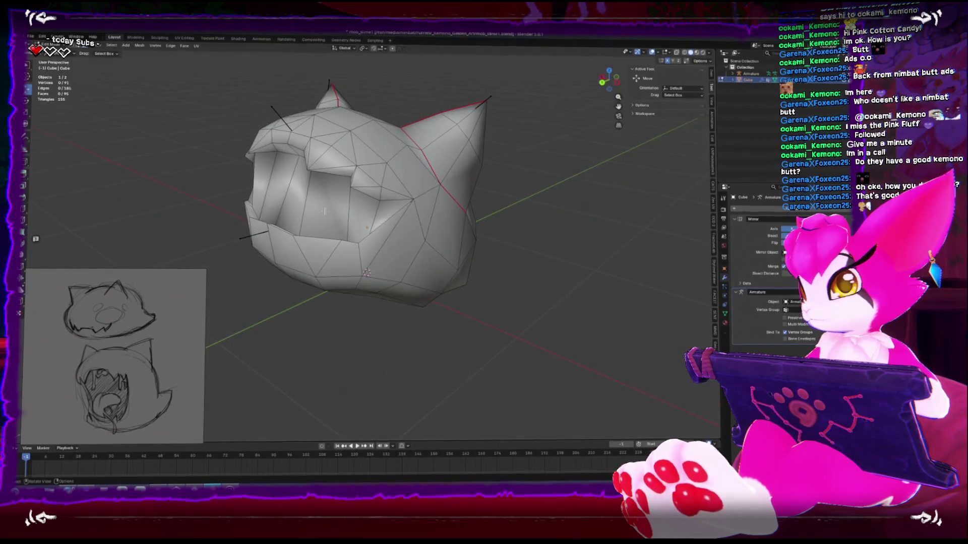
left_click(283, 196)
left_click(336, 204, "shift")
left_click(259, 197, "shift")
key("ctrl+KP_3")
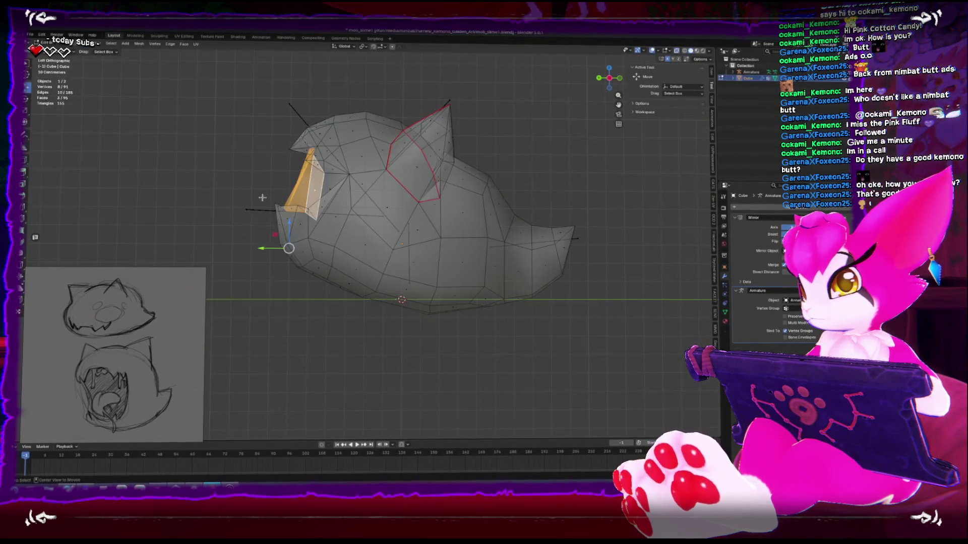
key("g")
left_click(338, 216)
- Loop-cut an extra edge loop across the mouth and move it into place
mouse_move(338, 216)
middle_mouse_down()
mouse_move(301, 264)
mouse_move(348, 226)
mouse_move(446, 236)
mouse_move(398, 257)
mouse_move(368, 252)
mouse_move(466, 202)
mouse_move(312, 250)
middle_mouse_up()
key("ctrl+r")
left_click(348, 226)
left_click(348, 225)
key("ctrl+KP_3")
key("g")
left_click(372, 235)
scroll(398, 257, "down", 2)
scroll(389, 264, "up", 1)
scroll(467, 201, "up", 3)
key("alt+z")
- Leave Edit Mode, put the bone rig in Pose Mode and turn on automatic keyframing
key("Tab")
left_click(258, 214)
key("ctrl+Tab")
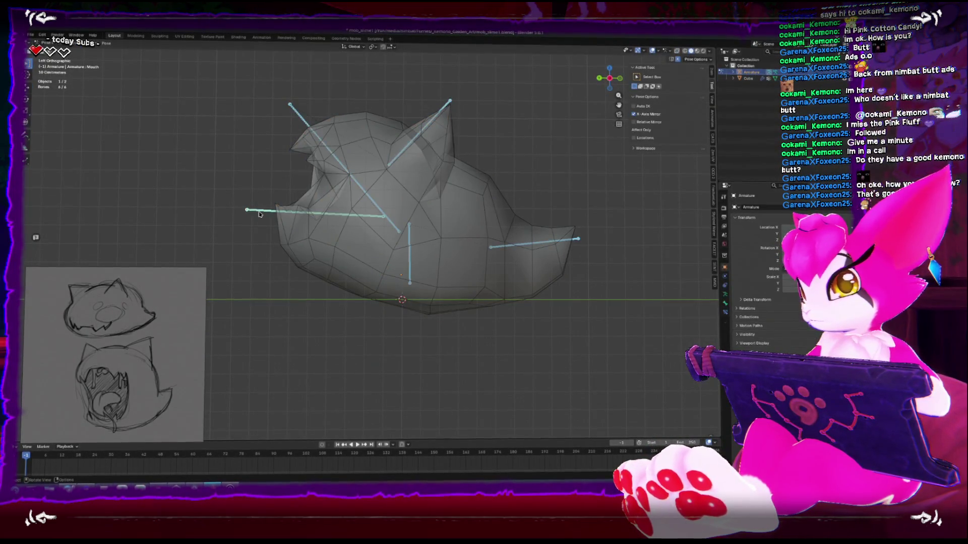
key("r")
left_click(322, 445)
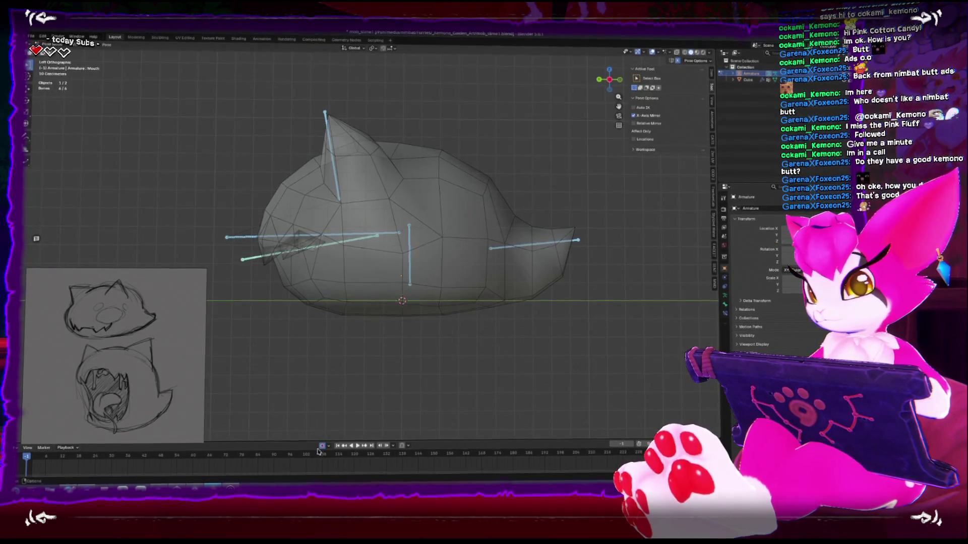
middle_click_drag(330, 315, 380, 299, "shift")
left_click(381, 299)
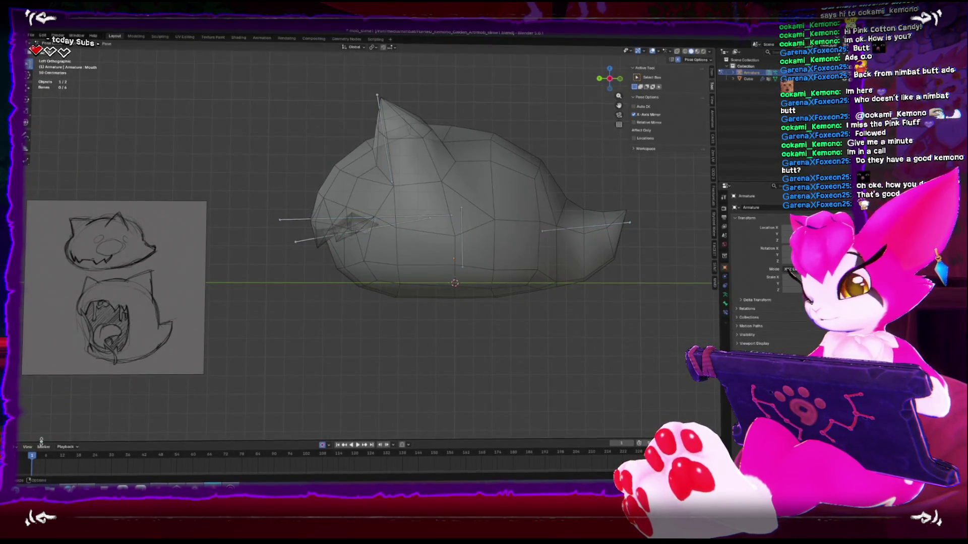
- Enlarge the timeline and bring its earliest frames into view
left_click_drag(173, 442, 173, 401)
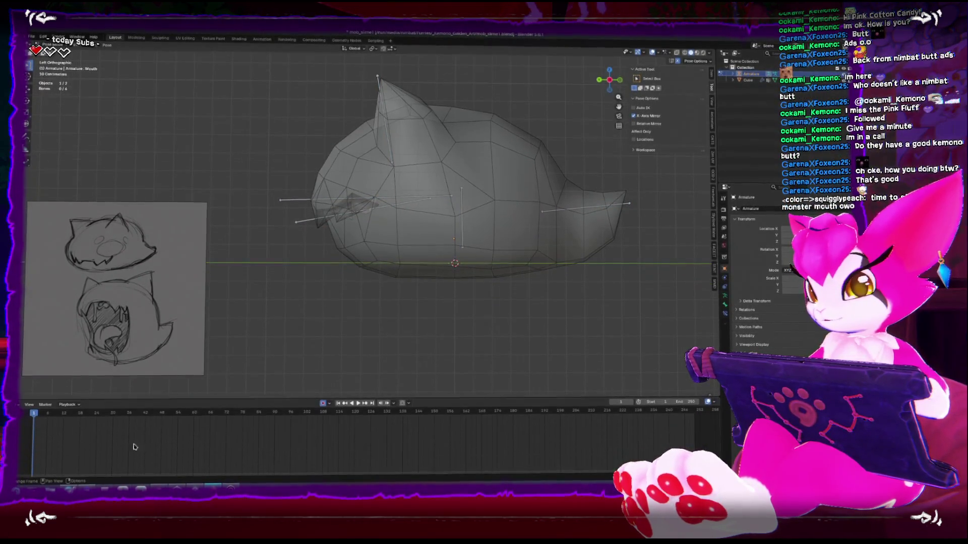
scroll(167, 454, "up", 3)
mouse_move(163, 456)
middle_mouse_down()
mouse_move(258, 445)
mouse_move(272, 456)
middle_mouse_up()
scroll(245, 450, "up", 2)
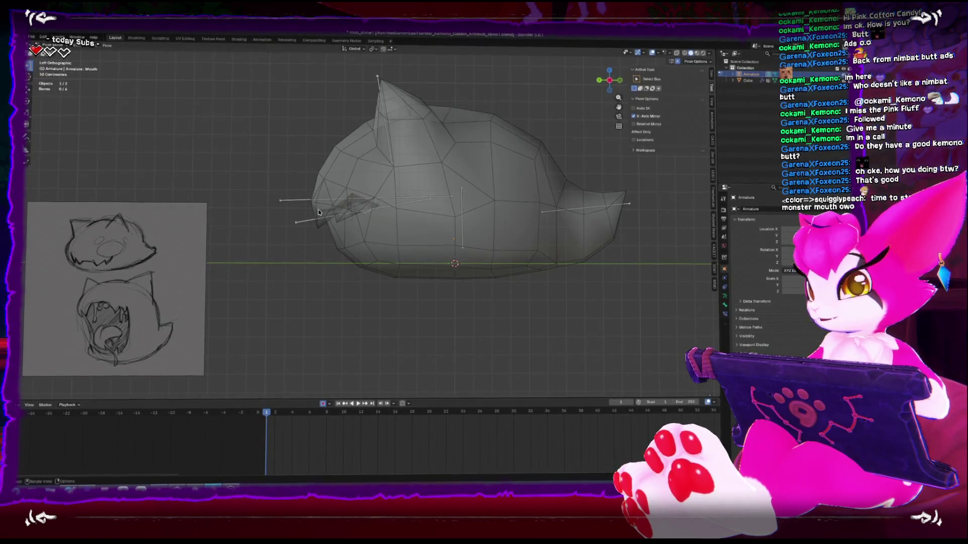
- At frame 10, rotate the Head bone to pose the head with the mesh
left_click(303, 200)
key("r")
right_click(516, 292)
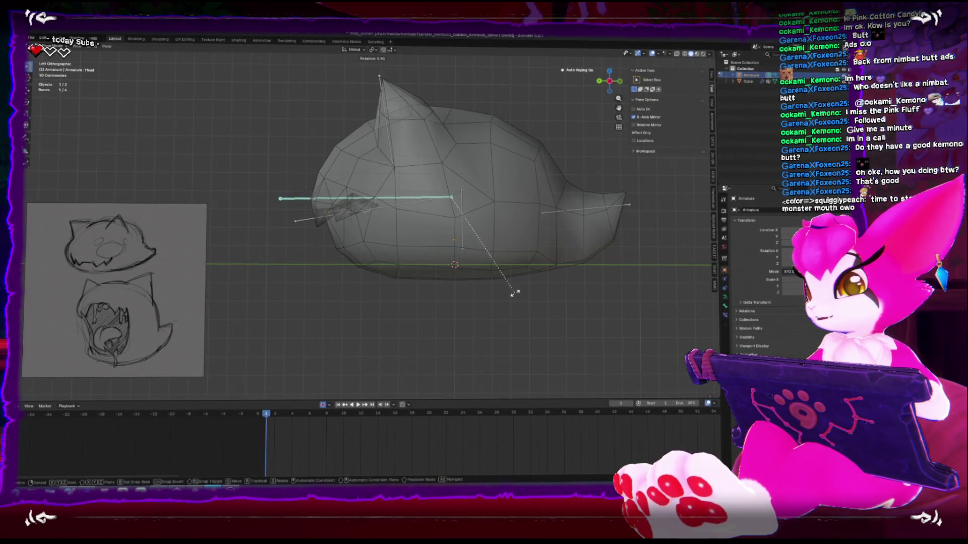
left_click(335, 213)
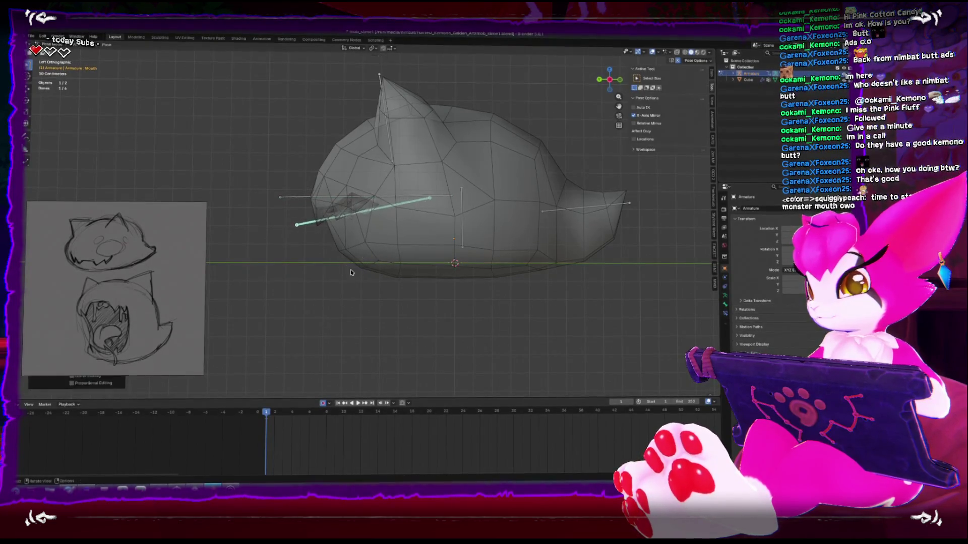
left_click_drag(285, 414, 343, 414)
left_click(324, 209)
left_click(325, 209)
key("r")
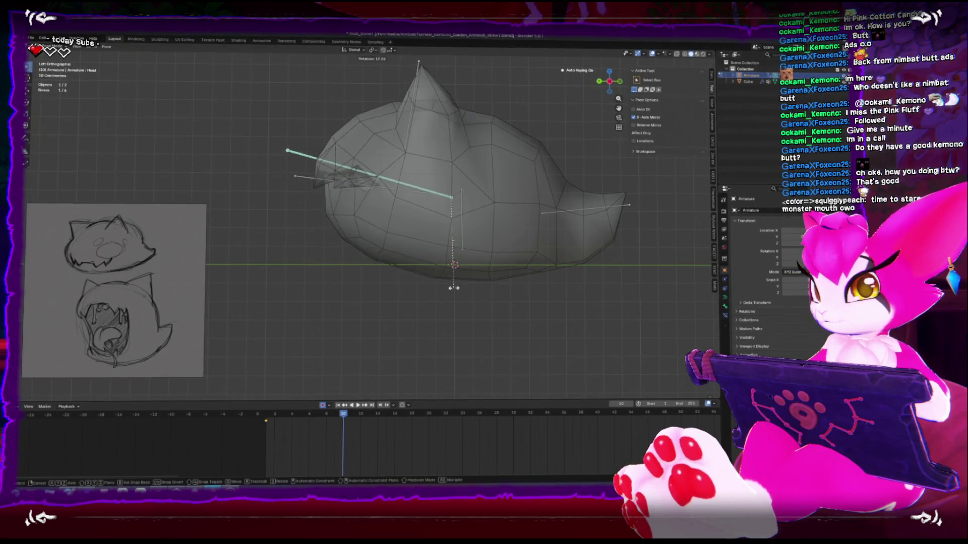
left_click(334, 153)
- Swing the jaw open with the Mouth bone, then scrub the timeline so it closes
left_click(323, 142)
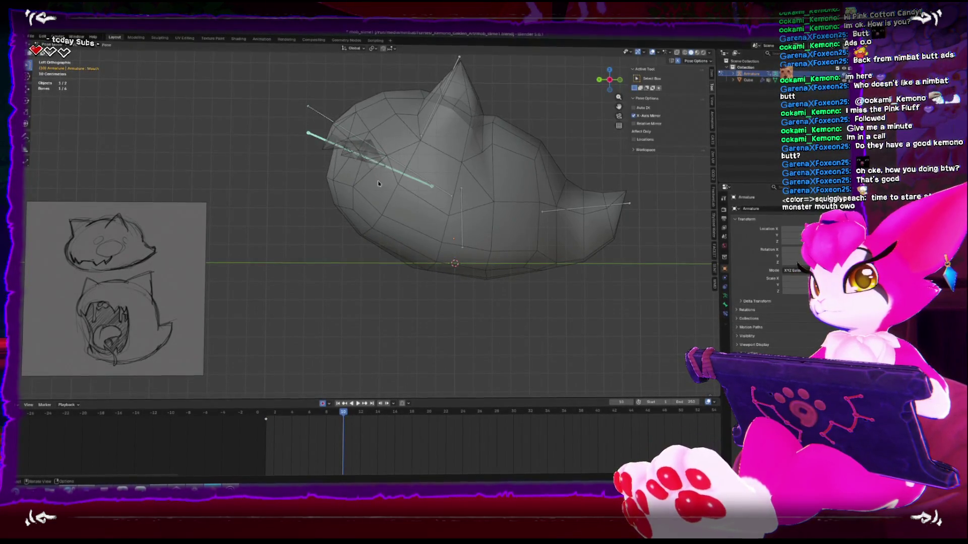
key("r")
left_click(399, 233)
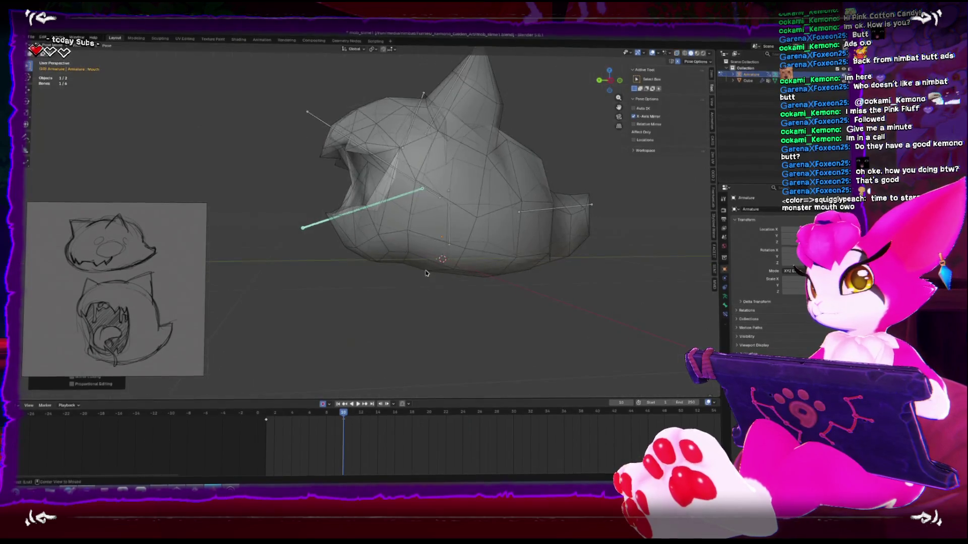
key("ctrl+Tab")
mouse_move(398, 232)
middle_mouse_down()
mouse_move(399, 298)
mouse_move(351, 385)
middle_mouse_up()
mouse_move(341, 415)
left_mouse_down()
mouse_move(252, 417)
mouse_move(301, 417)
left_mouse_up()
- Select the head mesh from a frontal view and enter Edit Mode
left_click(393, 235)
mouse_move(393, 234)
middle_mouse_down()
mouse_move(354, 270)
mouse_move(410, 283)
mouse_move(431, 262)
mouse_move(445, 302)
mouse_move(499, 296)
mouse_move(453, 302)
middle_mouse_up()
key("Tab")
scroll(383, 275, "up", 5)
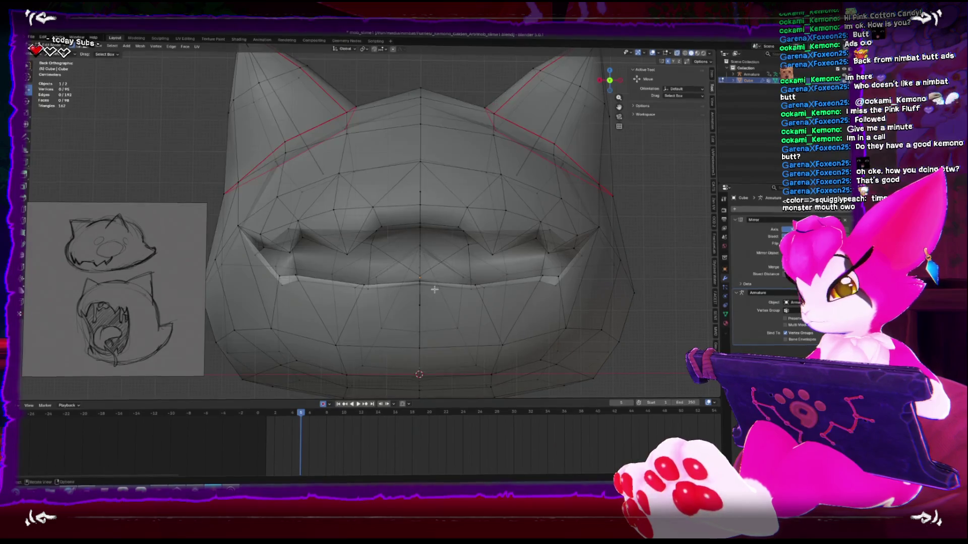
- Return the playhead to frame 1, switch the head to Object Mode, then preview frame 11
left_click_drag(255, 429, 265, 415)
mouse_move(447, 334)
middle_mouse_down()
mouse_move(401, 333)
mouse_move(542, 369)
mouse_move(386, 338)
mouse_move(410, 323)
mouse_move(399, 329)
mouse_move(372, 318)
middle_mouse_up()
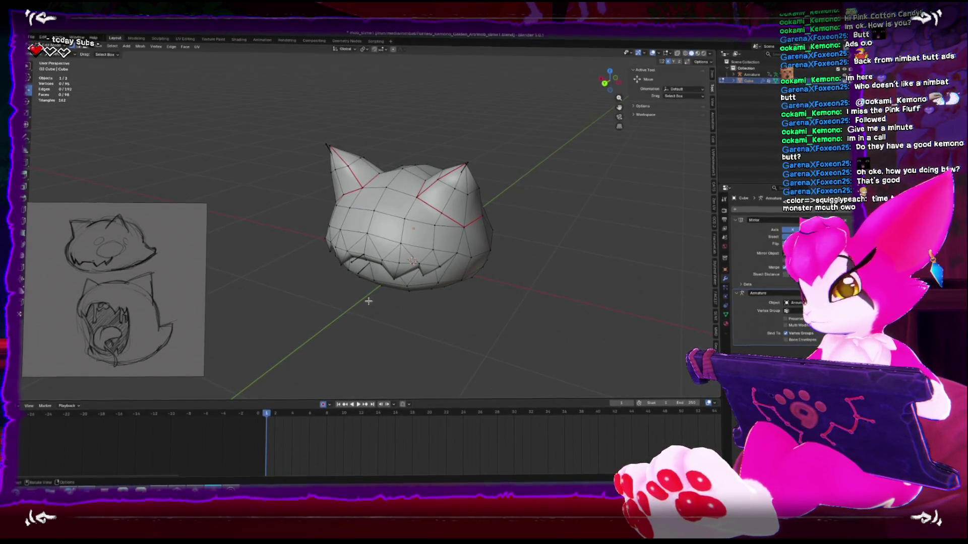
middle_click_drag(369, 301, 353, 283)
key("ctrl+Tab")
left_click(298, 273)
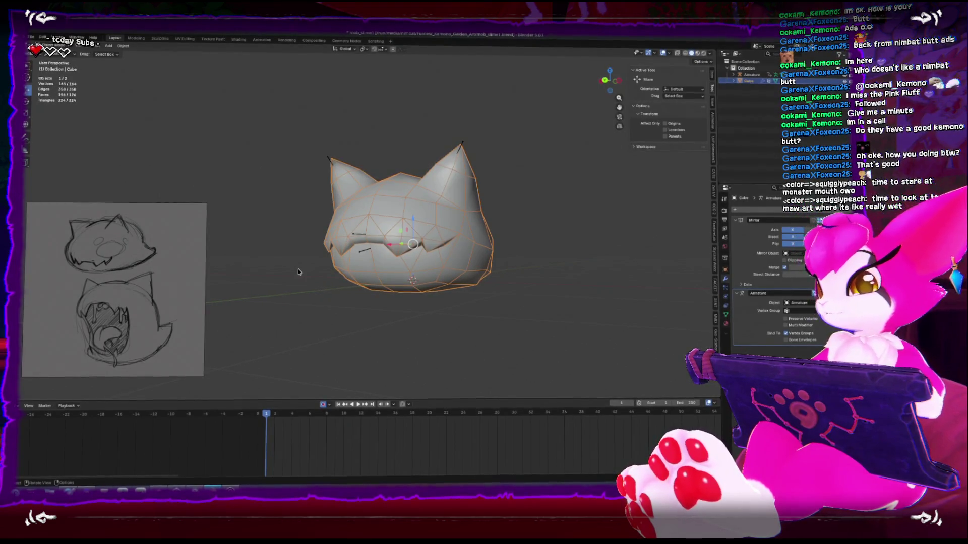
mouse_move(268, 419)
left_mouse_down()
mouse_move(362, 417)
mouse_move(178, 409)
left_mouse_up()
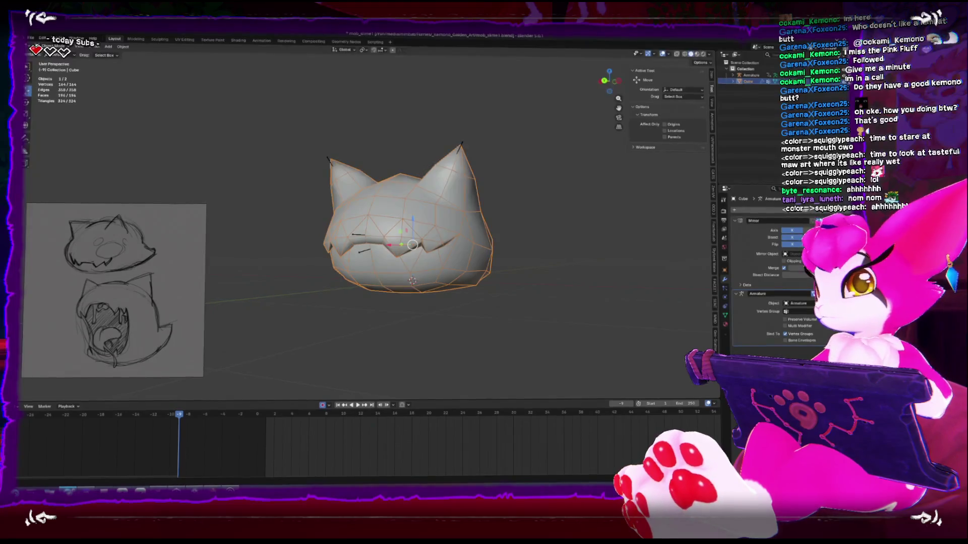
key("KP_3")
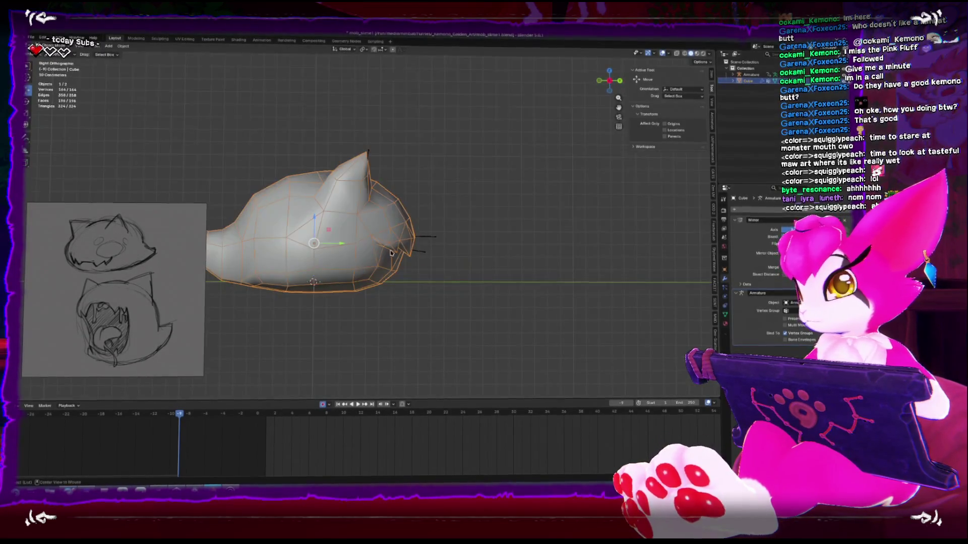
key("KP_1")
key("ctrl+KP_3")
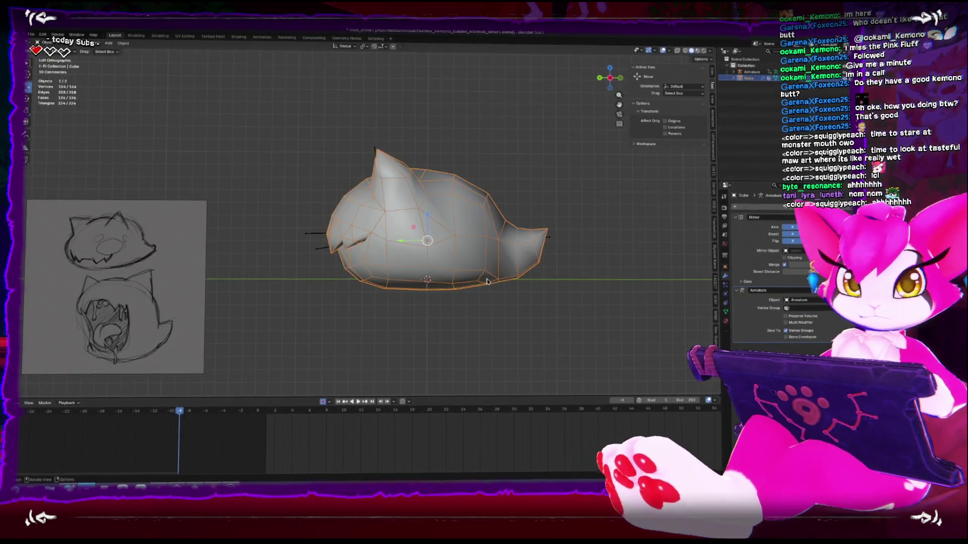
- Play the jaw animation, check the mesh from behind and jump back to the first frame
mouse_move(459, 278)
middle_mouse_down()
mouse_move(444, 279)
mouse_move(469, 278)
mouse_move(438, 282)
middle_mouse_up()
key("space")
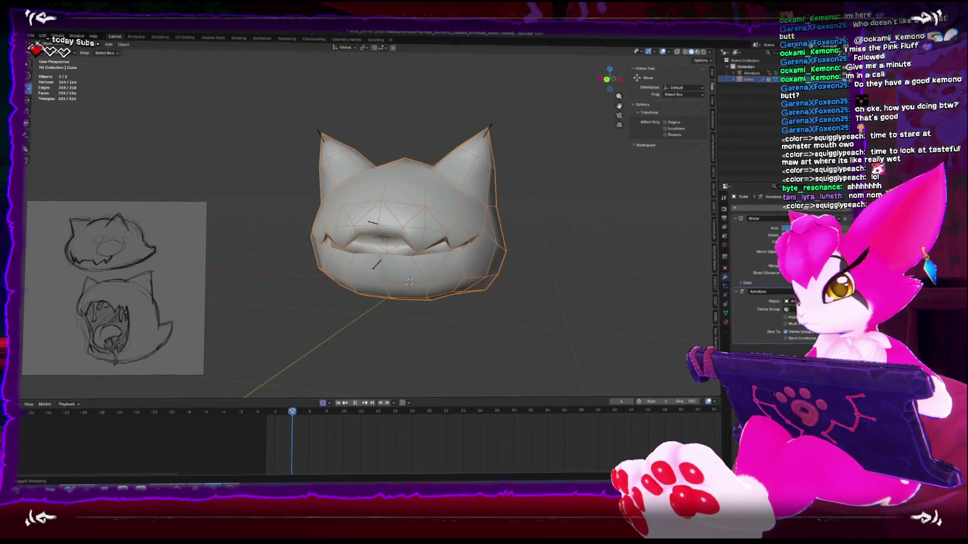
key("space")
key("Tab")
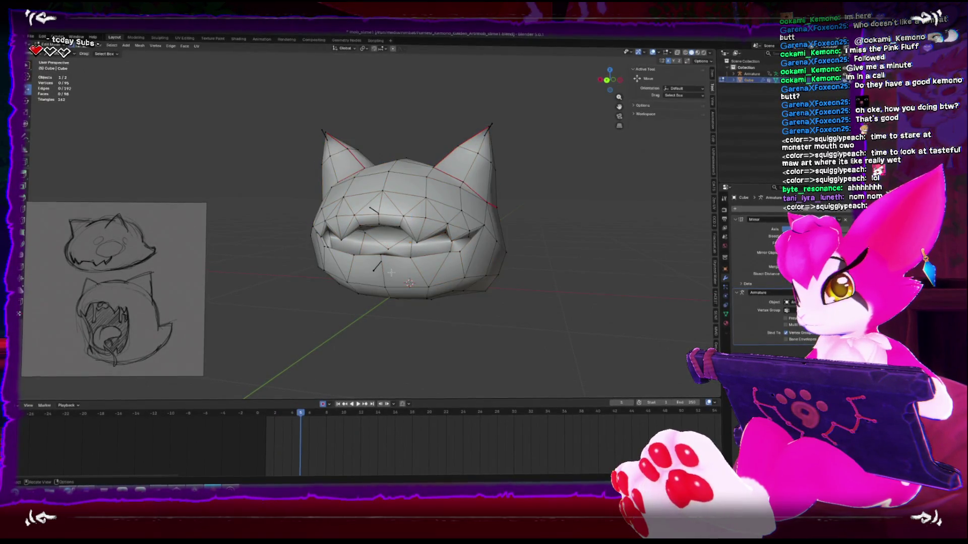
key("ctrl+KP_1")
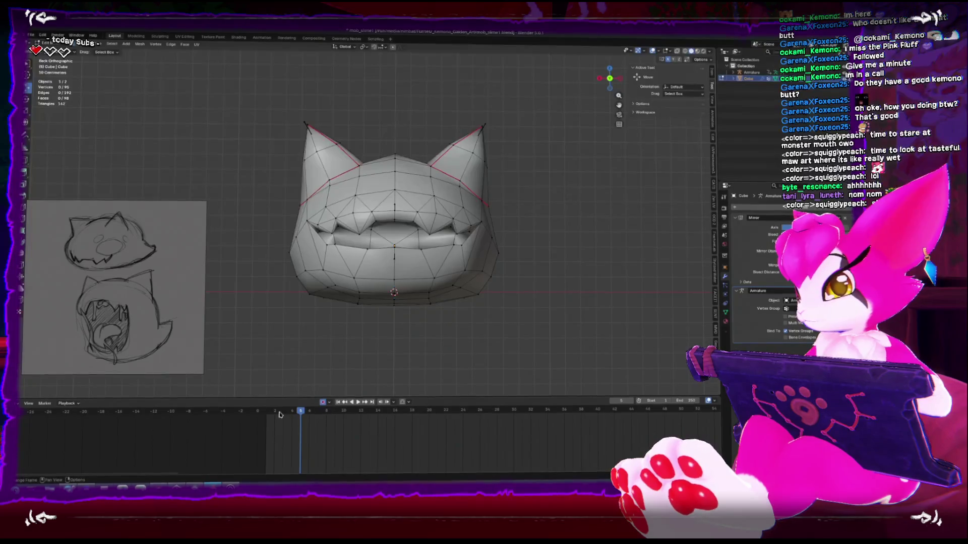
key("shift+Left")
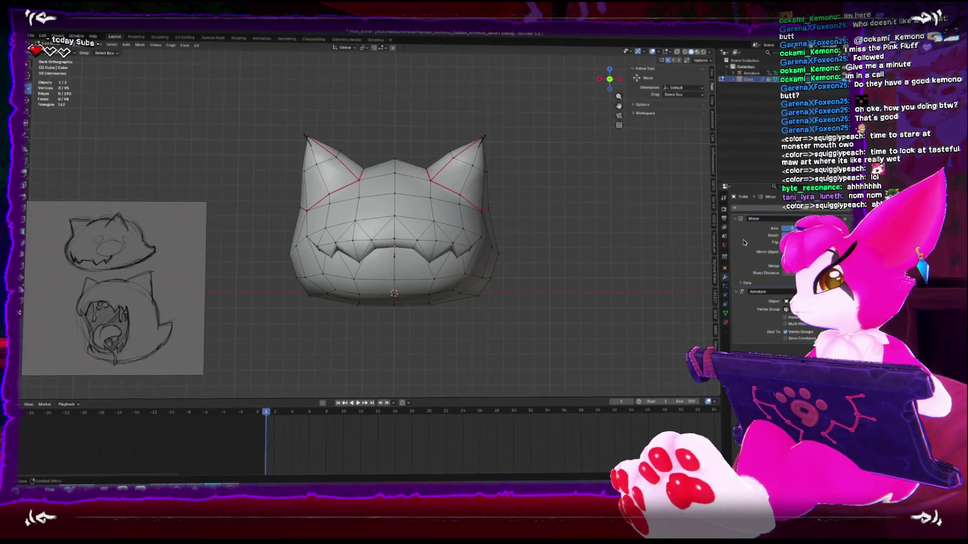
key("Tab")
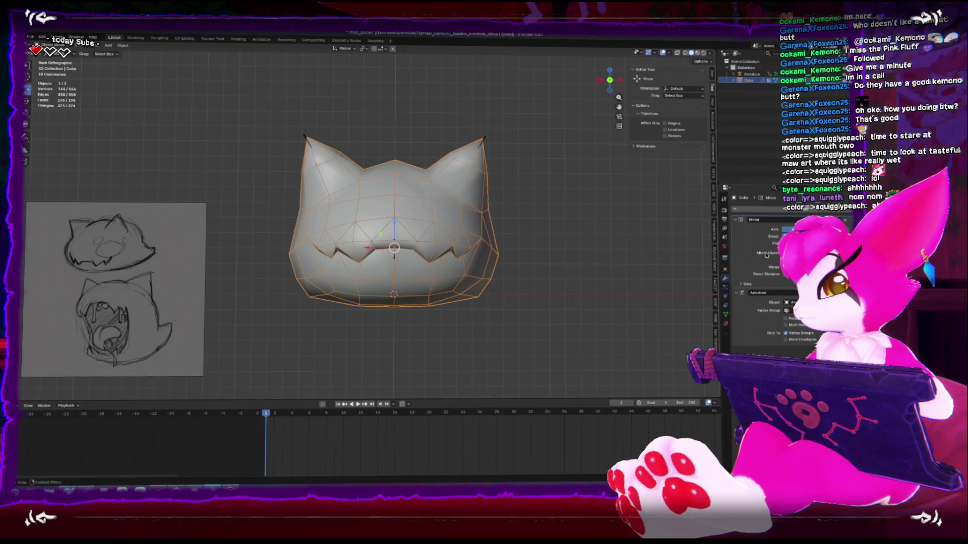
- Apply the head's Mirror modifier with Ctrl+A and inspect the result in Edit Mode
key("ctrl+a")
key("Tab")
left_click(289, 410)
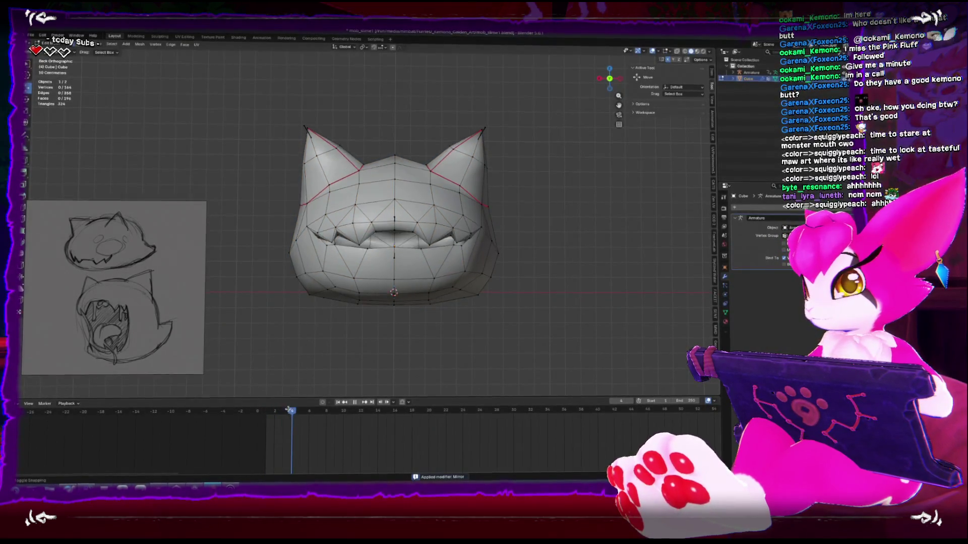
key("space")
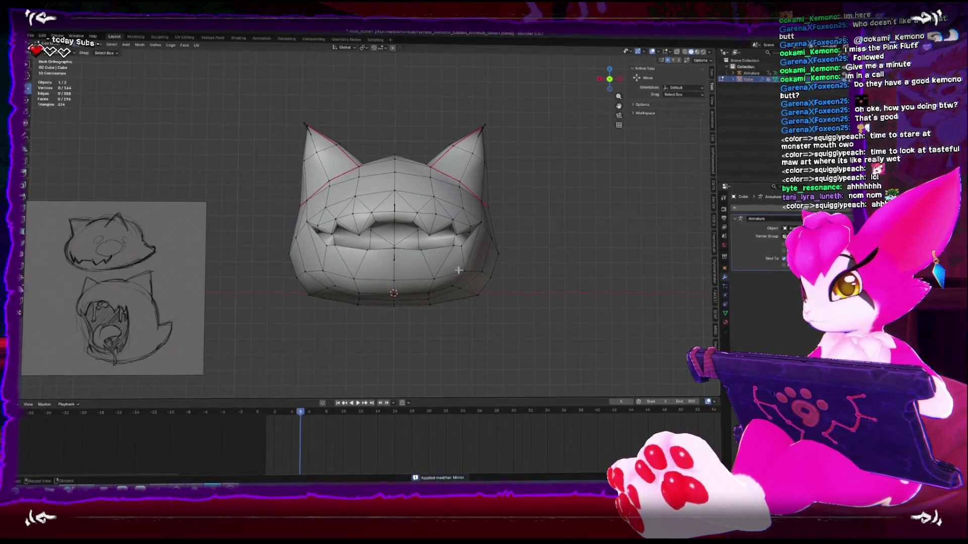
middle_click_drag(458, 271, 434, 237)
scroll(433, 237, "up", 3)
key("Tab")
- Weight-paint the head with the armature, display the Head bone's weights, then return to Edit Mode
left_click(410, 198)
left_click(410, 199, "shift")
key("ctrl+Tab")
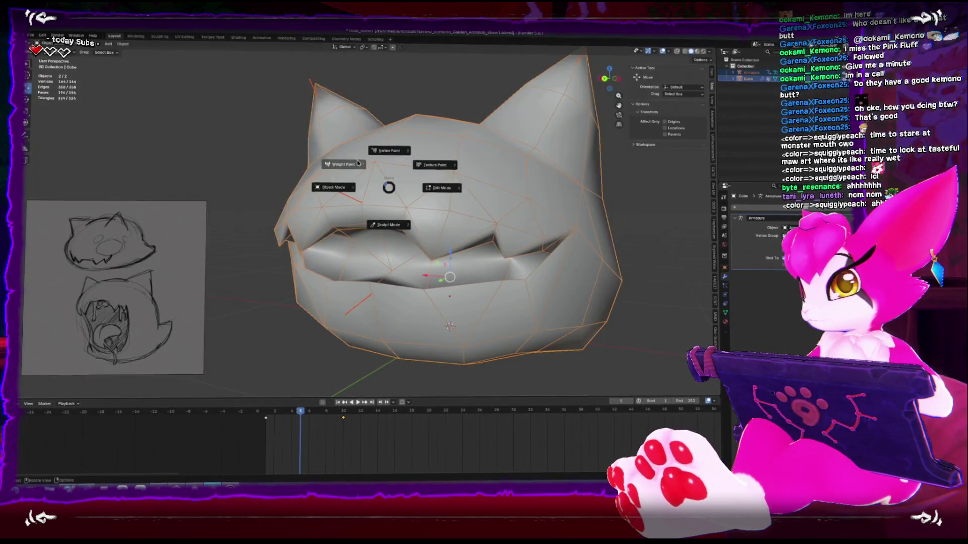
left_click(358, 162)
left_click(454, 272, "ctrl")
left_click(390, 216, "ctrl")
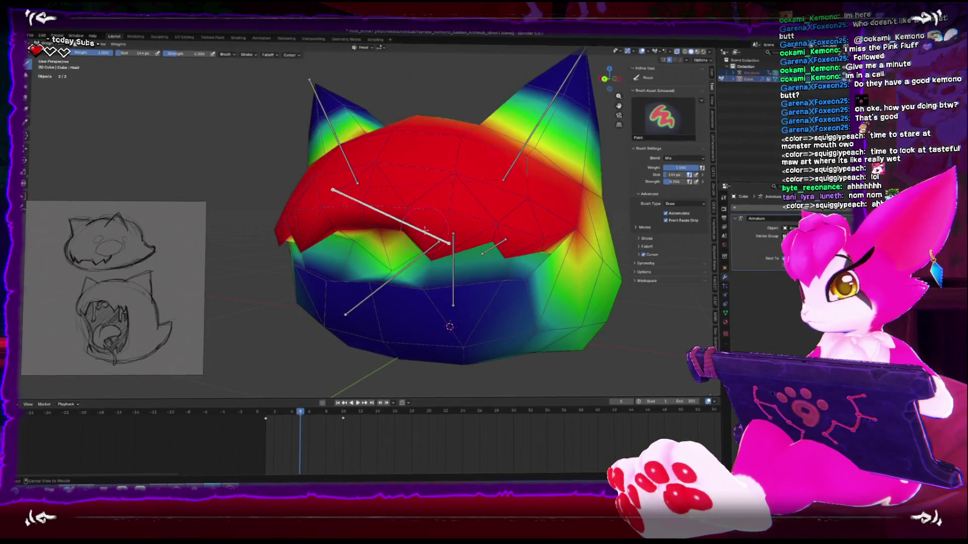
middle_click_drag(391, 216, 373, 211)
mouse_move(433, 246)
middle_mouse_down()
mouse_move(460, 255)
mouse_move(467, 308)
middle_mouse_up()
scroll(446, 249, "up", 3)
key("Tab")
key("Tab")
key("Tab")
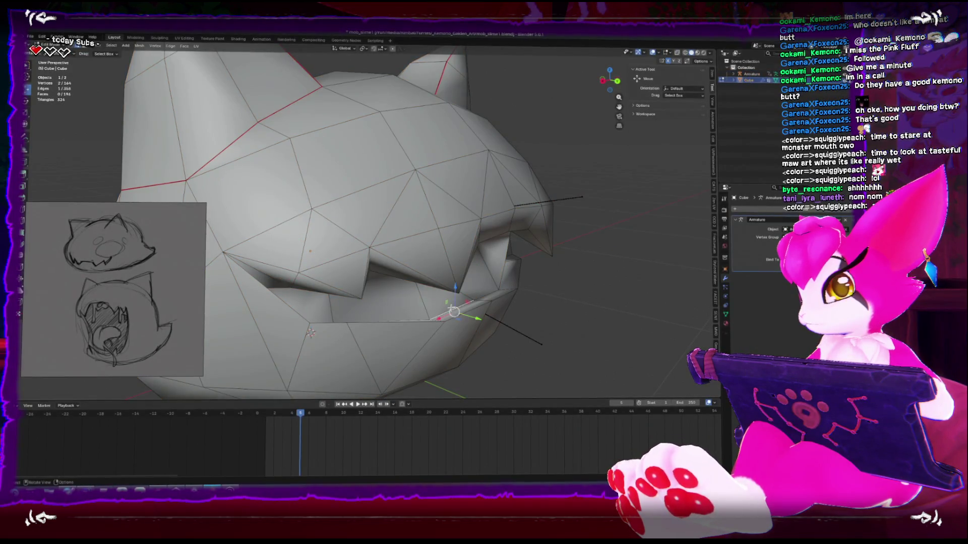
- Move the selected mouth vertices in the left orthographic view with X-ray on
middle_click_drag(486, 290, 385, 284)
key("alt+z")
key("ctrl+KP_3")
key("g")
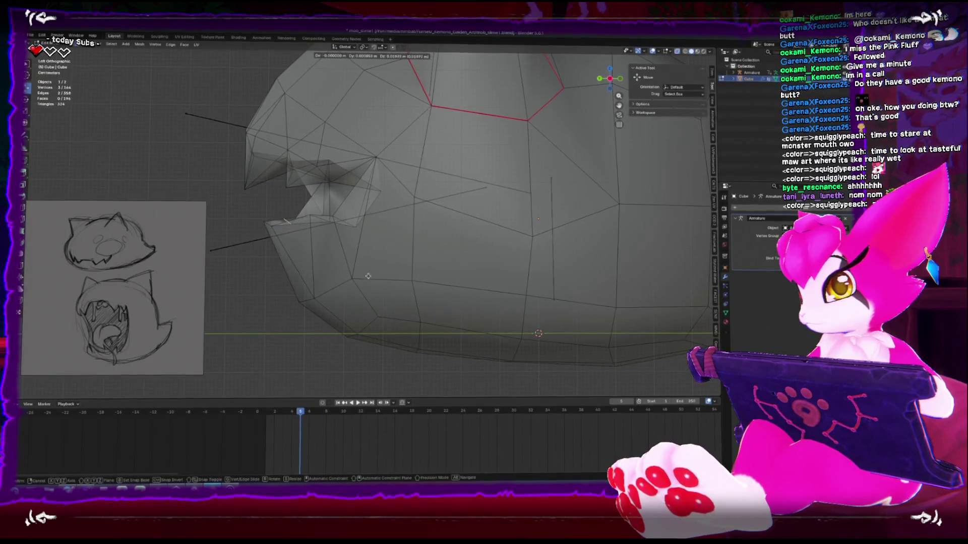
left_click(368, 280)
key("alt+z")
- Select two lower-lip vertices and edge-slide them along the lip
mouse_move(368, 280)
middle_mouse_down()
mouse_move(380, 265)
mouse_move(256, 231)
middle_mouse_up()
middle_click_drag(436, 261, 331, 204)
middle_click_drag(345, 303, 334, 265)
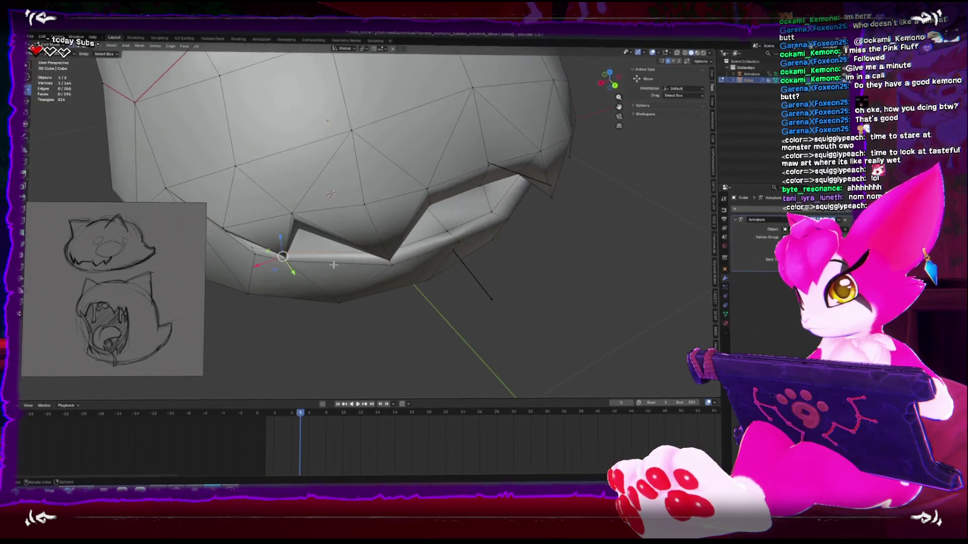
left_click(290, 260)
key("alt+z")
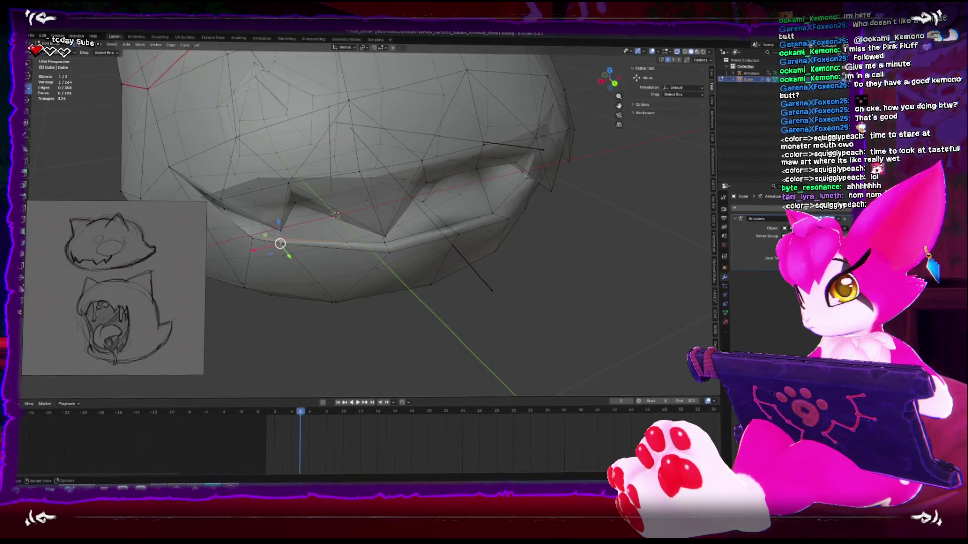
key("alt+z")
left_click(280, 247, "shift")
key("g")
key("g")
left_click(290, 257)
key("alt+a")
- In X-ray back view, move the lower-lip corner vertex
mouse_move(302, 255)
middle_mouse_down()
mouse_move(335, 247)
mouse_move(318, 229)
middle_mouse_up()
middle_click_drag(407, 225, 367, 217)
key("ctrl+KP_1")
key("alt+z")
left_click(279, 201)
key("g")
left_click(272, 194)
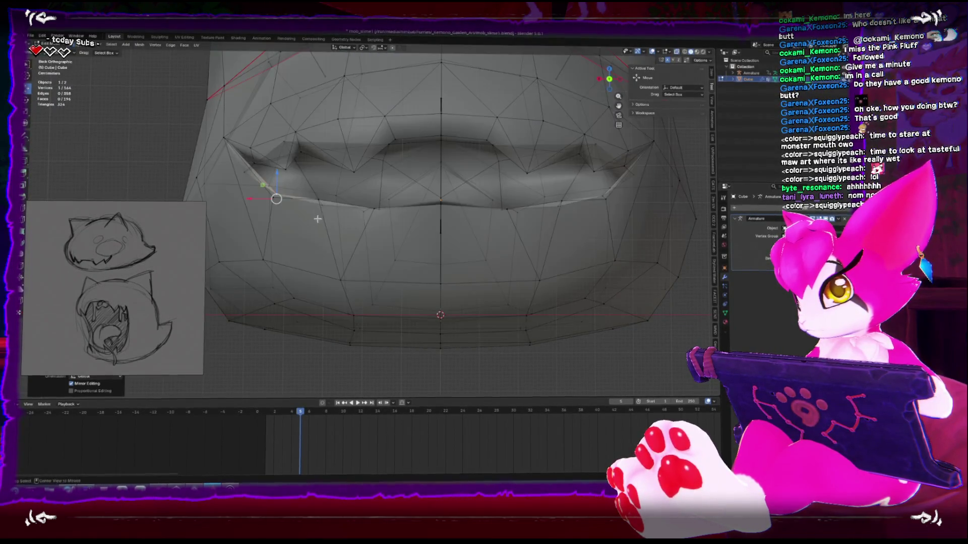
- Reposition the centre lower-lip vertex
left_click(319, 205)
key("alt+z")
left_click(374, 214)
left_click(440, 207)
key("g")
left_click(440, 207)
- Adjust the selected lip vertex from an angled side view
mouse_move(440, 207)
middle_mouse_down()
mouse_move(384, 214)
mouse_move(311, 201)
middle_mouse_up()
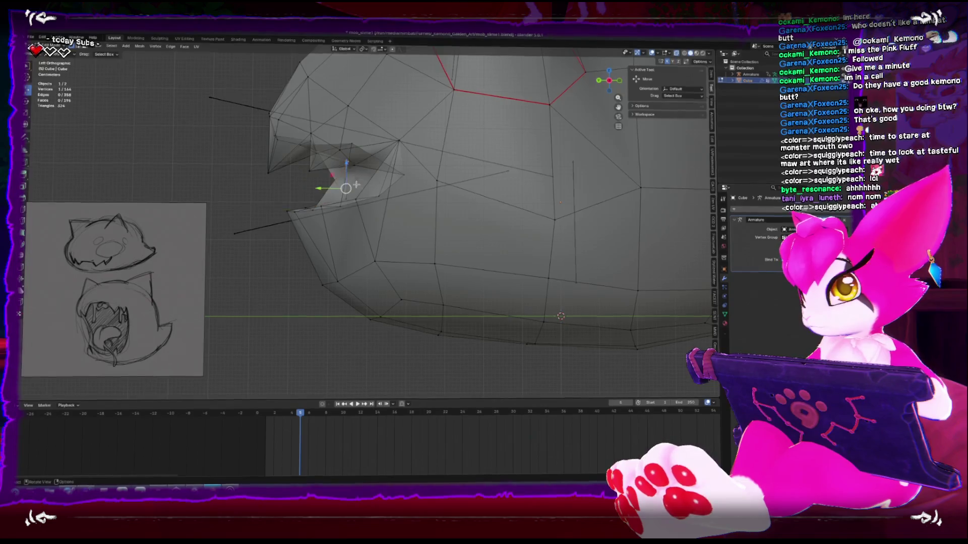
mouse_move(341, 170)
middle_mouse_down()
mouse_move(372, 198)
mouse_move(393, 195)
mouse_move(348, 192)
mouse_move(295, 149)
middle_mouse_up()
key("g")
left_click(326, 174)
- Move the left mouth-corner vertex into place
scroll(295, 149, "down", 3)
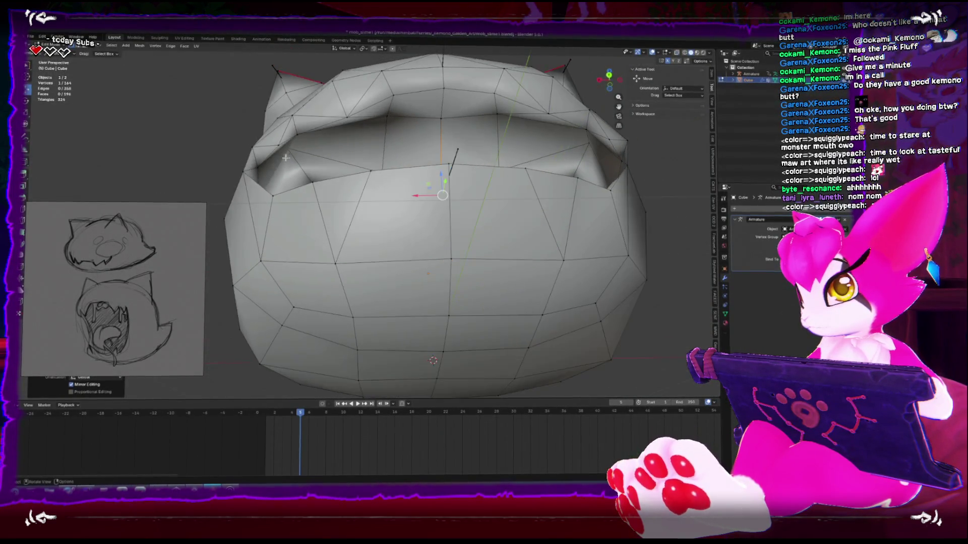
left_click(283, 157)
scroll(428, 217, "up", 4)
mouse_move(422, 194)
middle_mouse_down("alt")
mouse_move(428, 216)
mouse_move(415, 238)
mouse_move(376, 234)
middle_mouse_up("alt")
key("g")
left_click(434, 240)
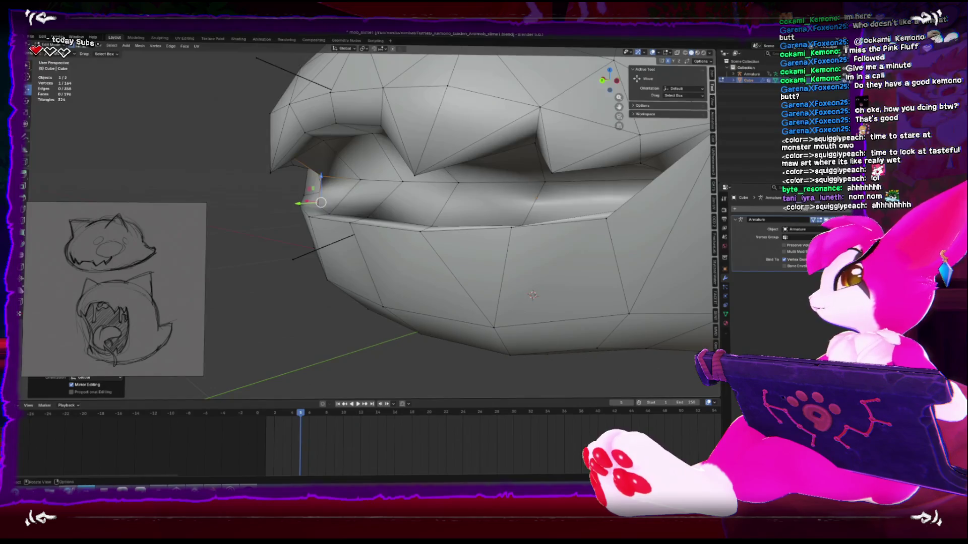
- Orbit to a front view of the mouth to inspect the reshaped lower lip
mouse_move(654, 347)
middle_mouse_down()
mouse_move(519, 273)
mouse_move(297, 191)
mouse_move(378, 200)
mouse_move(358, 237)
middle_mouse_up()
- Nudge the mouth-corner vertex sideways and then along the Y axis
key("g")
left_click(342, 196)
key("g")
key("y")
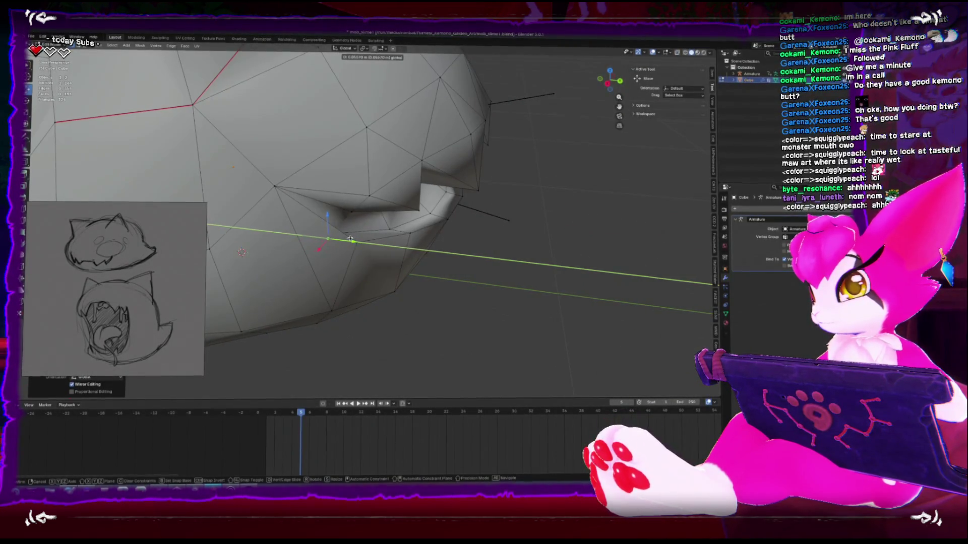
left_click(350, 238)
scroll(303, 222, "up", 5)
mouse_move(277, 207)
middle_mouse_down()
mouse_move(286, 192)
mouse_move(443, 221)
mouse_move(504, 179)
mouse_move(522, 186)
middle_mouse_up()
- Try dissolving two mouth vertices, then undo the dissolve
left_click(443, 220, "shift")
key("x")
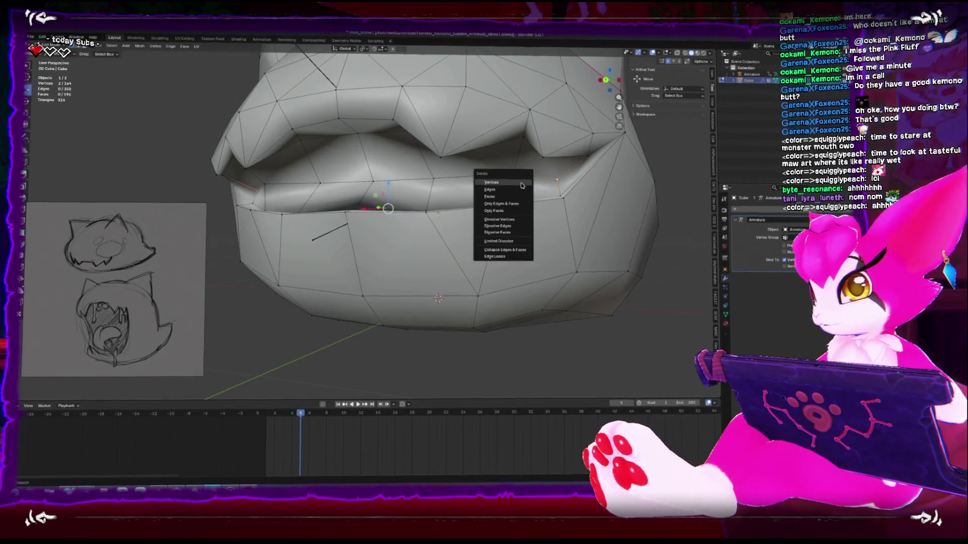
left_click(511, 222)
mouse_move(512, 222)
middle_mouse_down()
mouse_move(525, 207)
mouse_move(545, 210)
mouse_move(452, 212)
mouse_move(307, 193)
mouse_move(298, 202)
mouse_move(303, 274)
middle_mouse_up()
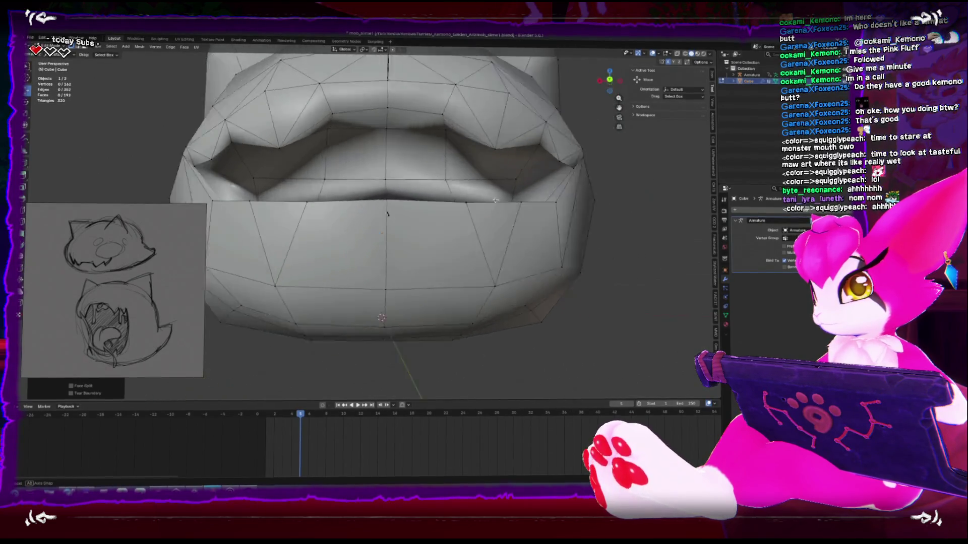
key("ctrl+z")
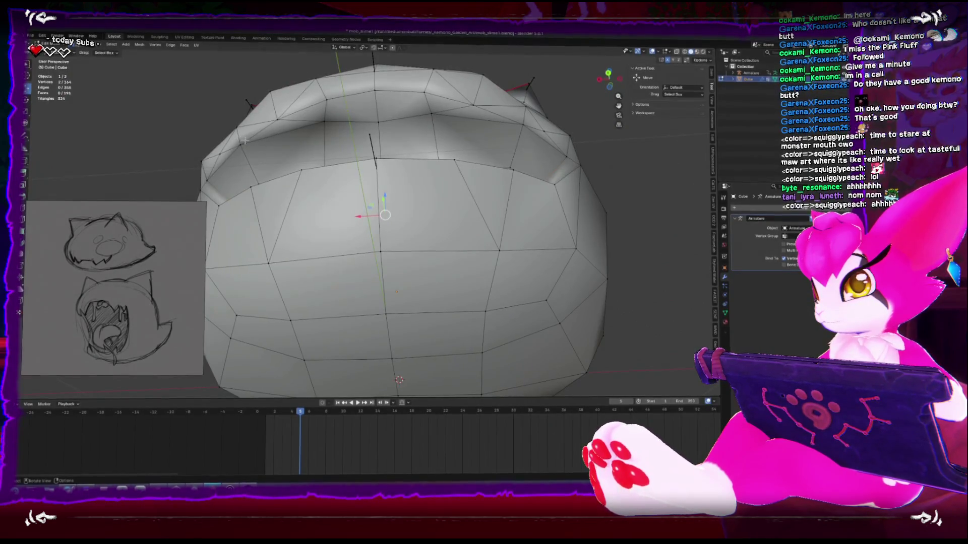
left_click_drag(240, 165, 242, 168)
middle_click_drag(242, 168, 434, 234)
- Check the head's weights in Weight Paint, then return to Object Mode and frame the head
key("Tab")
left_click(487, 241, "shift")
key("ctrl+Tab")
left_click(379, 190)
middle_click_drag(402, 227, 363, 203)
key("ctrl+Tab")
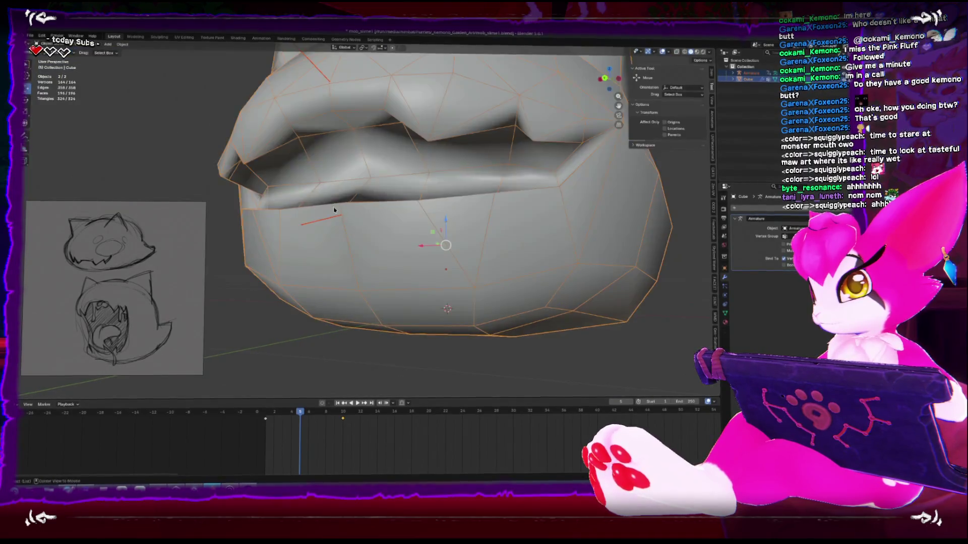
key("KP_Decimal")
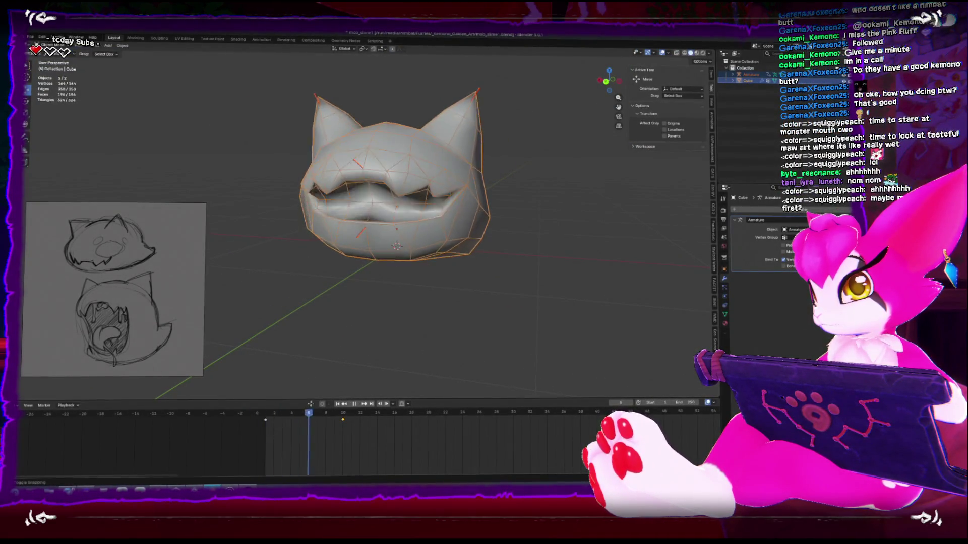
- Stop playback, select the head mesh and enter Edit Mode at an early frame
key("space")
mouse_move(398, 262)
middle_mouse_down()
mouse_move(383, 242)
mouse_move(452, 226)
middle_mouse_up()
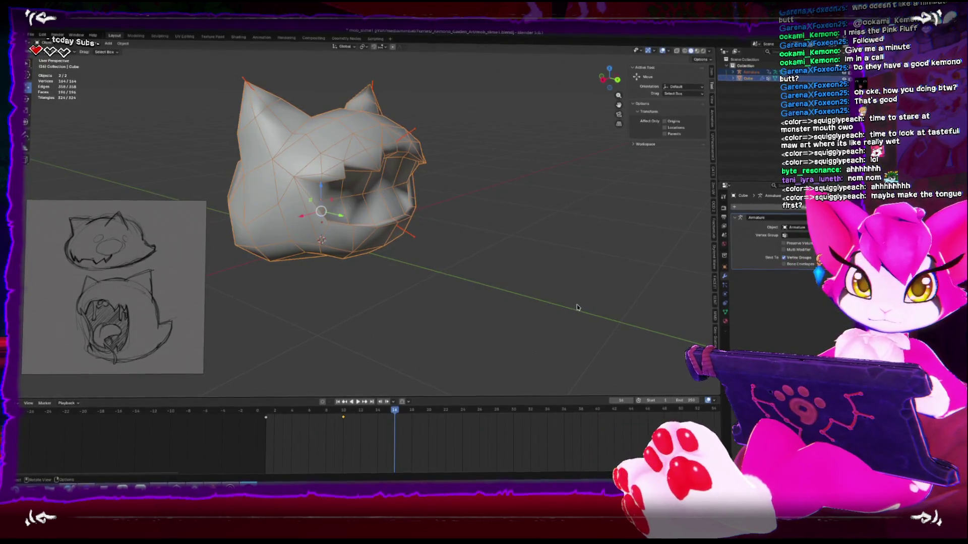
left_click(516, 282)
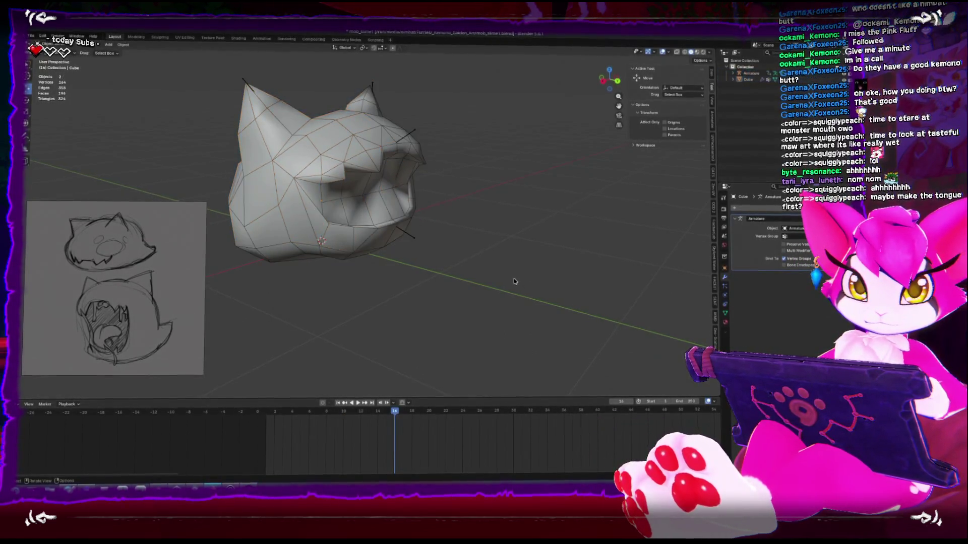
left_click(398, 237)
middle_click_drag(399, 237, 322, 225)
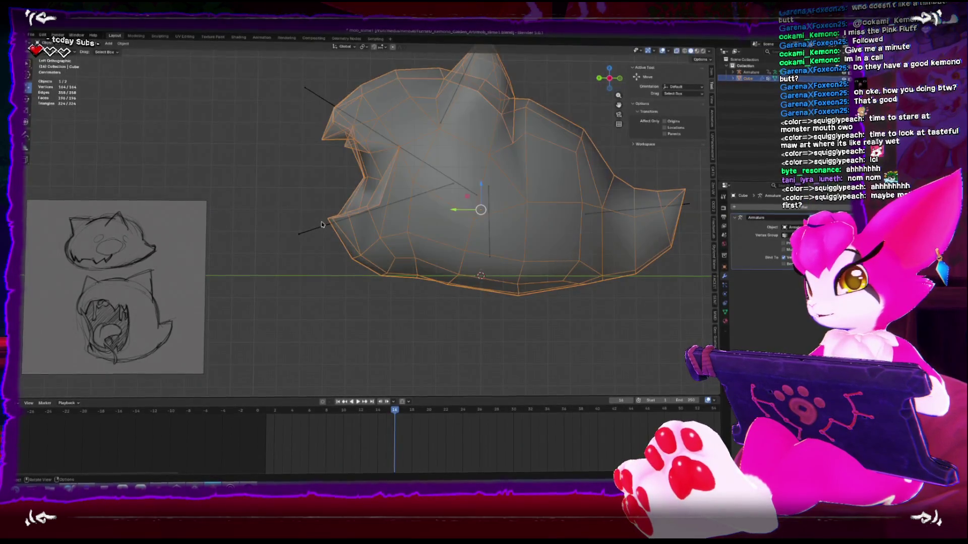
key("Tab")
left_click(266, 421)
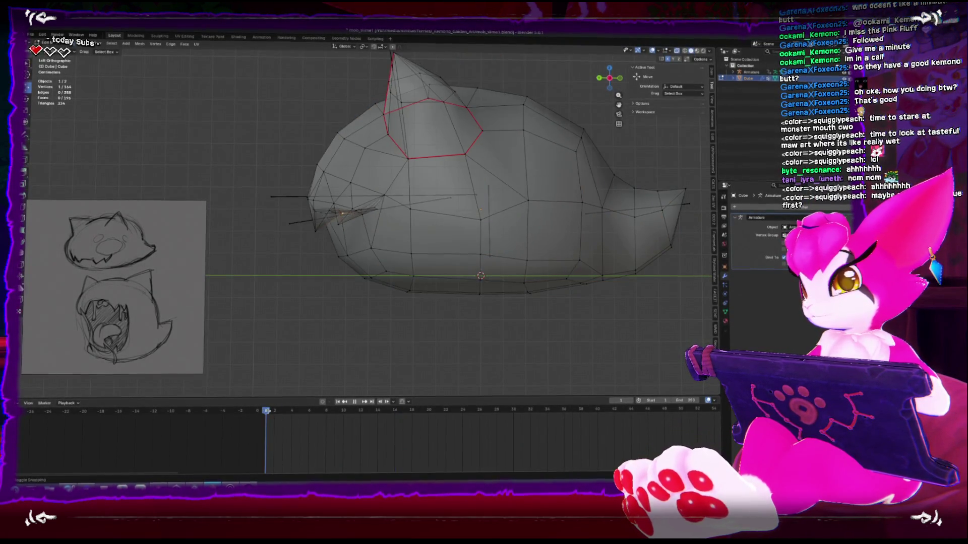
key("space")
scroll(328, 212, "up", 4)
- Box-select the mouth-corner vertices and move them along the Y axis
mouse_move(322, 154)
left_mouse_down()
mouse_move(399, 181)
mouse_move(398, 173)
left_mouse_up()
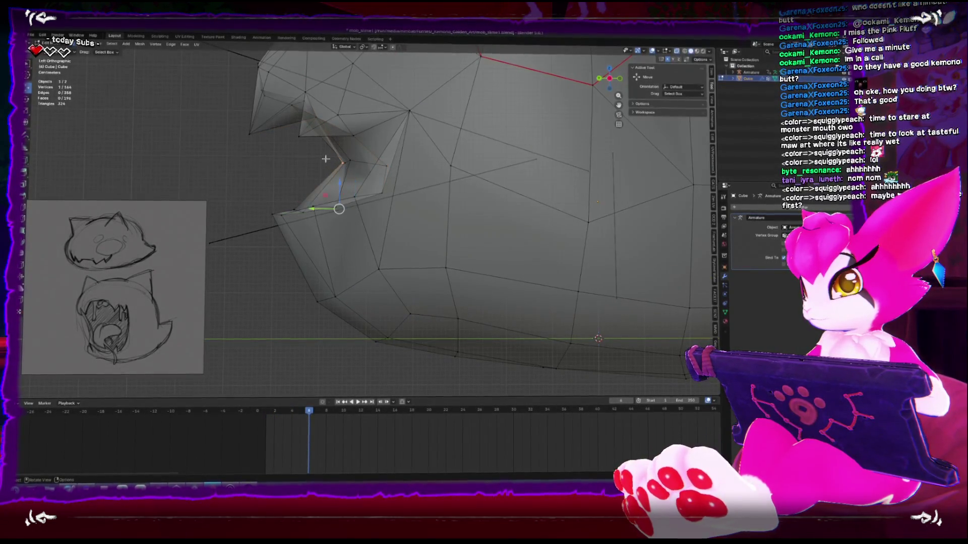
key("alt+z")
key("g")
key("y")
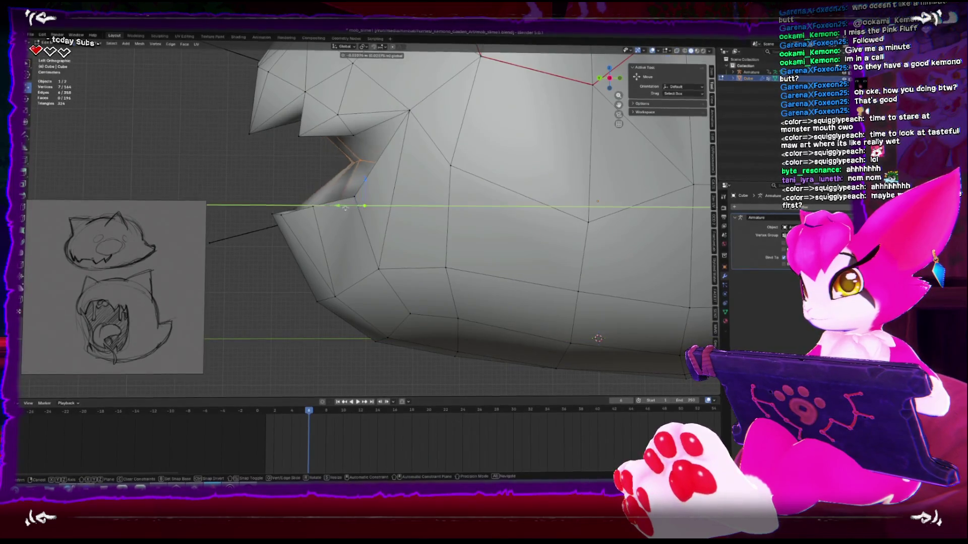
left_click(384, 214)
mouse_move(386, 214)
middle_mouse_down()
mouse_move(450, 207)
mouse_move(391, 207)
mouse_move(353, 237)
mouse_move(256, 208)
middle_mouse_up()
- Select the edge loops around the mouth and upper lip, then switch to Weight Paint
left_click(222, 199)
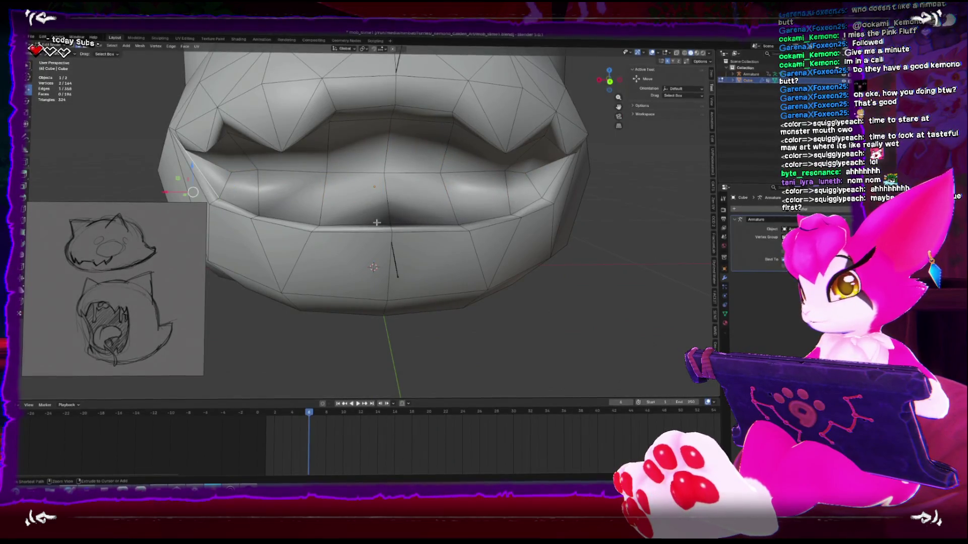
left_click(553, 187, "alt")
mouse_move(428, 167)
middle_mouse_down()
mouse_move(404, 119)
mouse_move(376, 142)
mouse_move(360, 182)
middle_mouse_up()
left_click(404, 119, "ctrl")
key("ctrl+e")
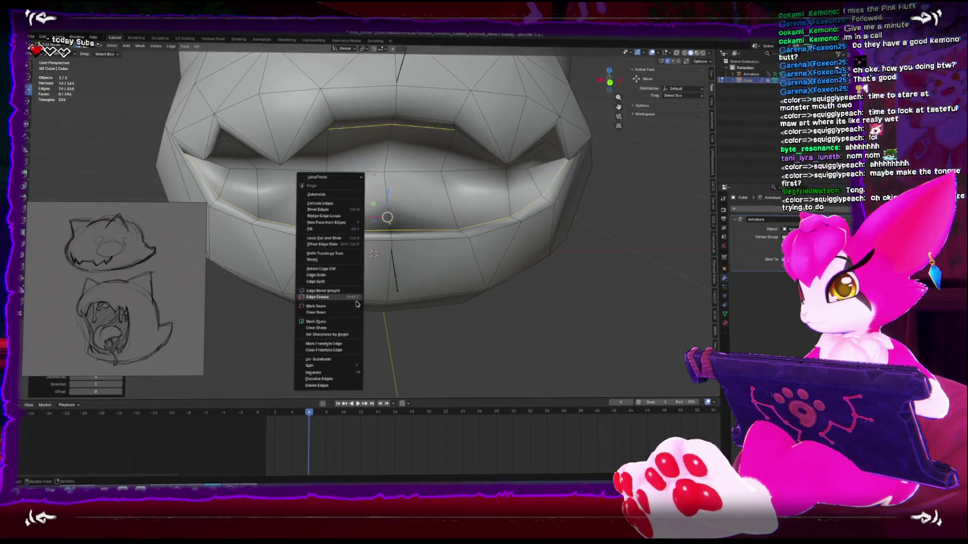
key("Escape")
key("ctrl+Tab")
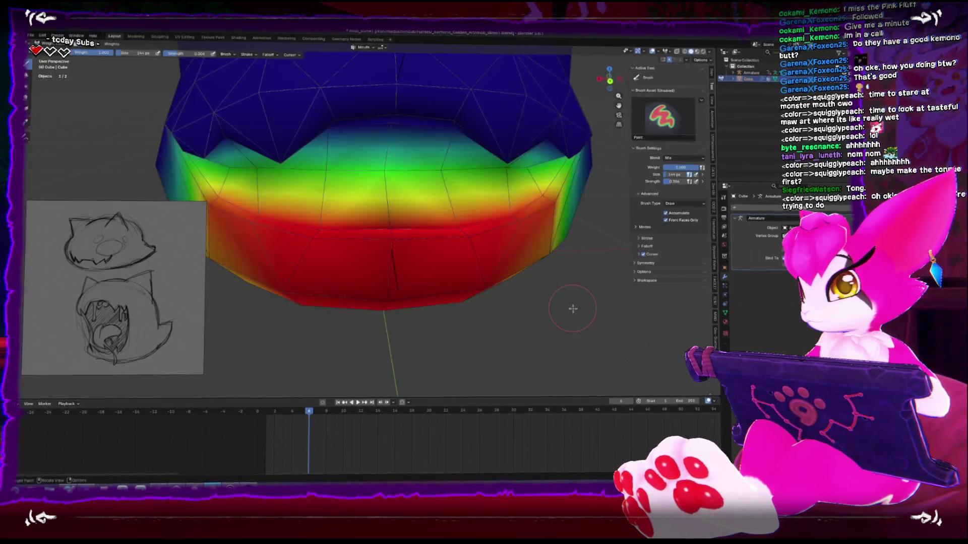
- Back in Object Mode, add a Weighted Normal modifier to the head with Keep Sharp on
key("ctrl+Tab")
scroll(477, 300, "down", 3)
mouse_move(477, 299)
middle_mouse_down()
mouse_move(507, 315)
mouse_move(496, 324)
mouse_move(436, 228)
middle_mouse_up()
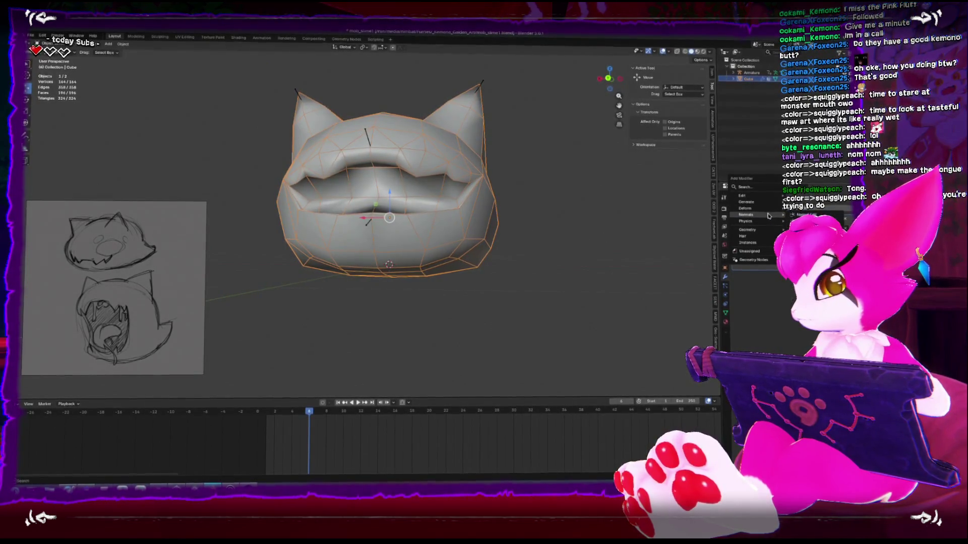
left_click(810, 220)
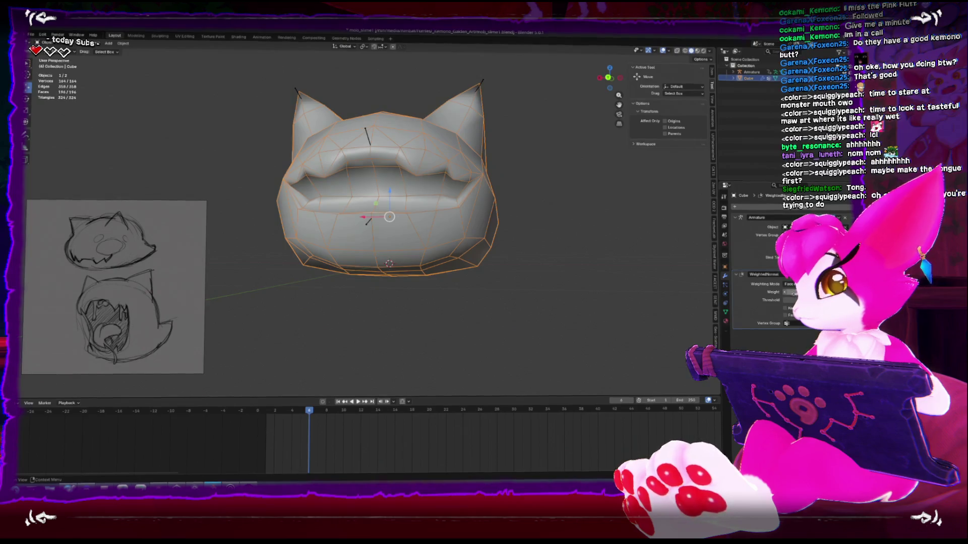
left_click(786, 311)
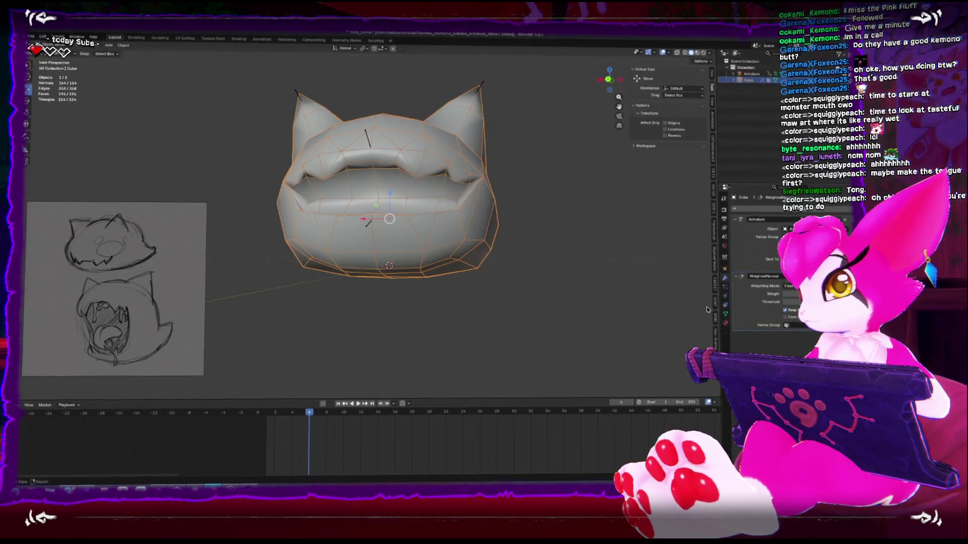
- Review the mouth opening and closing across frames, toggling X-ray, ending at frame 7
mouse_move(620, 242)
middle_mouse_down()
mouse_move(549, 331)
mouse_move(575, 283)
mouse_move(546, 274)
mouse_move(418, 287)
mouse_move(323, 330)
middle_mouse_up()
key("Left")
key("Left")
key("Left")
key("alt+z")
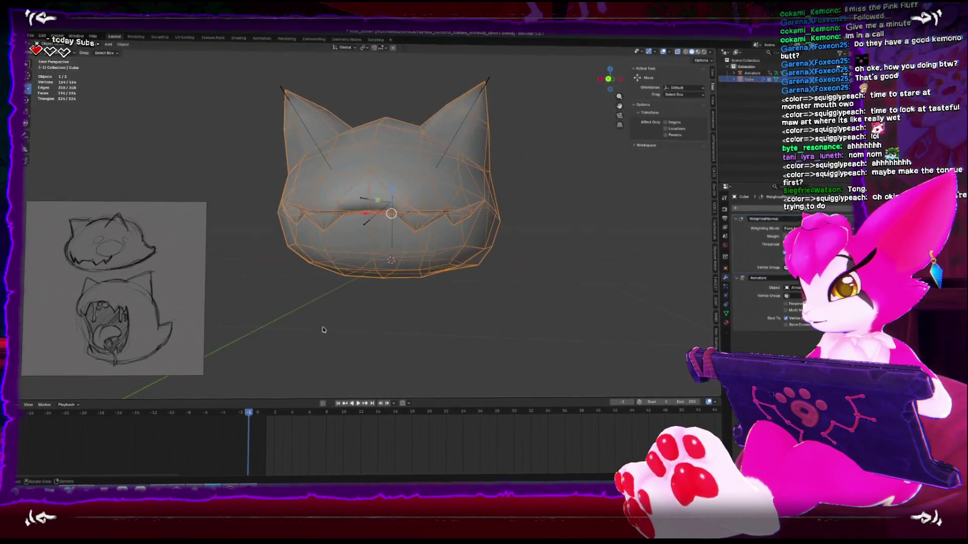
key("Right")
key("Right")
key("Right")
key("alt+z")
middle_click_drag(454, 302, 570, 266)
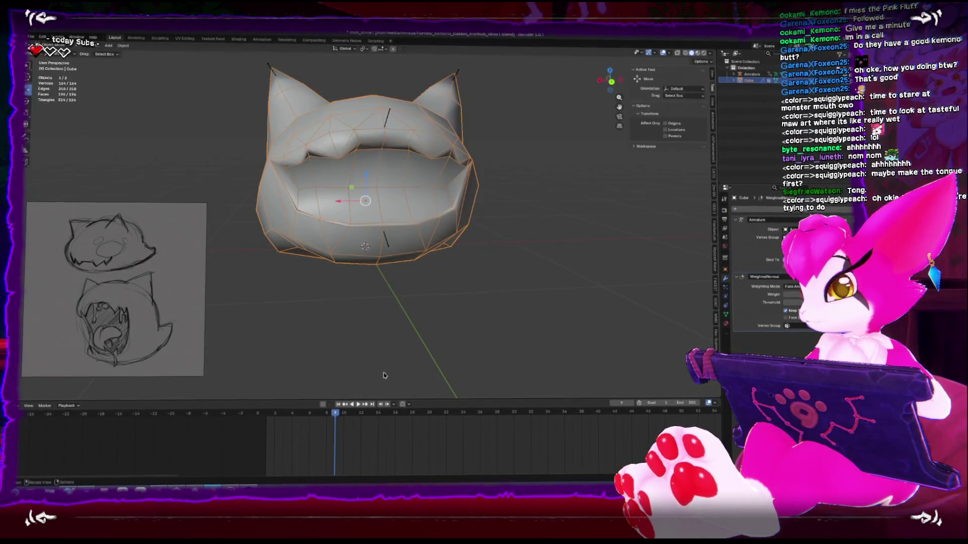
left_click(279, 414)
key("space")
mouse_move(267, 419)
left_mouse_down()
mouse_move(230, 420)
mouse_move(317, 418)
left_mouse_up()
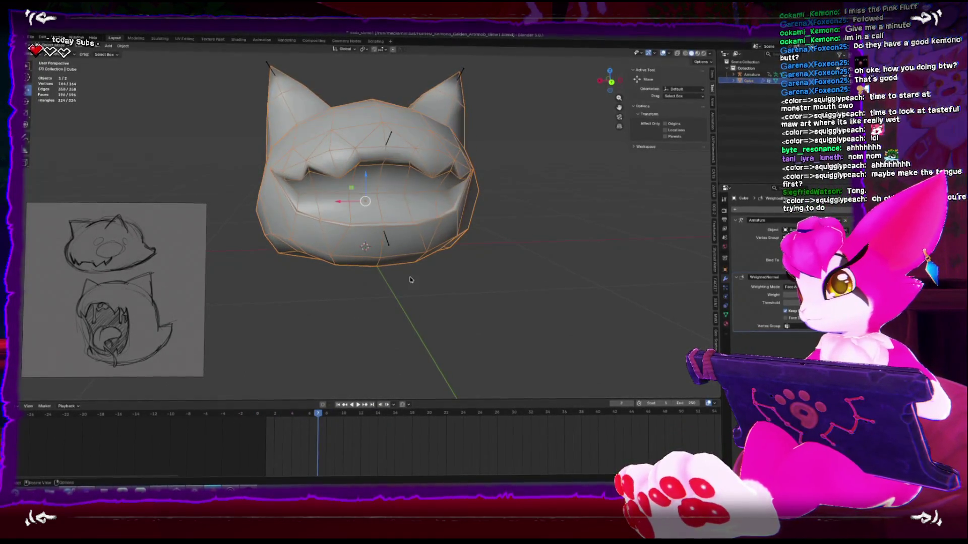
middle_click_drag(410, 277, 361, 292)
- In Edit Mode, checker-deselect the mouth vertices and move them in the side view
key("Tab")
scroll(307, 202, "up", 3)
middle_click_drag(454, 212, 469, 217)
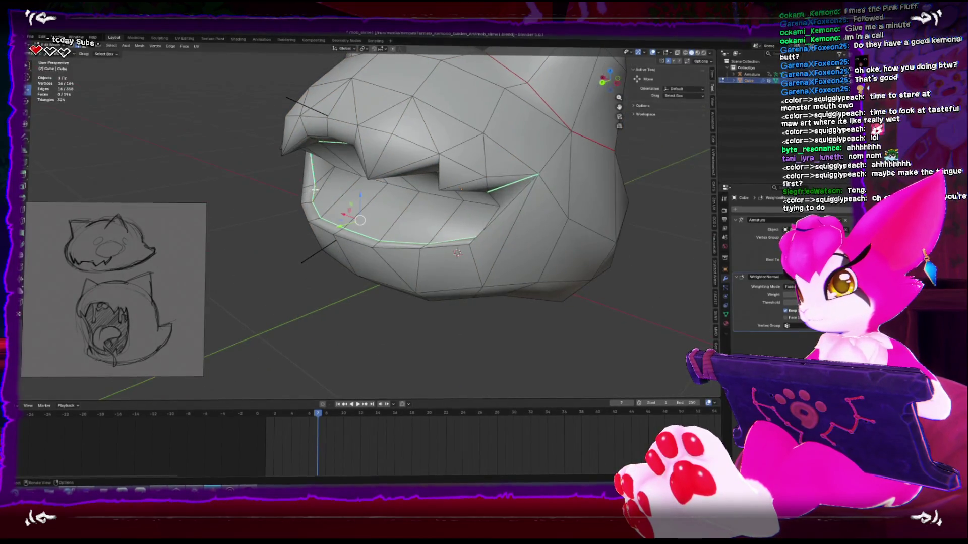
key("ctrl+shift+minus")
key("ctrl+KP_3")
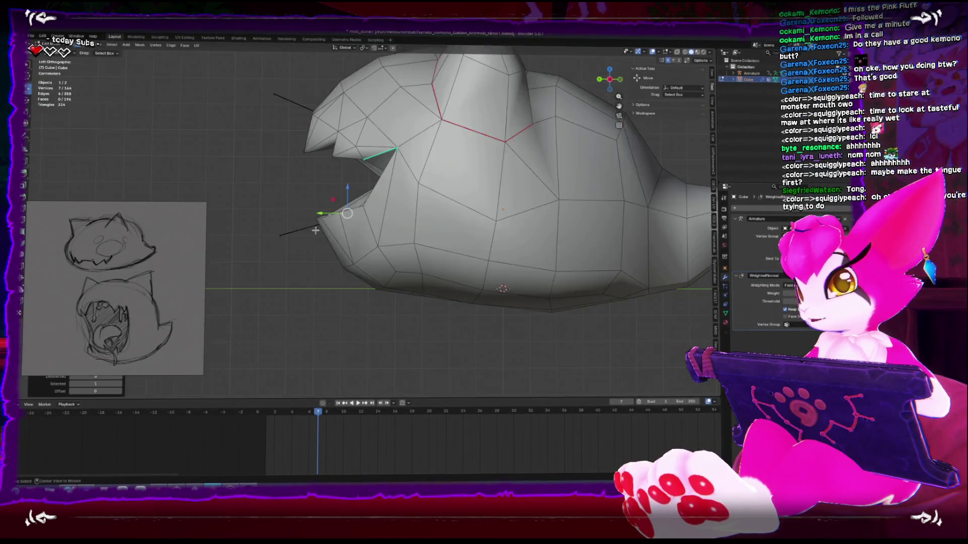
middle_click_drag(324, 226, 373, 230)
key("KP_1")
key("ctrl+KP_3")
key("g")
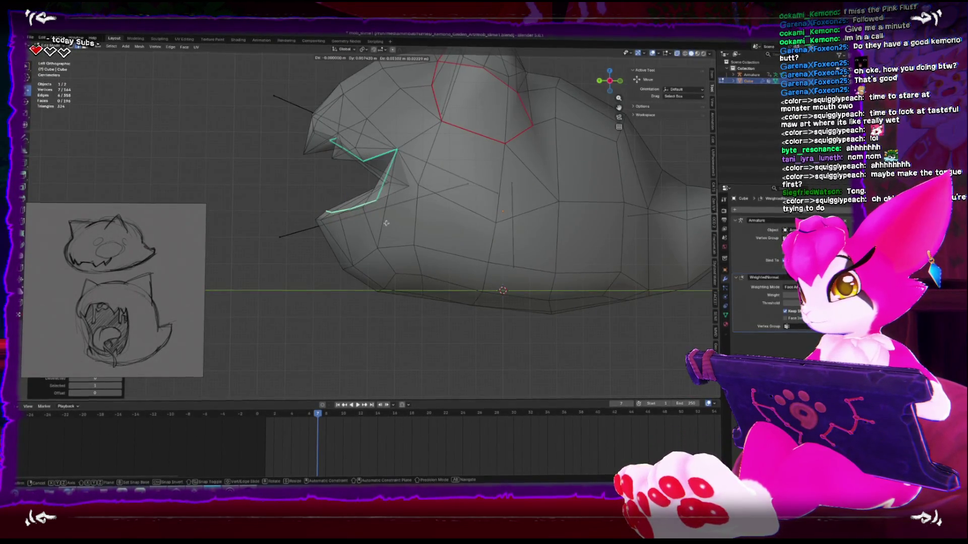
left_click(386, 222)
- Return to Object Mode, scrub to frame 11 and deselect the head
key("Tab")
middle_click_drag(386, 223, 351, 252)
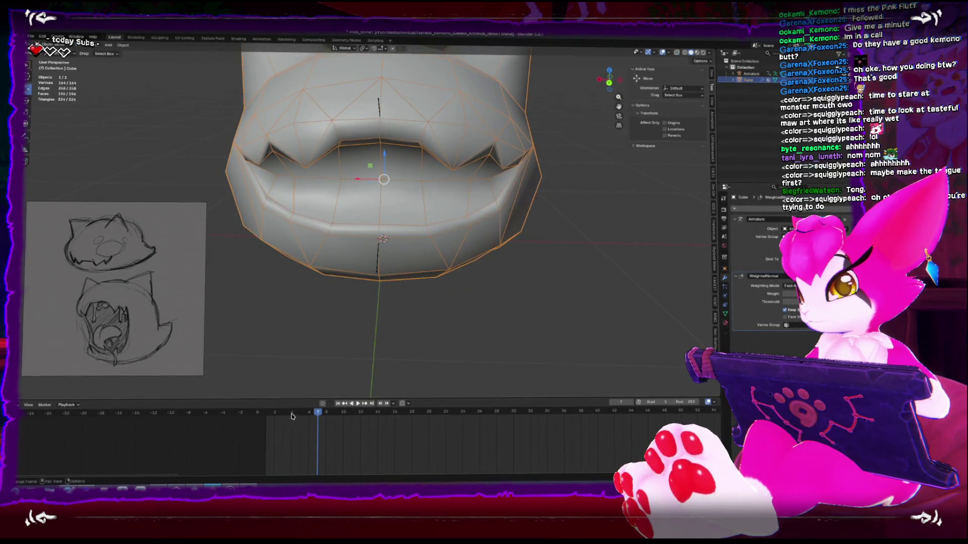
left_click_drag(292, 417, 351, 416)
scroll(406, 277, "down", 3)
mouse_move(406, 276)
middle_mouse_down()
mouse_move(466, 291)
mouse_move(462, 266)
mouse_move(473, 275)
mouse_move(458, 236)
mouse_move(294, 216)
mouse_move(261, 233)
mouse_move(350, 241)
middle_mouse_up()
left_click(343, 237)
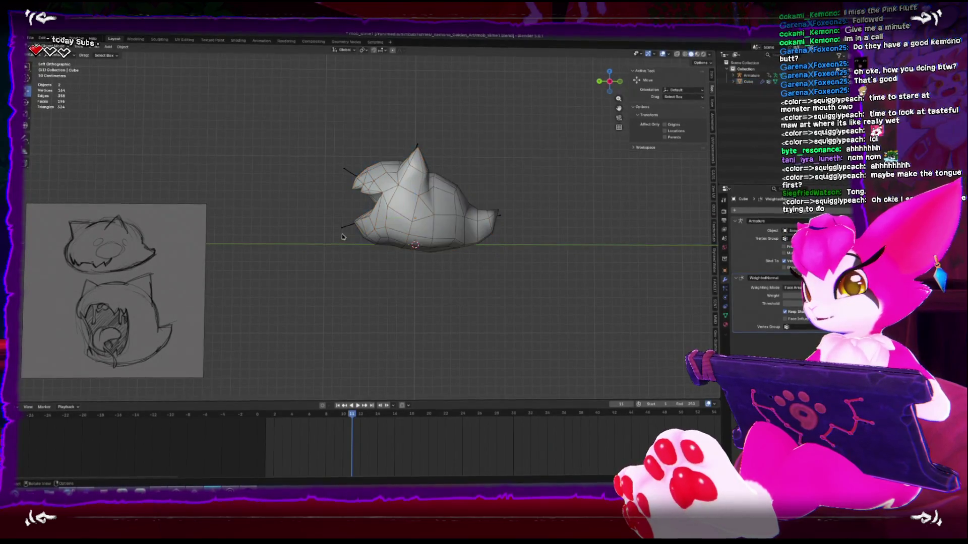
- At frame 10, rotate the mouth bone to open the jaw
key("r")
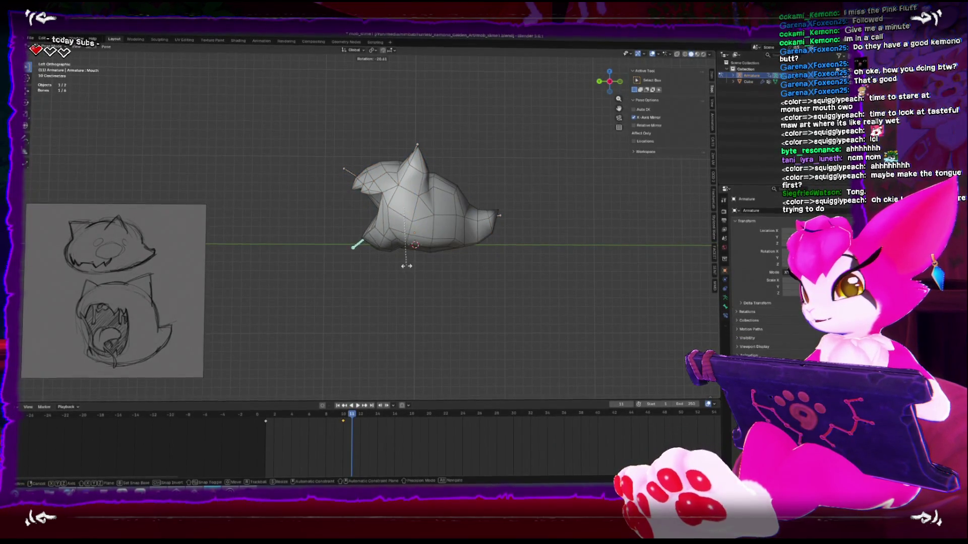
key("Escape")
left_click_drag(347, 412, 333, 413)
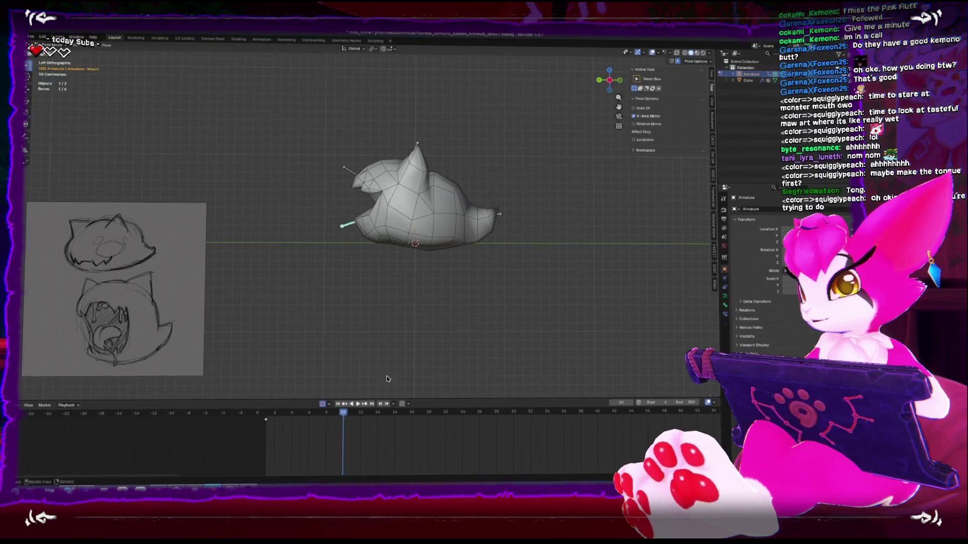
key("r")
left_click(464, 320)
mouse_move(465, 320)
middle_mouse_down()
mouse_move(466, 296)
mouse_move(339, 296)
middle_mouse_up()
- Switch to Object Mode and scrub around frame 9 to check the head deformation
key("ctrl+Tab")
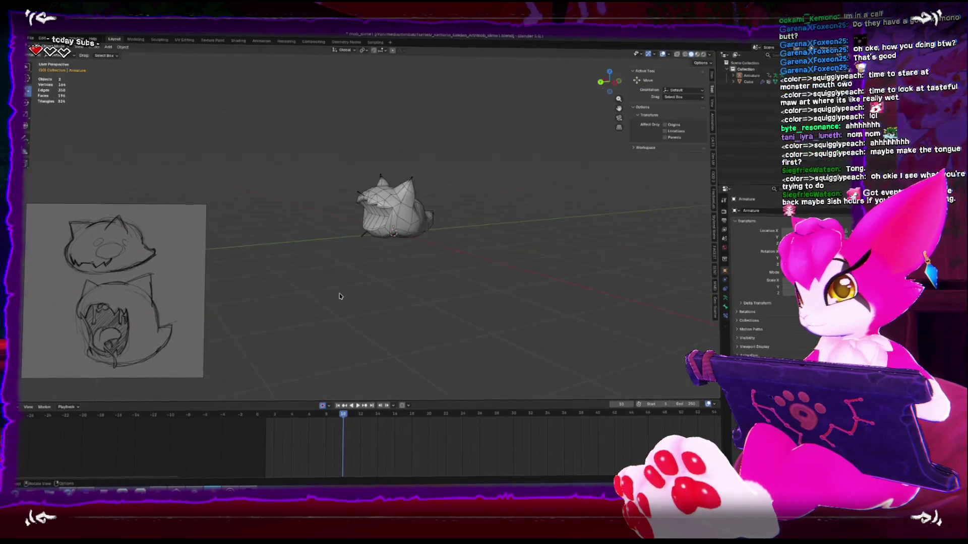
left_click(335, 413)
mouse_move(335, 412)
left_mouse_down()
mouse_move(299, 412)
mouse_move(343, 413)
left_mouse_up()
middle_click_drag(366, 280, 348, 244)
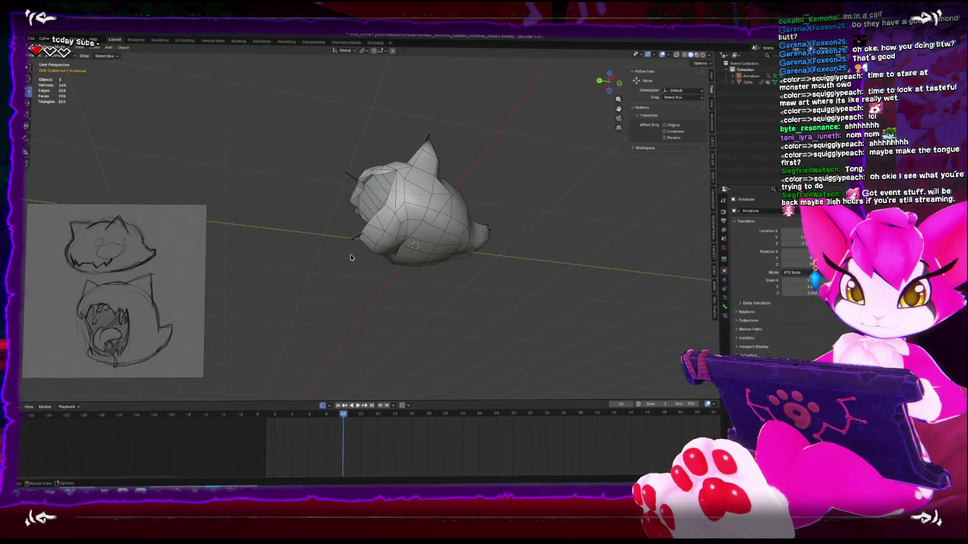
mouse_move(352, 257)
middle_mouse_down()
mouse_move(389, 275)
mouse_move(371, 296)
middle_mouse_up()
- At frame 6, select the head with the armature and enter Weight Paint mode
left_click_drag(329, 423, 308, 421)
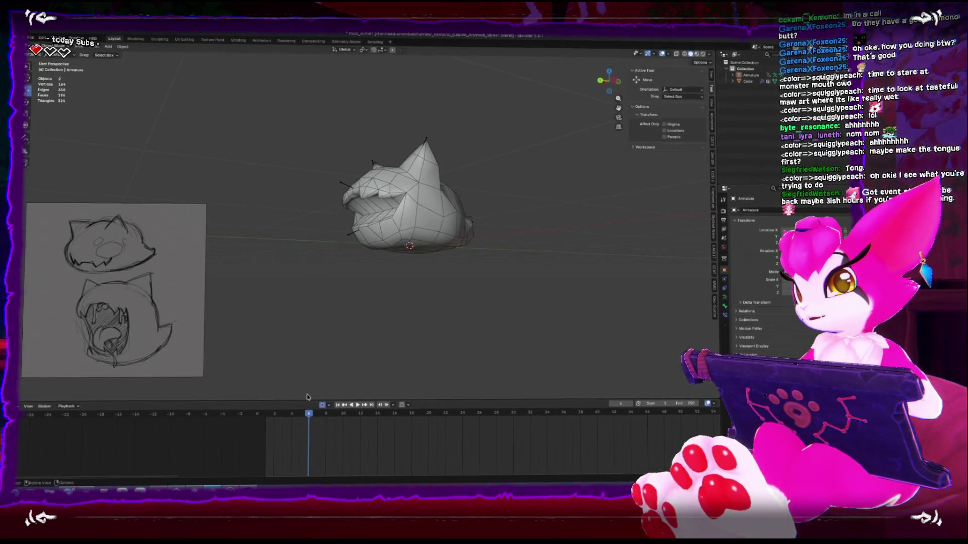
left_click(363, 232, "shift")
key("ctrl+Tab")
left_click(389, 190)
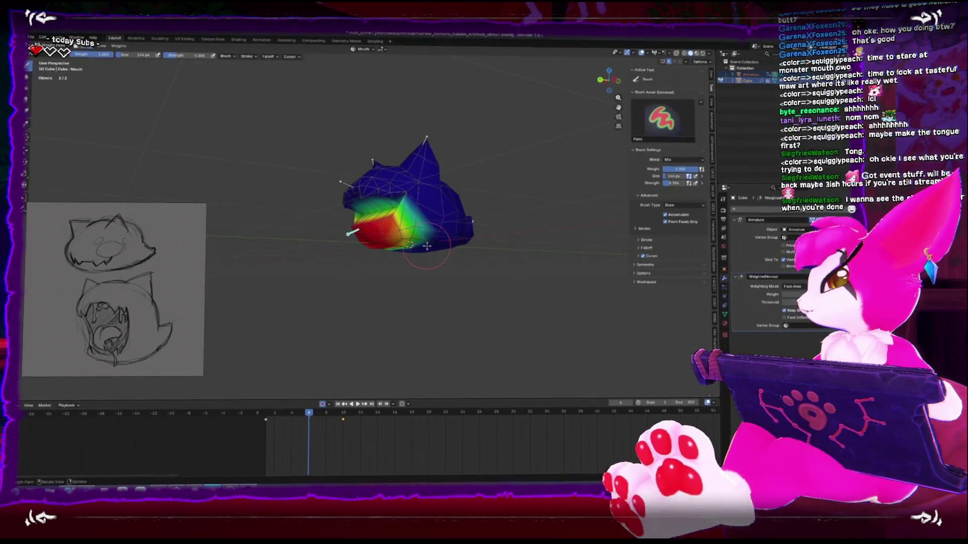
middle_click_drag(453, 255, 514, 255)
middle_click_drag(418, 246, 425, 242)
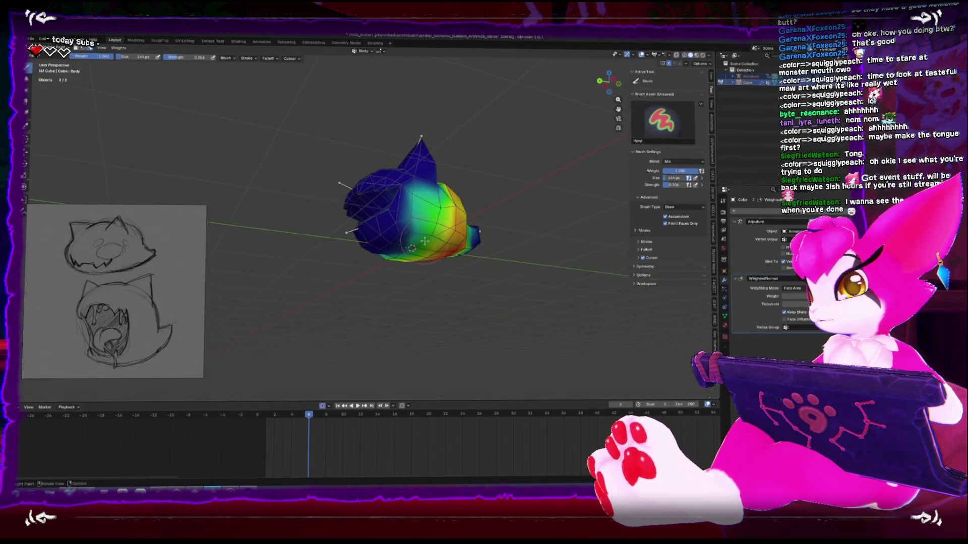
- Pick the Blur brush, view the Mouth group weights, then make the Head group active
key("shift+space")
left_click(442, 247)
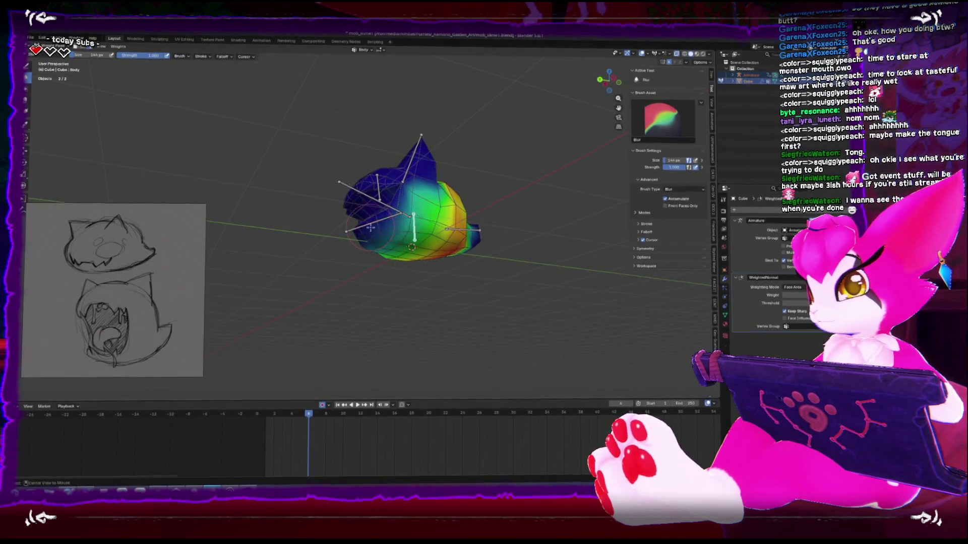
left_click(355, 228, "ctrl")
middle_click_drag(356, 228, 369, 250)
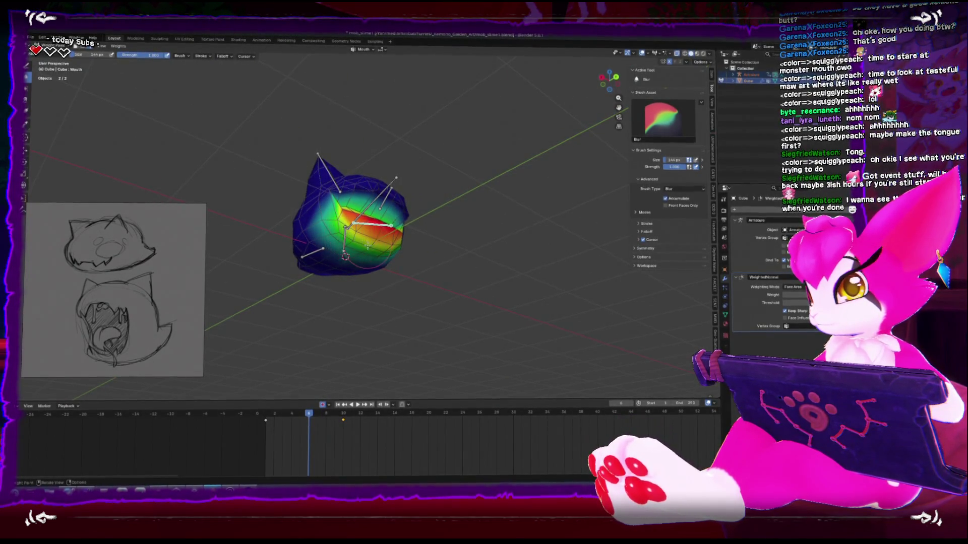
mouse_move(315, 254)
middle_mouse_down()
mouse_move(304, 224)
mouse_move(319, 211)
mouse_move(315, 222)
mouse_move(348, 227)
mouse_move(363, 242)
mouse_move(302, 257)
mouse_move(436, 311)
middle_mouse_up()
left_click(373, 201, "ctrl")
- Return to object mode, go to frame 0 and enter Edit Mode in side orthographic view
key("ctrl+Tab")
mouse_move(309, 411)
left_mouse_down()
mouse_move(266, 412)
mouse_move(370, 412)
left_mouse_up()
mouse_move(359, 256)
middle_mouse_down()
mouse_move(423, 275)
mouse_move(531, 274)
mouse_move(418, 289)
middle_mouse_up()
key("KP_3")
key("shift+Left")
key("Tab")
key("ctrl+KP_3")
scroll(323, 255, "up", 3)
- Box-select the side tooth's vertices and move them, then reposition the tooth tip
left_click(351, 248)
scroll(353, 247, "up", 4)
left_click_drag(379, 167, 418, 199)
key("alt+z")
key("g")
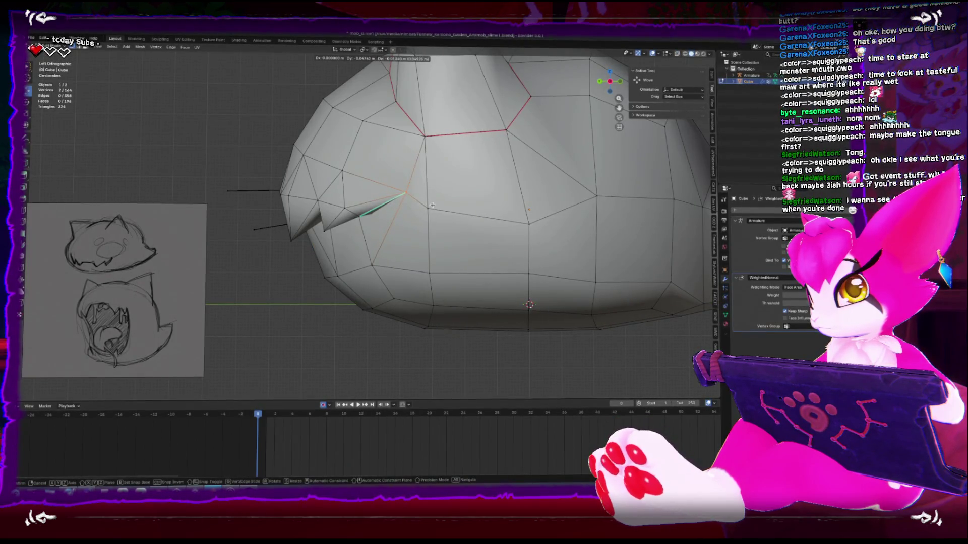
left_click(435, 205)
key("alt+z")
key("alt+z")
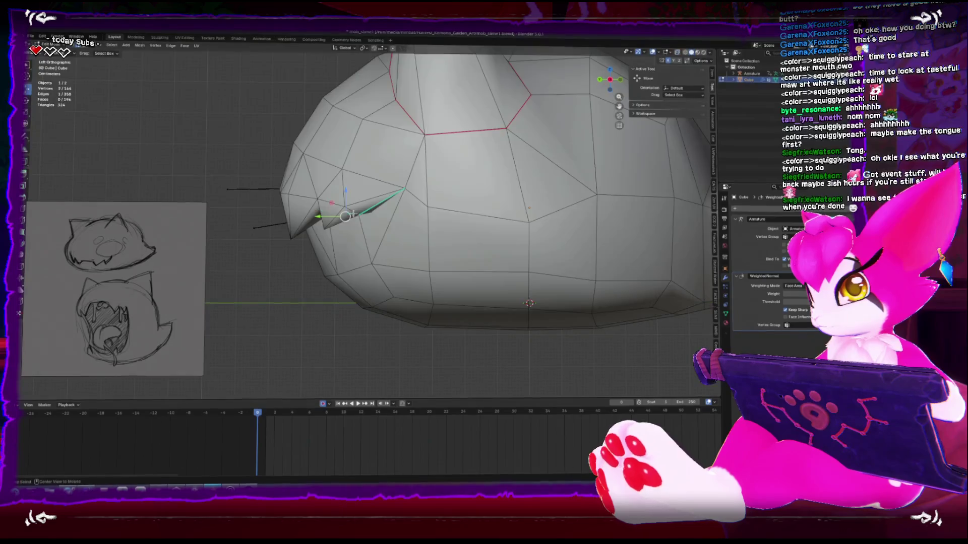
key("g")
left_click(372, 222)
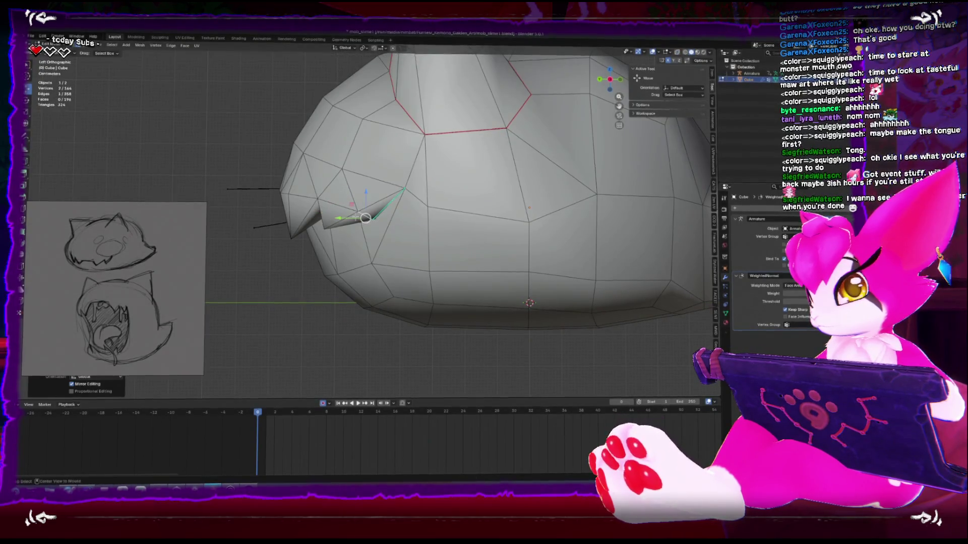
- Leave Edit Mode and play the animation to watch the mouth open
key("ctrl+KP_1")
key("Tab")
left_click(535, 281)
middle_click_drag(535, 281, 514, 298)
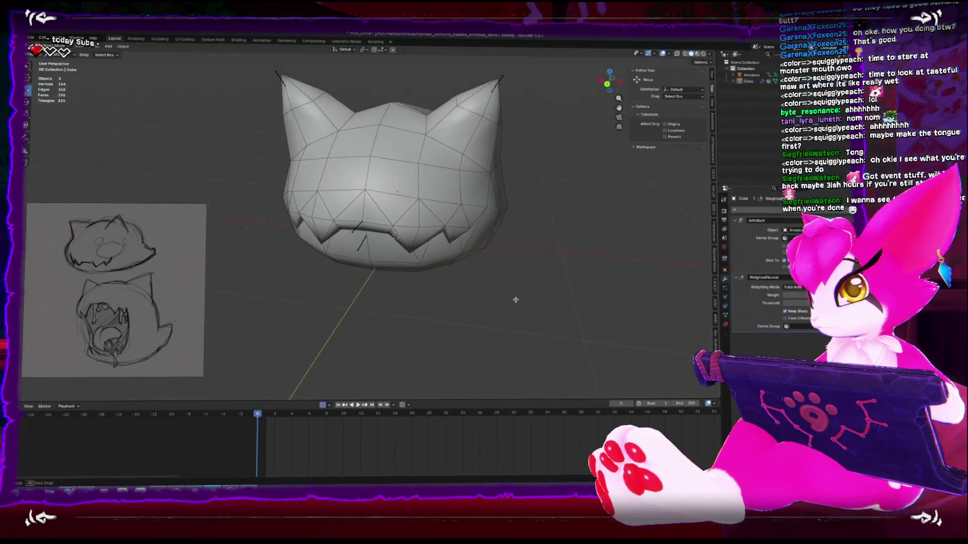
scroll(518, 301, "down", 4)
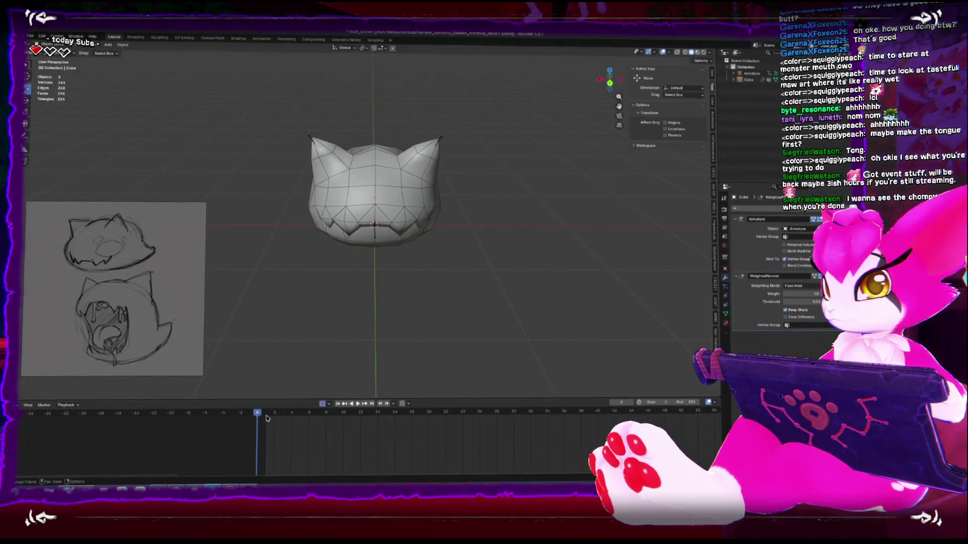
left_click(358, 403)
mouse_move(446, 320)
middle_mouse_down()
mouse_move(373, 295)
mouse_move(368, 304)
mouse_move(427, 326)
mouse_move(482, 316)
mouse_move(395, 315)
mouse_move(363, 297)
mouse_move(449, 330)
mouse_move(460, 360)
mouse_move(410, 286)
mouse_move(417, 269)
mouse_move(448, 335)
mouse_move(377, 236)
middle_mouse_up()
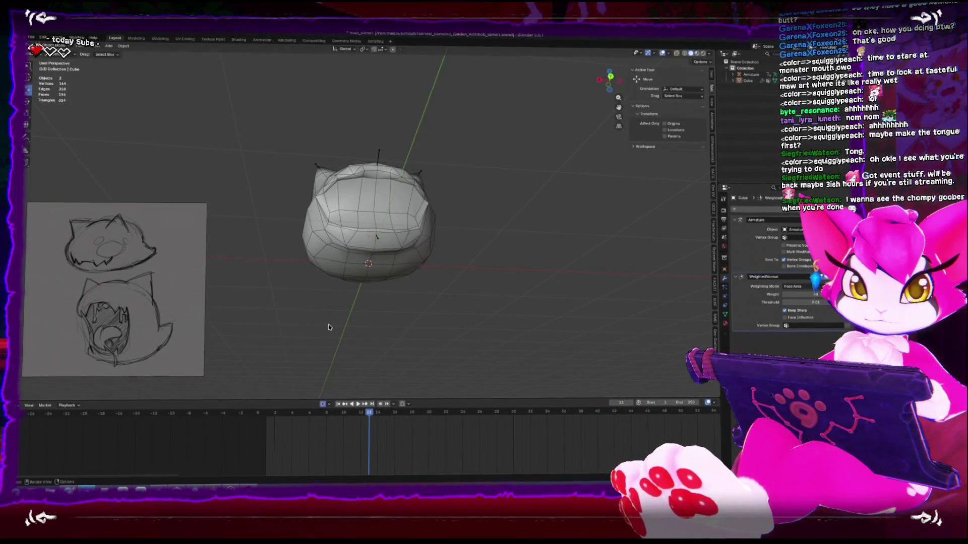
middle_click_drag(328, 327, 292, 340)
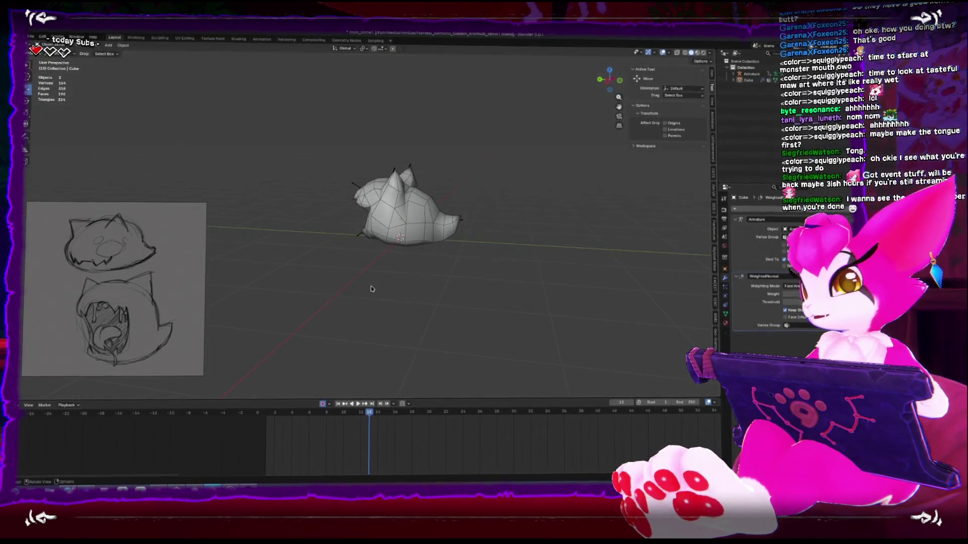
- Select the armature plus the head mesh and enter Weight Paint mode
middle_click_drag(371, 289, 361, 192)
left_click(362, 192)
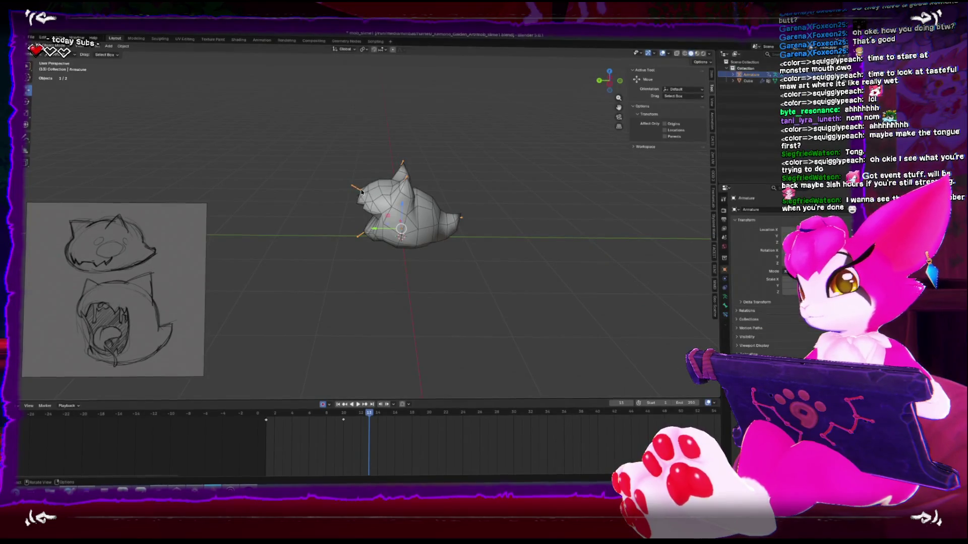
left_click(361, 192, "shift")
key("ctrl+Tab")
left_click(324, 156)
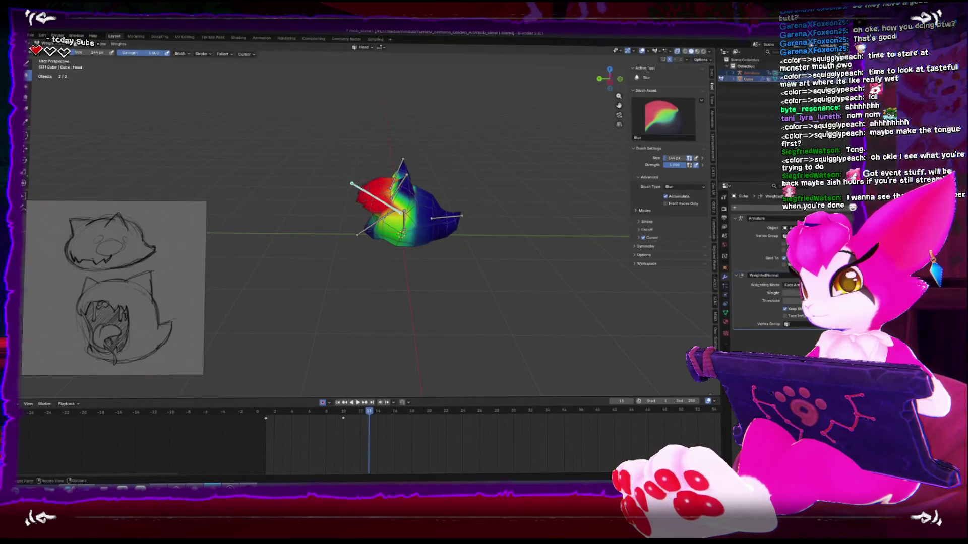
middle_click_drag(343, 237, 369, 245)
scroll(370, 245, "up", 2)
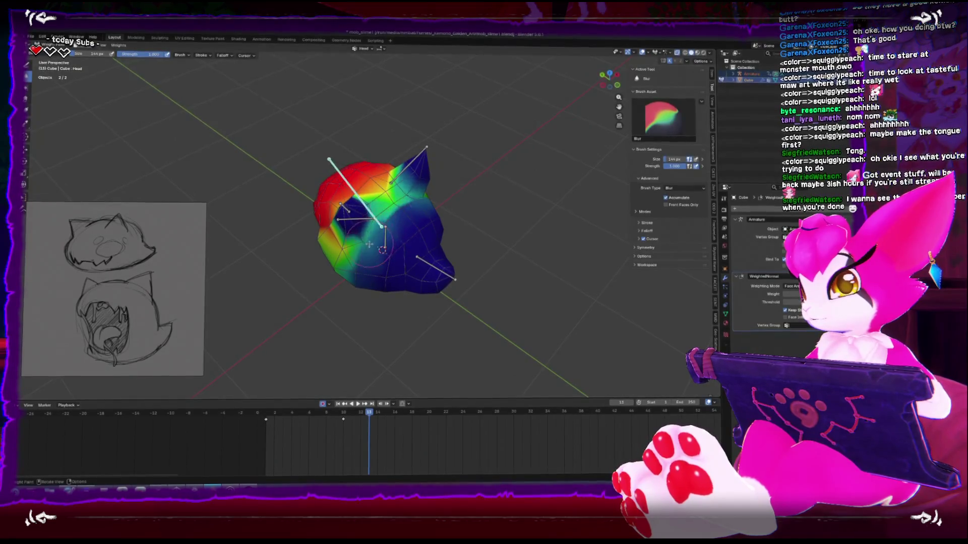
mouse_move(369, 243)
middle_mouse_down()
mouse_move(365, 231)
mouse_move(393, 213)
middle_mouse_up()
- Drop back to Object Mode, reselect armature and head with A, and re-enter Weight Paint
key("ctrl+Tab")
key("ctrl+KP_1")
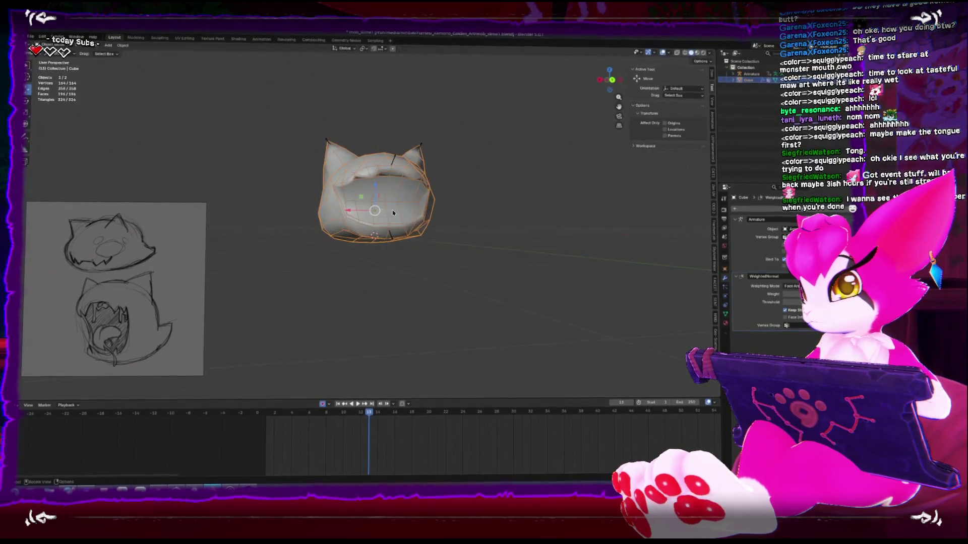
scroll(393, 212, "up", 4)
left_click(368, 262)
left_click(371, 255)
mouse_move(371, 255)
middle_mouse_down()
mouse_move(436, 224)
mouse_move(400, 256)
mouse_move(369, 231)
mouse_move(328, 234)
mouse_move(366, 232)
middle_mouse_up()
left_click(432, 237)
scroll(420, 246, "down", 3)
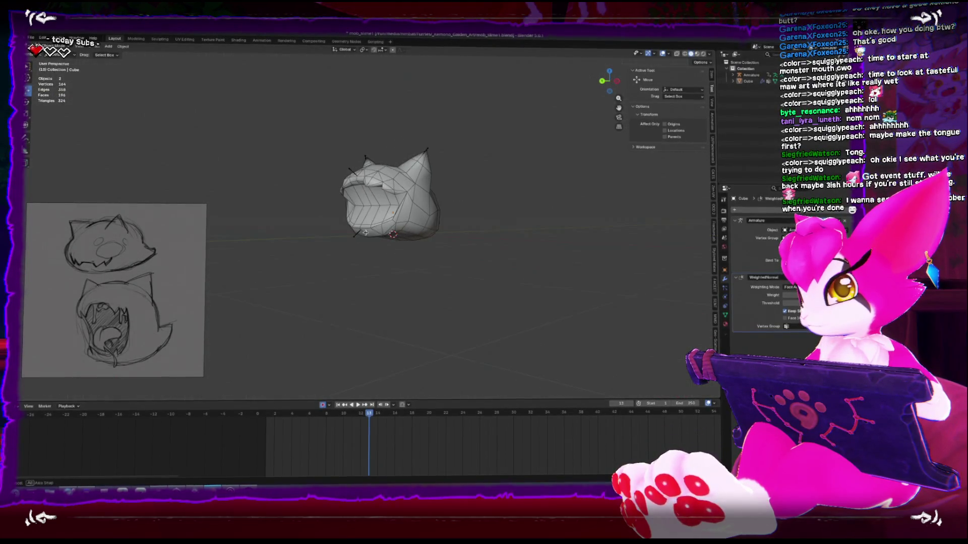
key("a")
key("ctrl+Tab")
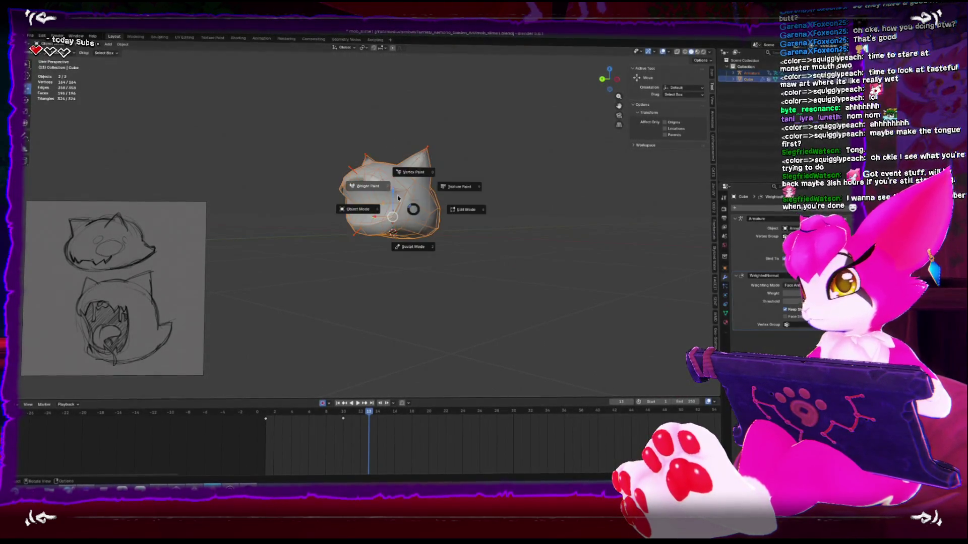
left_click(398, 198)
- Activate the Mouth group via the mouth bone and switch to the Paint brush
key("shift+space")
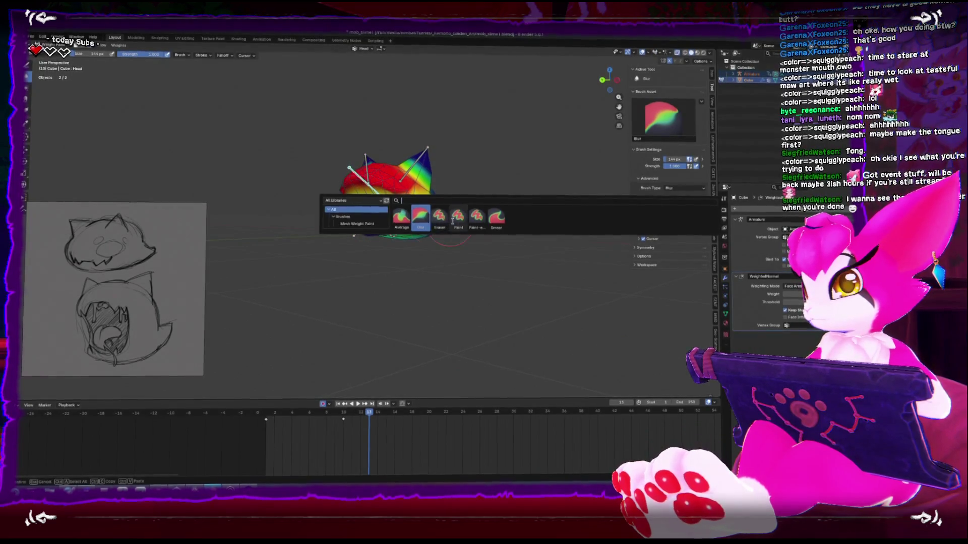
left_click(400, 225)
mouse_move(400, 225)
middle_mouse_down()
mouse_move(368, 239)
mouse_move(371, 254)
middle_mouse_up()
key("shift+space")
left_click(384, 255)
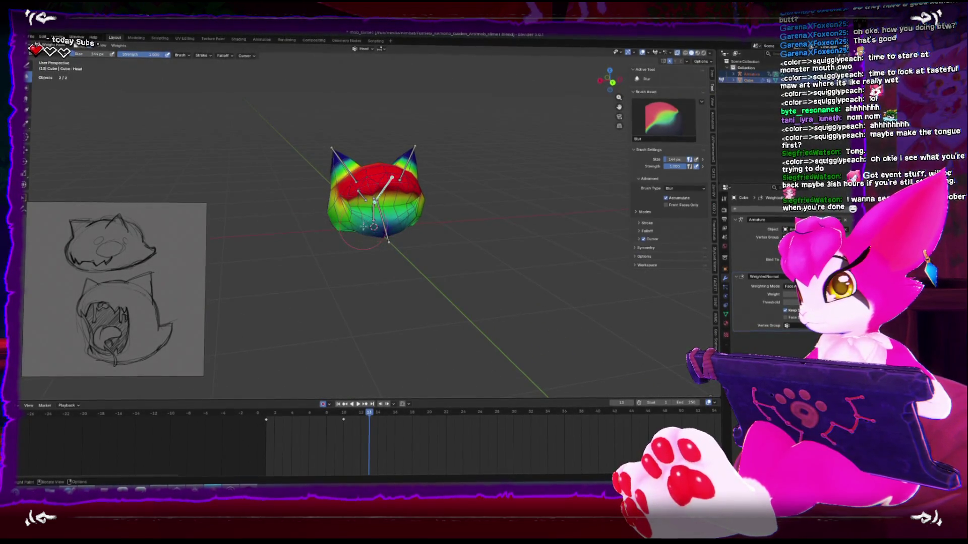
left_click(374, 226, "ctrl")
key("shift+space")
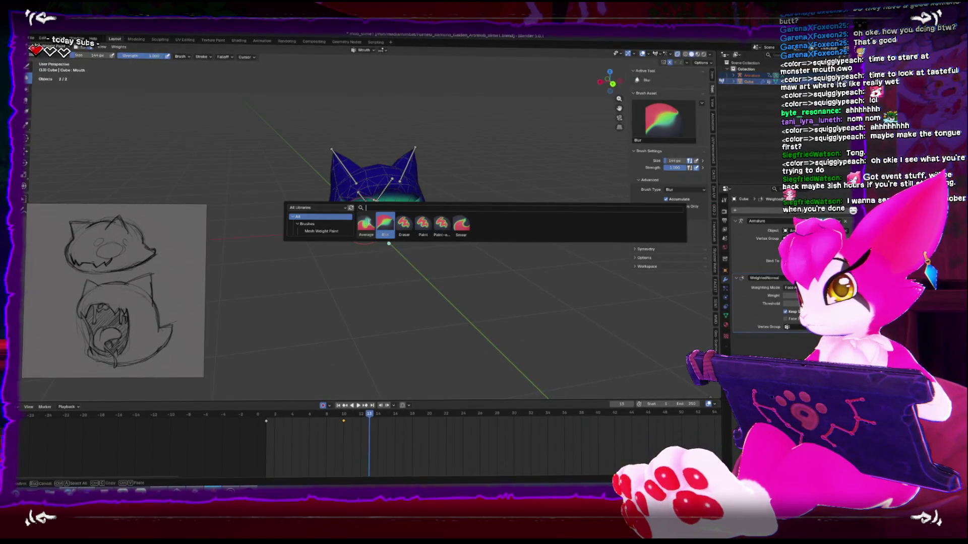
left_click(403, 224)
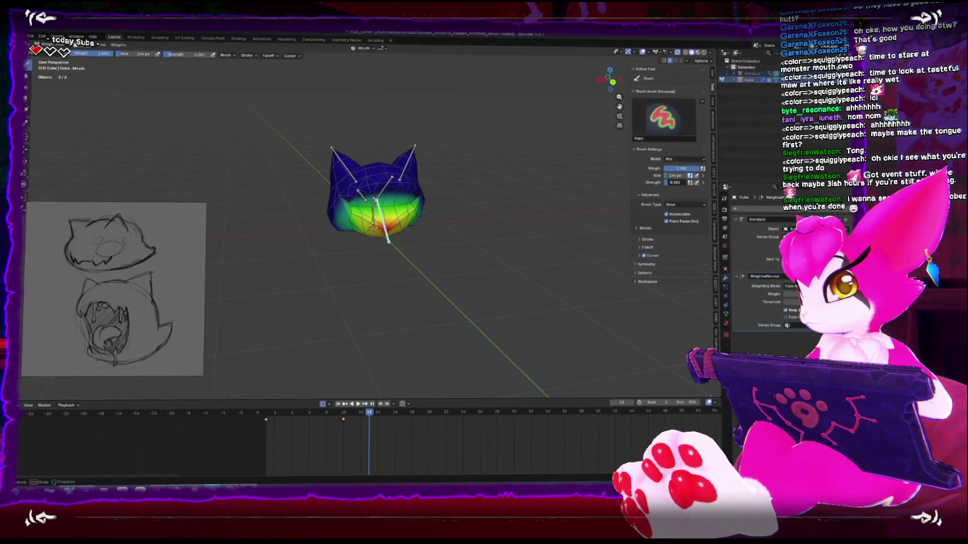
middle_click_drag(549, 206, 436, 225, "ctrl")
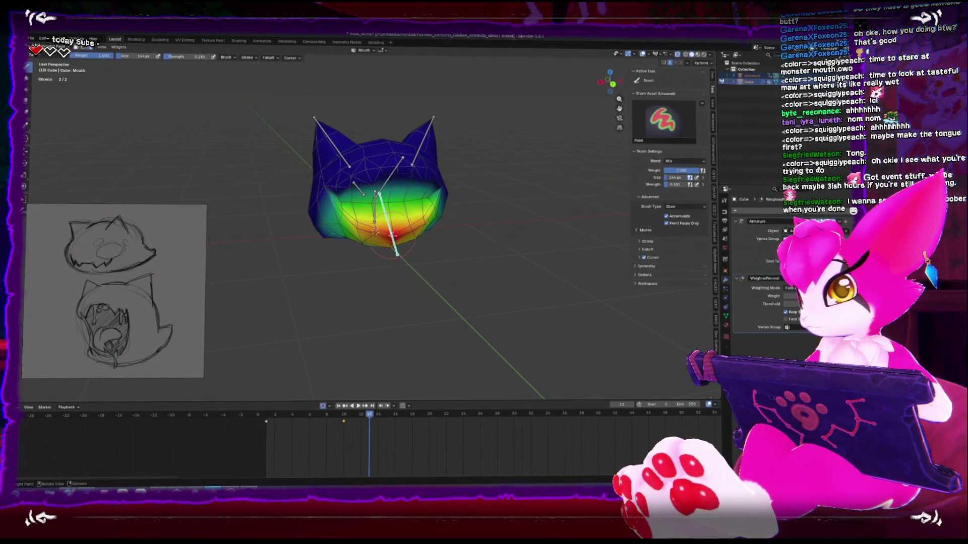
mouse_move(472, 200)
middle_mouse_down()
mouse_move(464, 237)
mouse_move(472, 200)
mouse_move(469, 230)
middle_mouse_up()
mouse_move(378, 224)
middle_mouse_down()
mouse_move(356, 231)
mouse_move(434, 229)
mouse_move(431, 220)
mouse_move(401, 229)
mouse_move(383, 179)
mouse_move(504, 292)
middle_mouse_up()
- Switch to the Blur brush, then leave weight painting for Object Mode
key("shift+space")
left_click(438, 225)
key("ctrl+Tab")
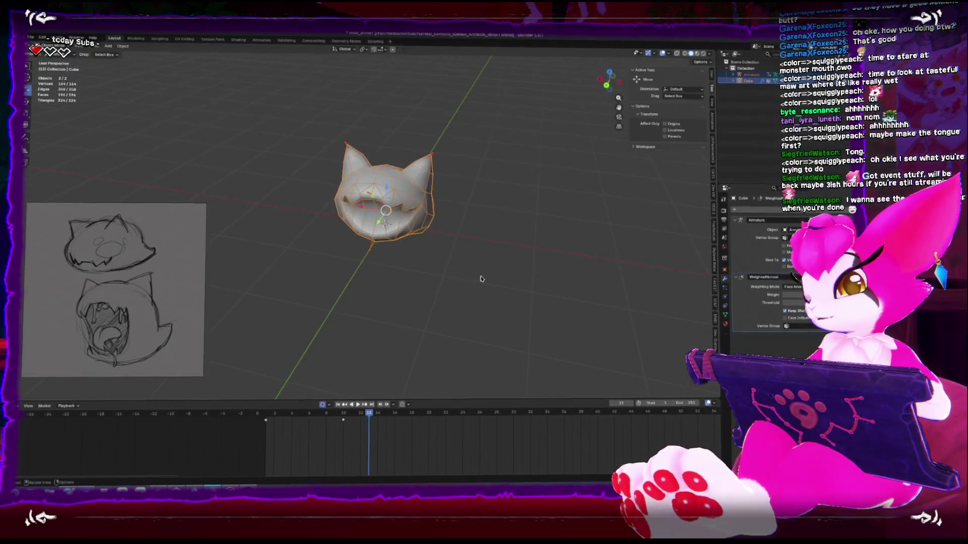
- Play and scrub the mouth-opening animation, then return to the first frame in Object Mode
left_click(269, 416)
key("space")
left_click_drag(270, 416, 430, 409)
key("space")
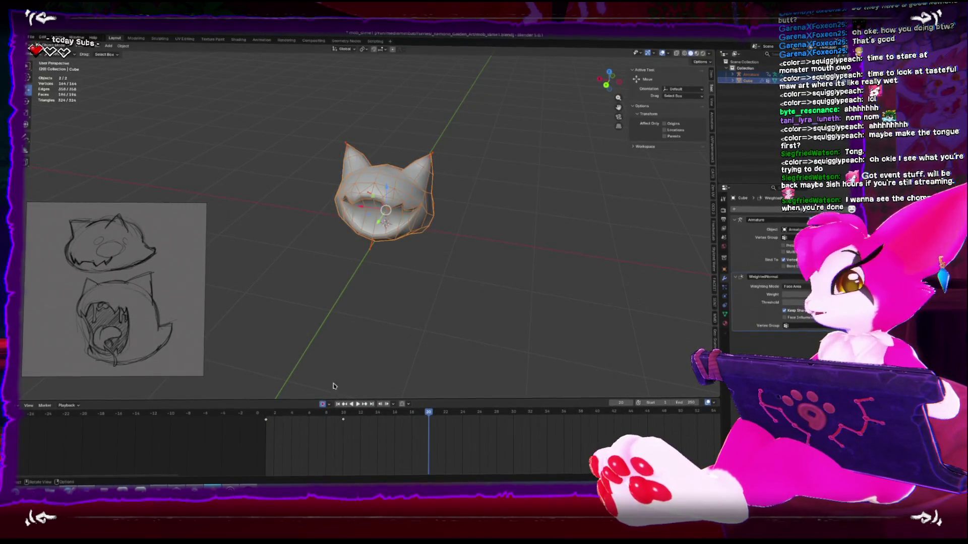
key("shift+Left")
key("ctrl+Tab")
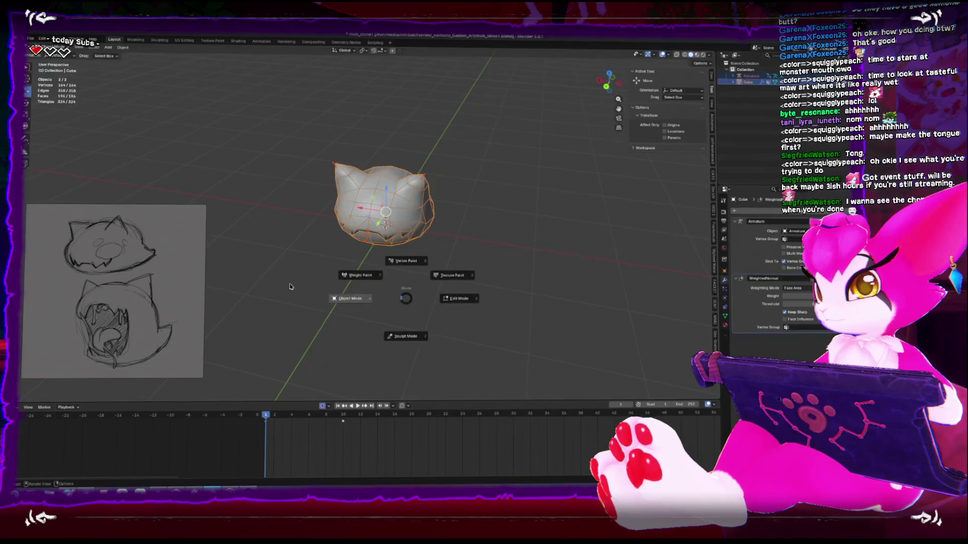
left_click(289, 287)
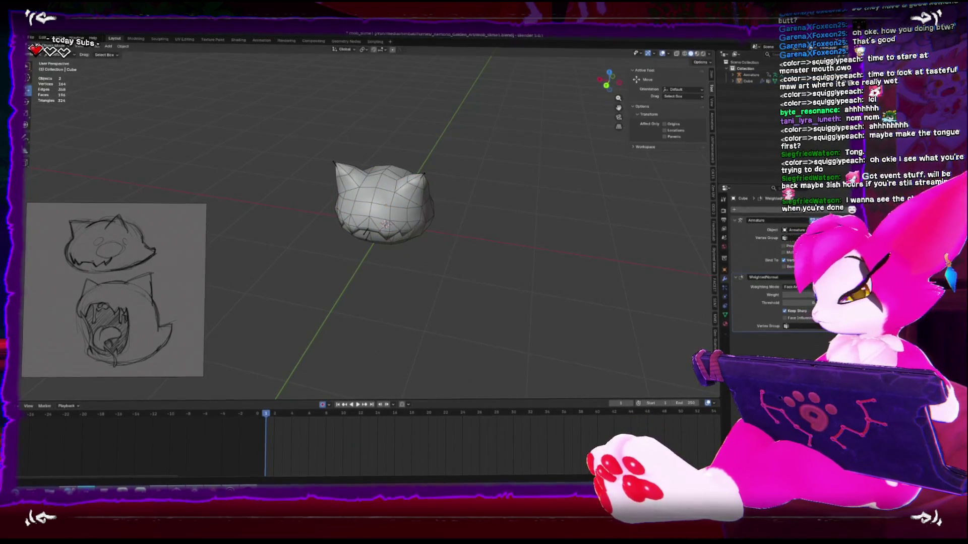
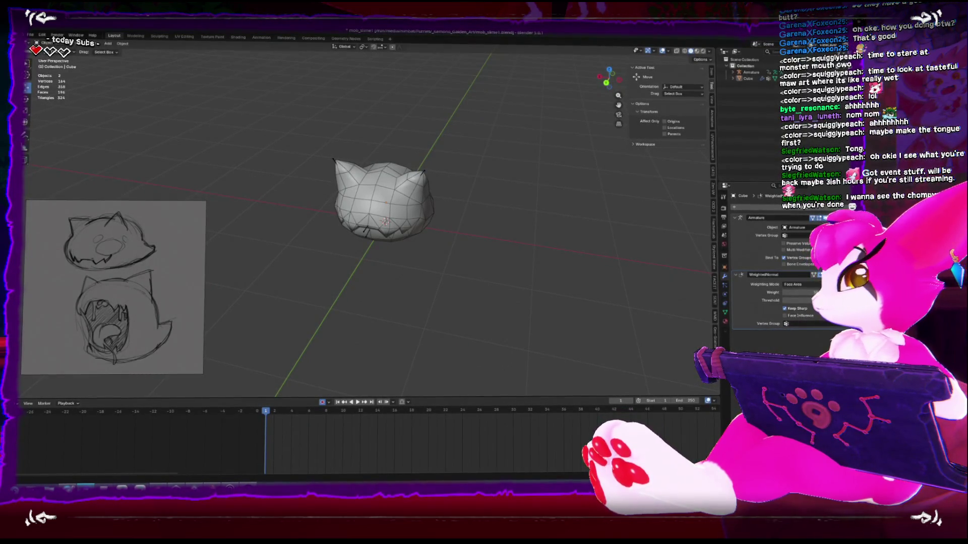
- Smooth the slime mesh's belly in Sculpt Mode with a smaller Relax Slide brush
mouse_move(487, 346)
middle_mouse_down()
mouse_move(477, 276)
mouse_move(488, 274)
mouse_move(457, 278)
mouse_move(484, 277)
mouse_move(398, 241)
middle_mouse_up()
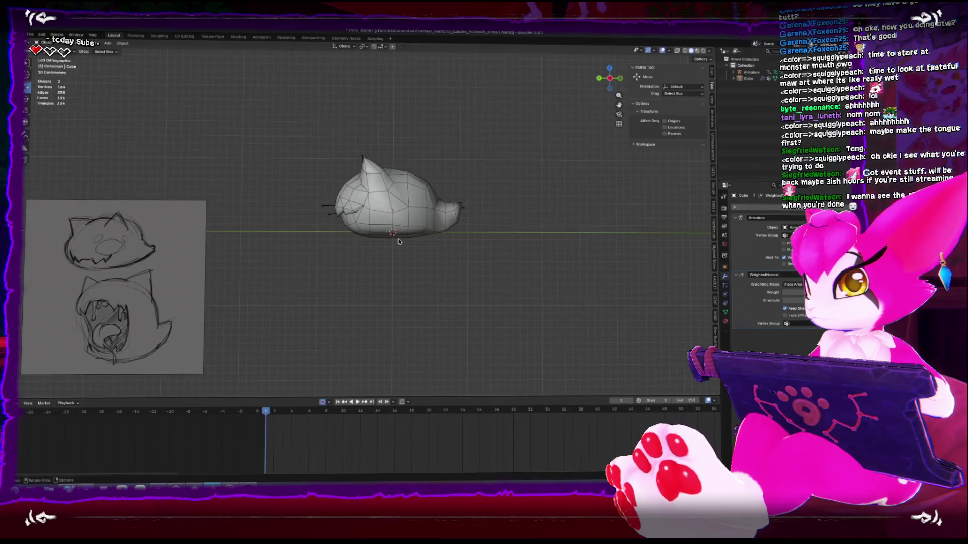
left_click(401, 232)
key("ctrl+Tab")
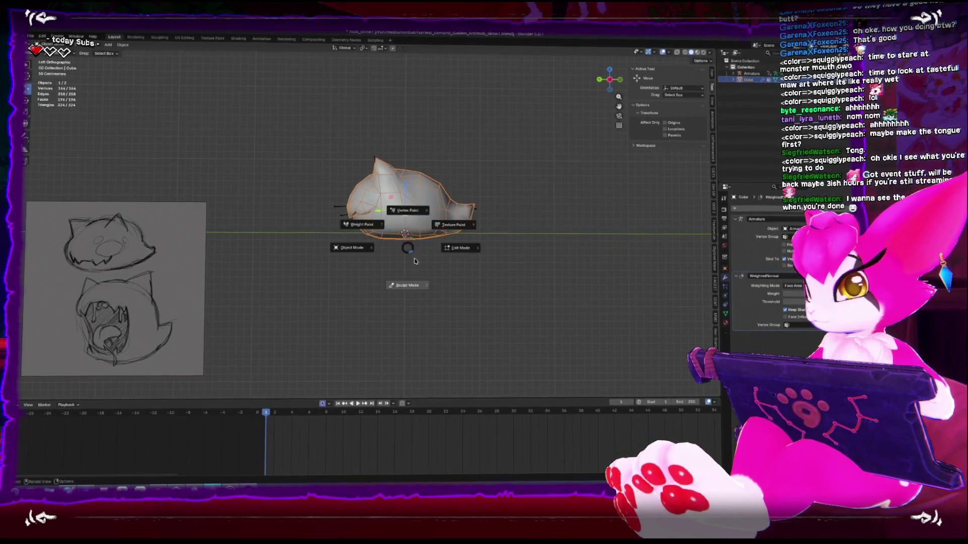
left_click(416, 298)
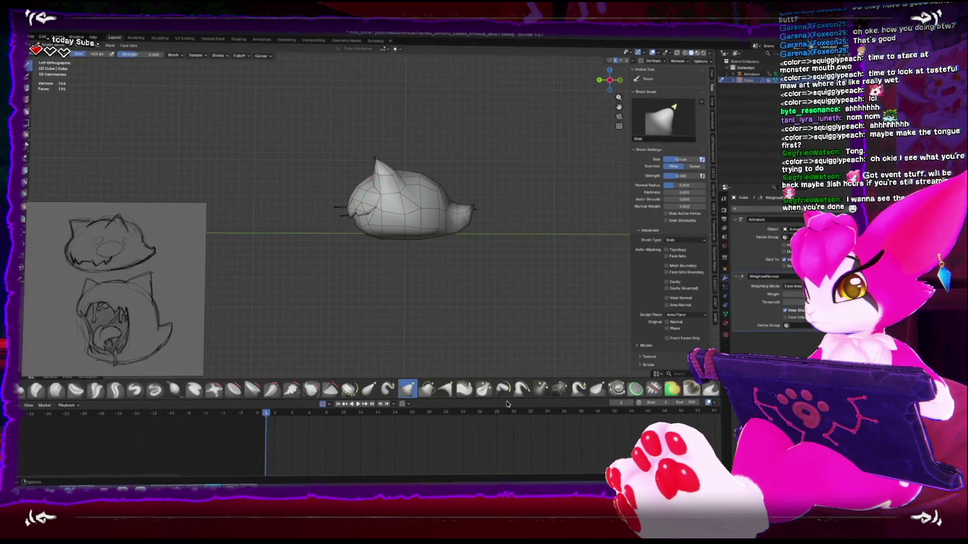
left_click(556, 389)
key("bracketleft")
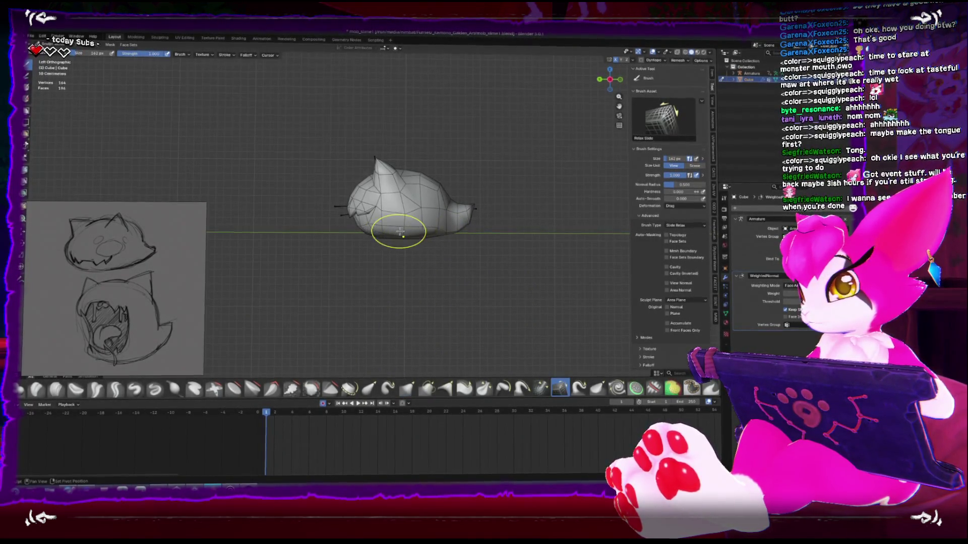
key("ctrl+Tab")
- Select the mesh and armature and save the file as mob_slime1.blend
mouse_move(425, 230)
middle_mouse_down()
mouse_move(483, 298)
mouse_move(539, 294)
mouse_move(579, 331)
mouse_move(424, 272)
mouse_move(346, 168)
middle_mouse_up()
left_click_drag(331, 153, 446, 266)
key("ctrl+s")
- Select the armature on its own and switch it into Pose Mode
mouse_move(417, 250)
middle_mouse_down()
mouse_move(499, 166)
mouse_move(458, 205)
mouse_move(274, 229)
middle_mouse_up()
left_click(510, 149)
scroll(440, 231, "up", 3)
scroll(274, 230, "up", 1)
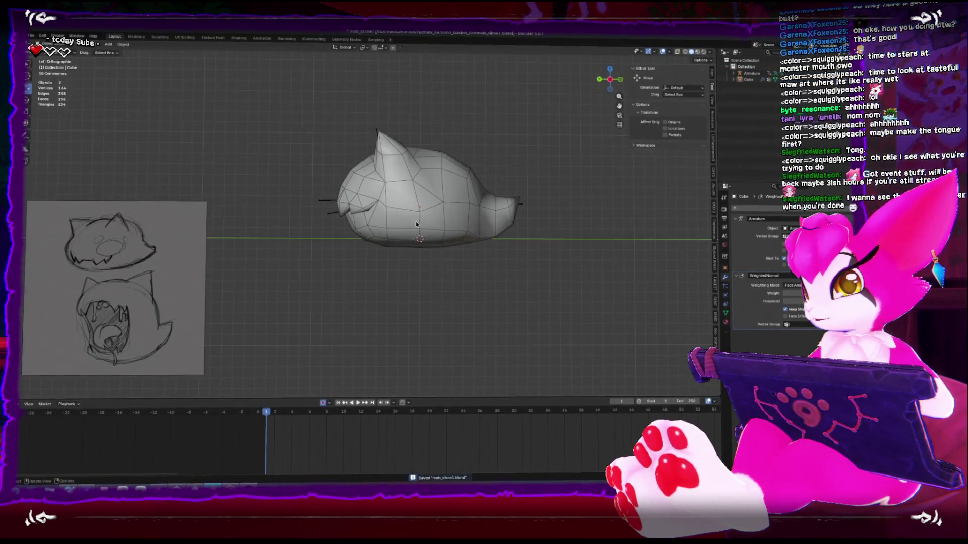
left_click(379, 131)
key("ctrl+Tab")
- Show the slime's bones through the mesh with X-ray and put the armature in Edit Mode
left_click(379, 131)
key("alt+z")
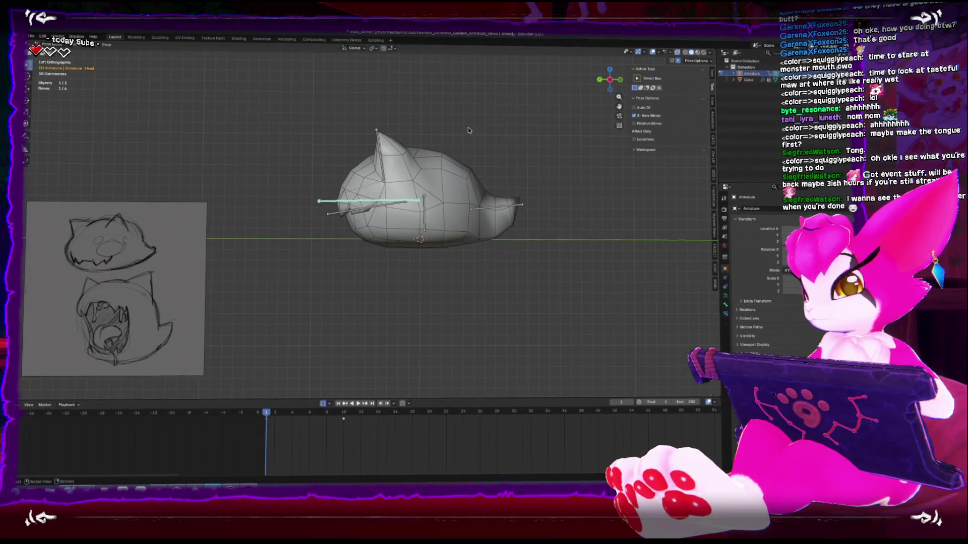
left_click(424, 204)
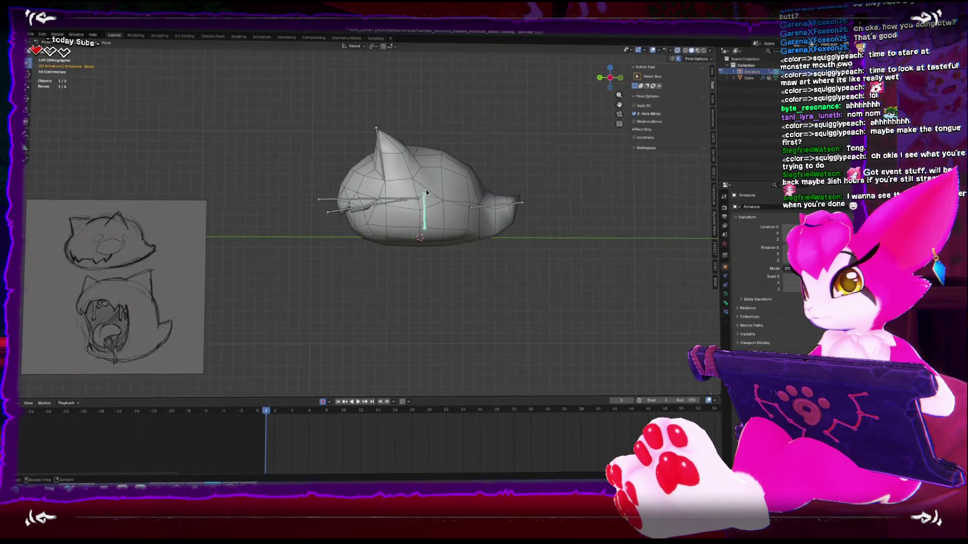
key("Tab")
- Move the ear-tip joint straight along Z inside the slime's body
left_click(424, 195)
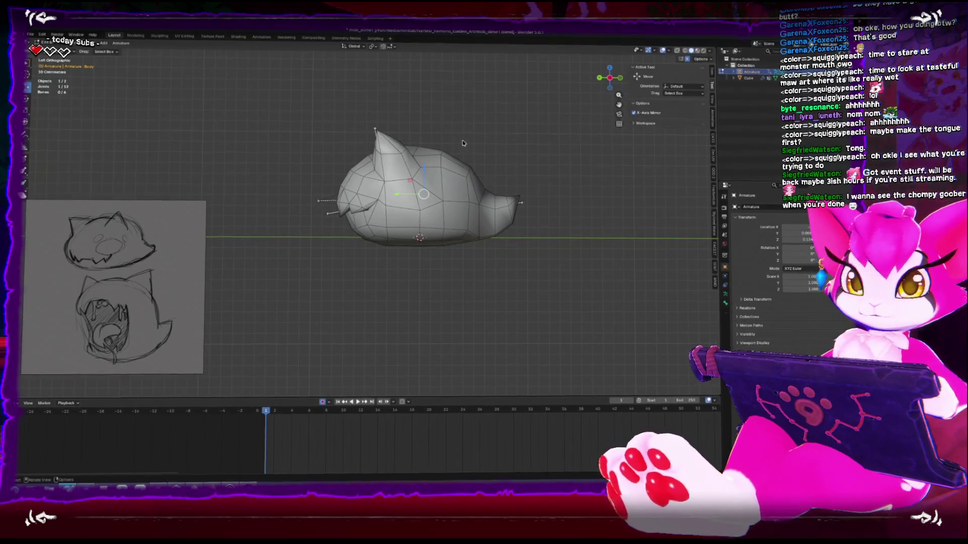
key("alt+z")
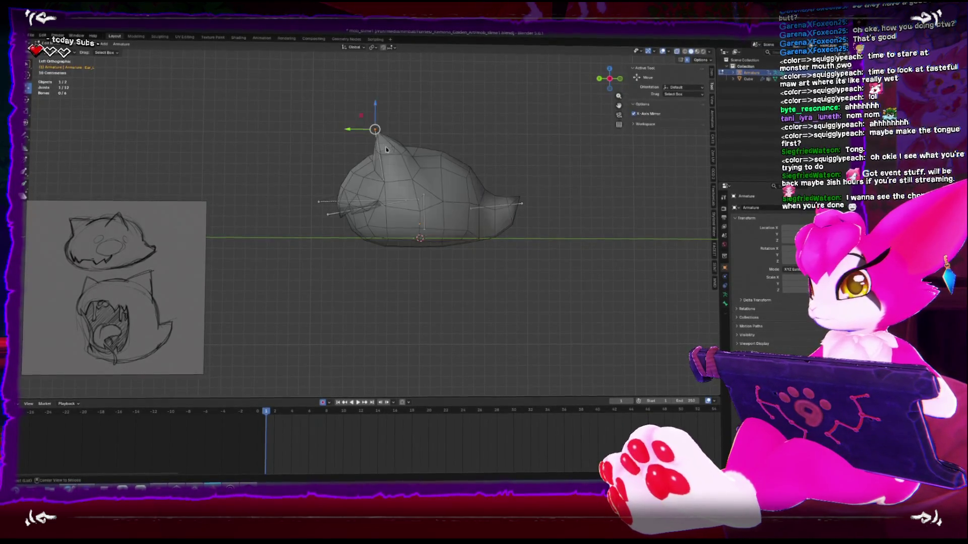
left_click(425, 198)
left_click_drag(425, 188, 424, 182)
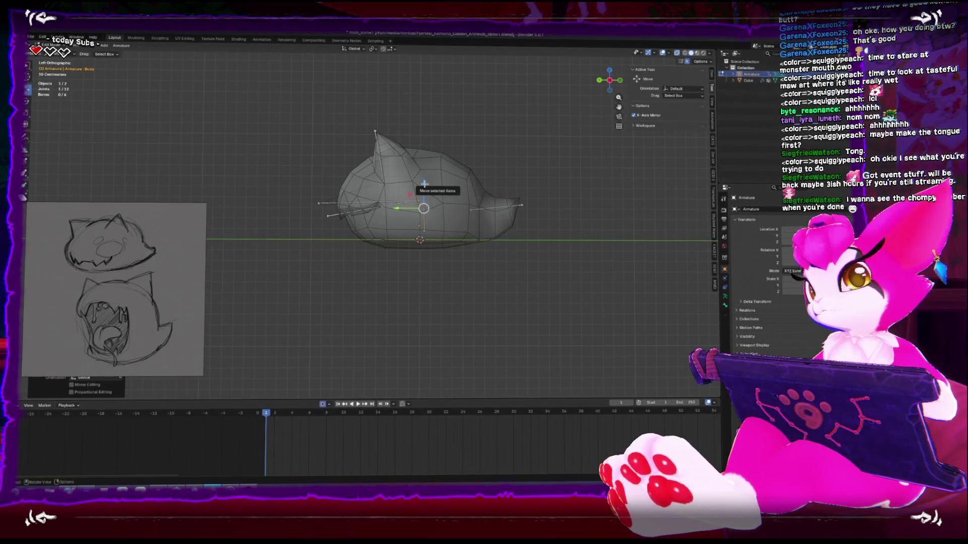
mouse_move(424, 183)
middle_mouse_down()
mouse_move(480, 214)
mouse_move(489, 194)
middle_mouse_up()
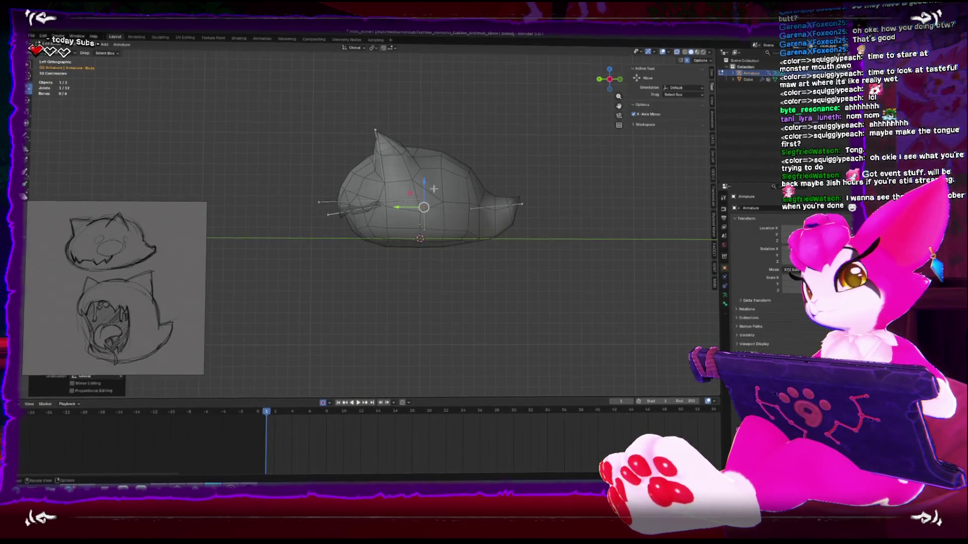
- Take the armature back to Object Mode through Pose Mode
key("Tab")
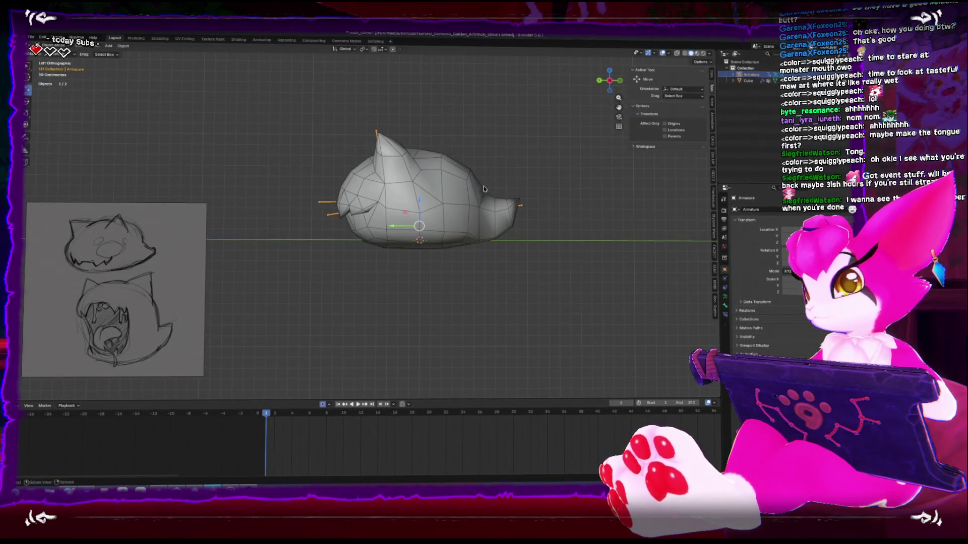
key("ctrl+Tab")
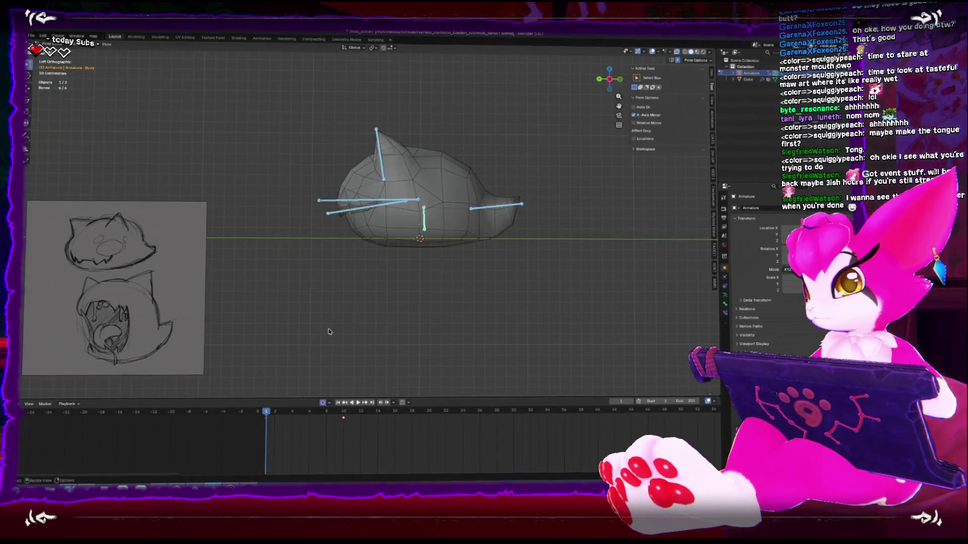
key("ctrl+Tab")
mouse_move(335, 328)
middle_mouse_down()
mouse_move(318, 320)
mouse_move(348, 322)
middle_mouse_up()
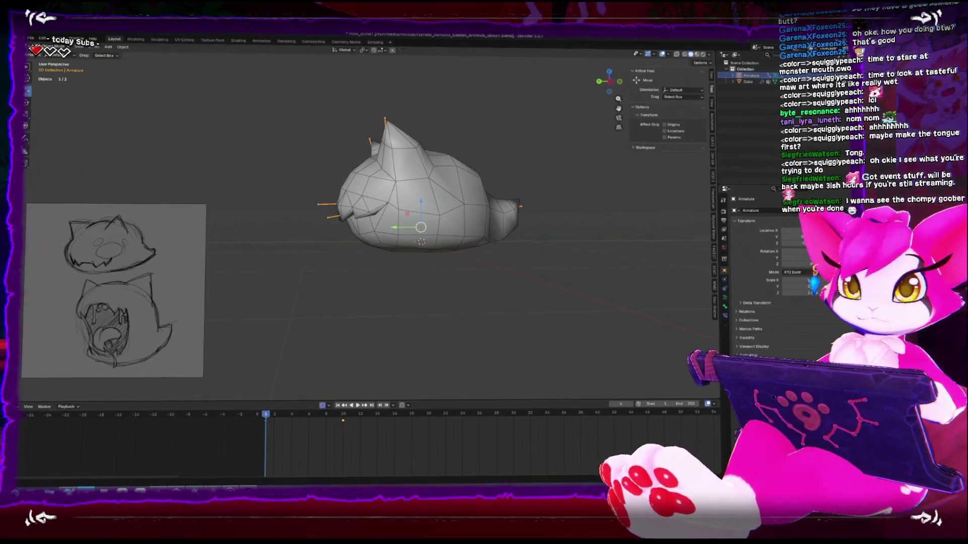
- Return to Object Mode, select mesh and armature, and save mob_slime1.blend
key("ctrl+Tab")
scroll(328, 211, "down", 4)
middle_click_drag(327, 212, 325, 226)
key("ctrl+Tab")
key("a")
key("ctrl+s")
- Export the slime and armature as FBX, overwriting mob_slime.fbx
left_click(30, 37)
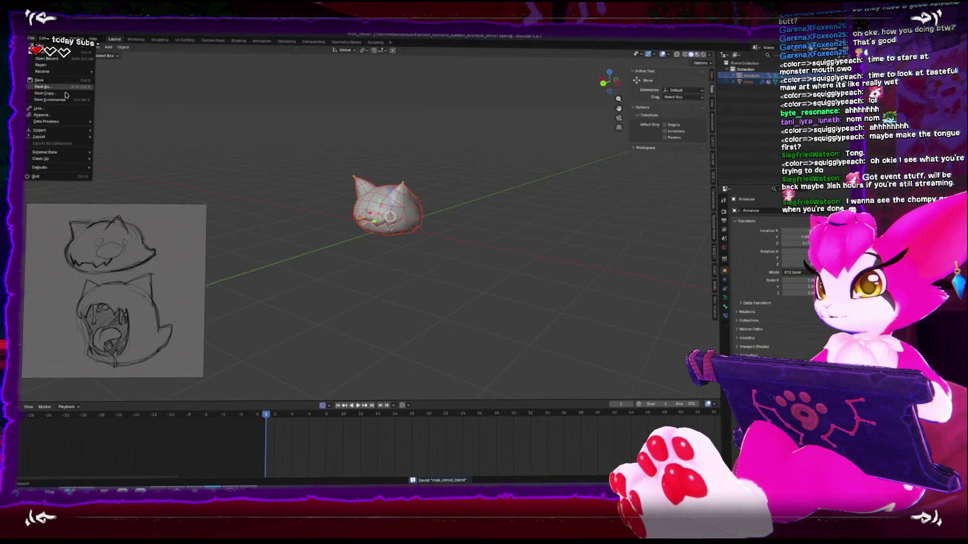
mouse_move(63, 140)
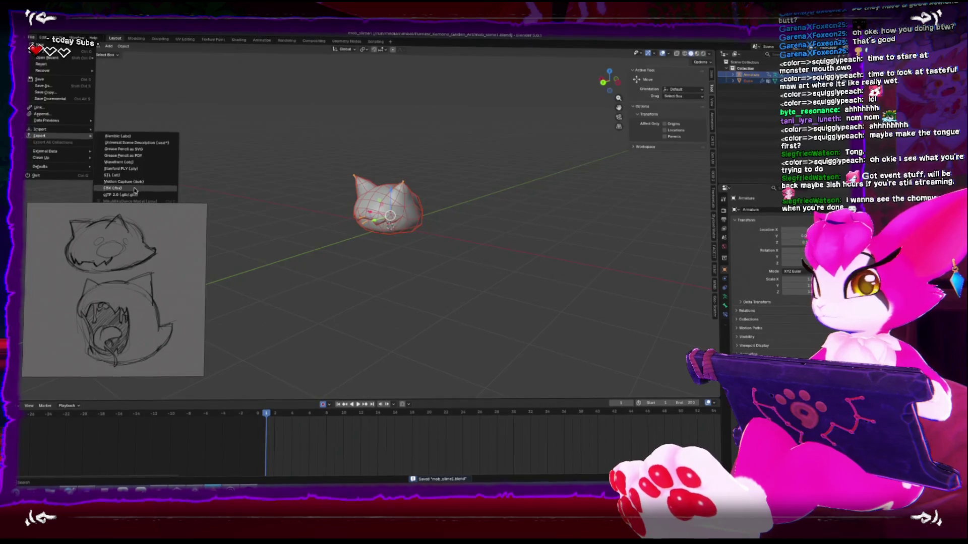
left_click(113, 189)
left_click(335, 156)
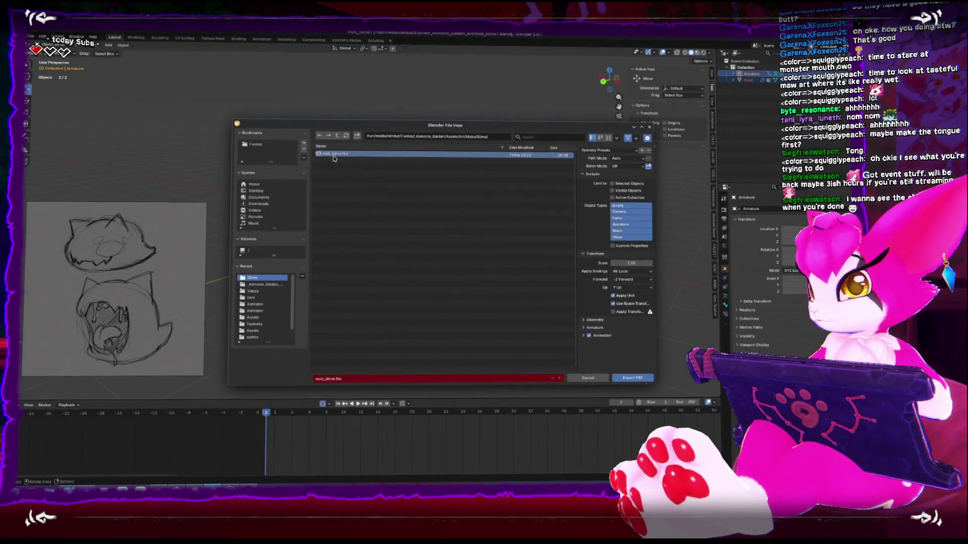
double_click(333, 160)
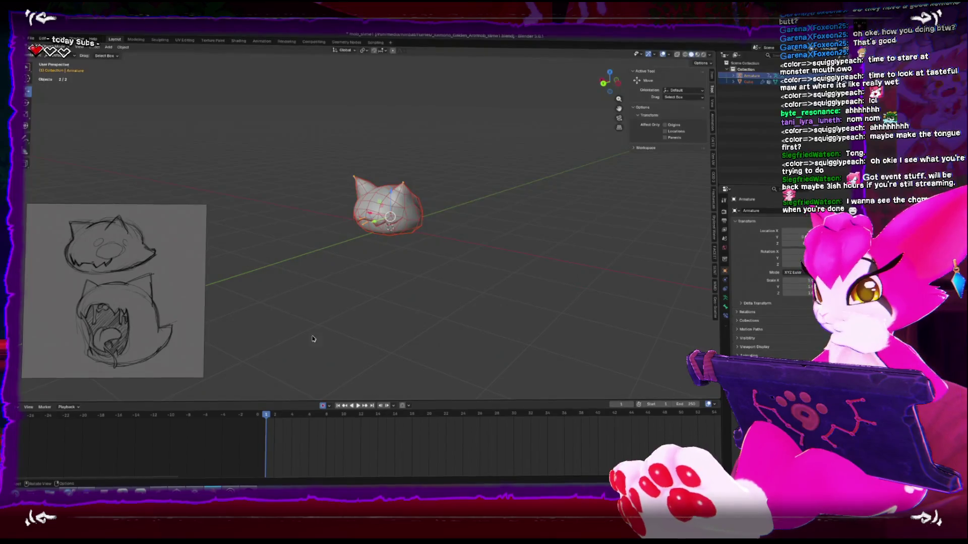
key("alt+Tab")
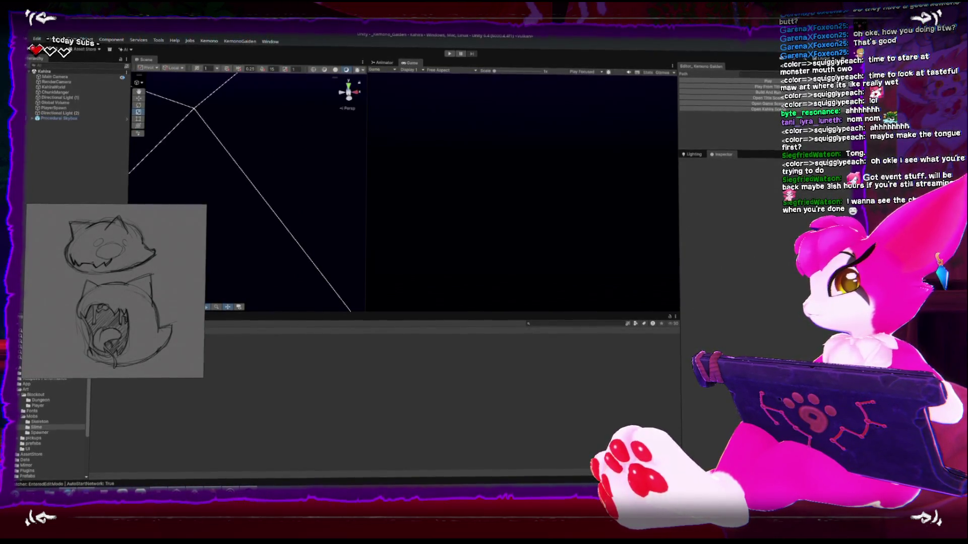
- Widen the Scene view and start the game in Play mode
left_click_drag(366, 244, 423, 240)
mouse_move(190, 245)
left_mouse_down()
mouse_move(522, 269)
mouse_move(419, 266)
left_mouse_up()
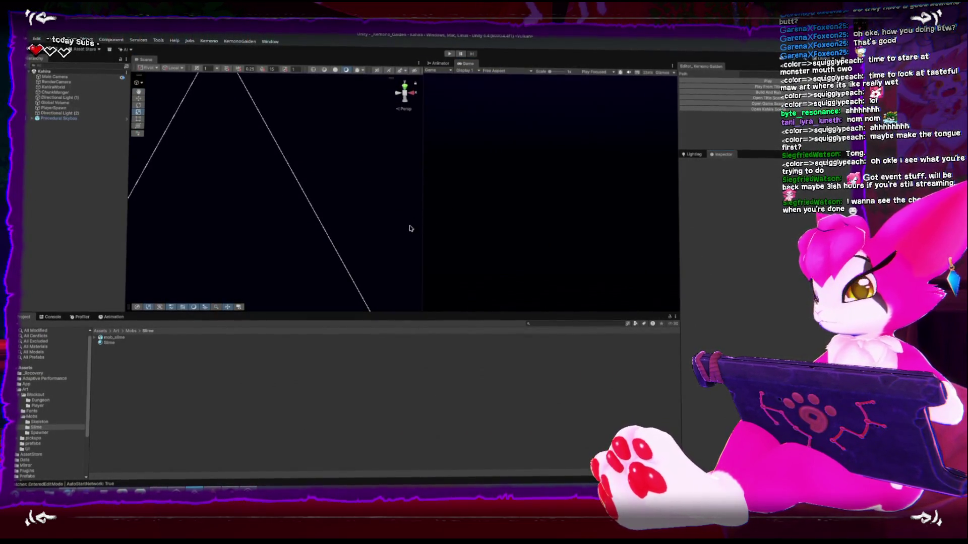
left_click(699, 82)
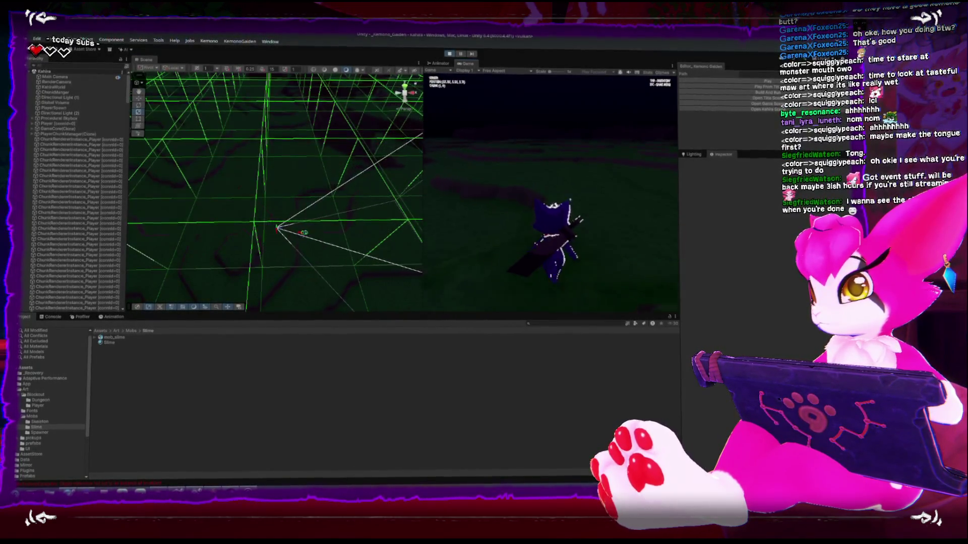
- Bring the Scene camera to the player and drop a mob_slime instance beside them
key("Escape")
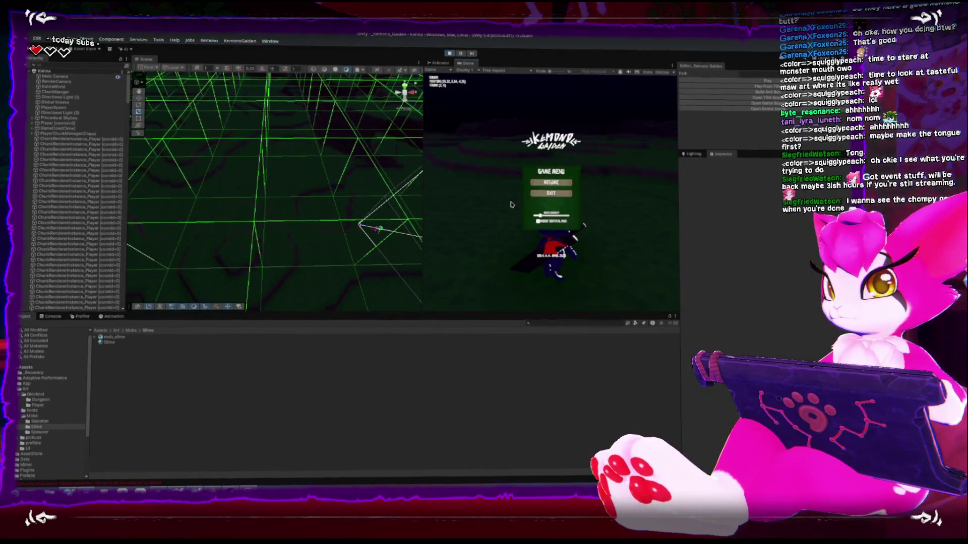
mouse_move(388, 202)
middle_mouse_down()
mouse_move(309, 104)
mouse_move(310, 242)
middle_mouse_up()
left_click(320, 259)
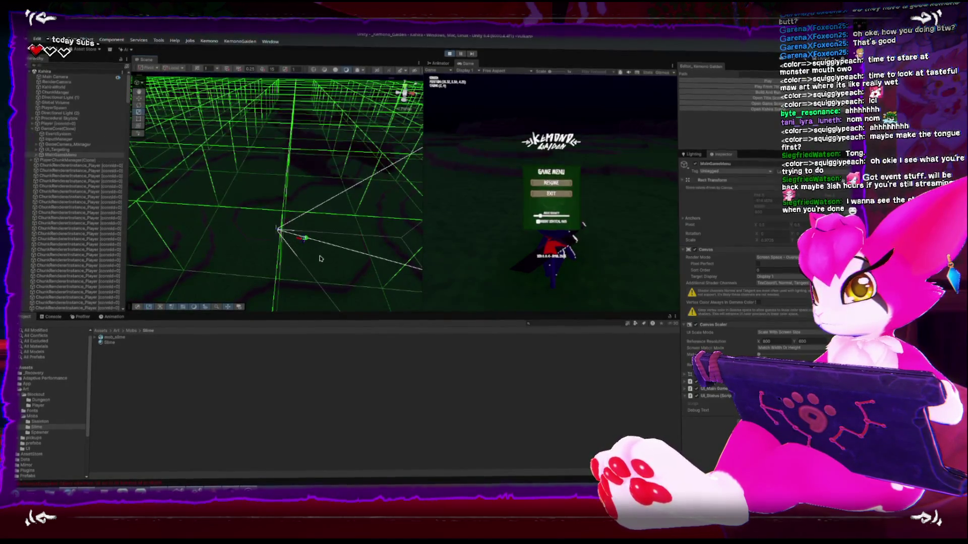
mouse_move(320, 259)
right_mouse_down()
mouse_move(349, 106)
mouse_move(282, 98)
right_mouse_up()
left_click(279, 98)
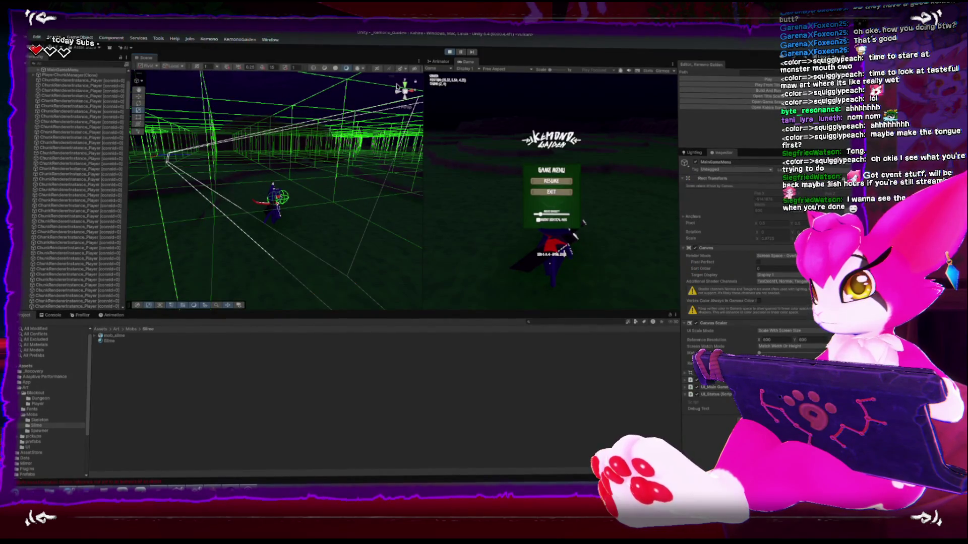
right_click_drag(399, 86, 368, 163)
key("Escape")
key("Escape")
key("Escape")
left_click(261, 370)
left_click_drag(108, 343, 337, 235)
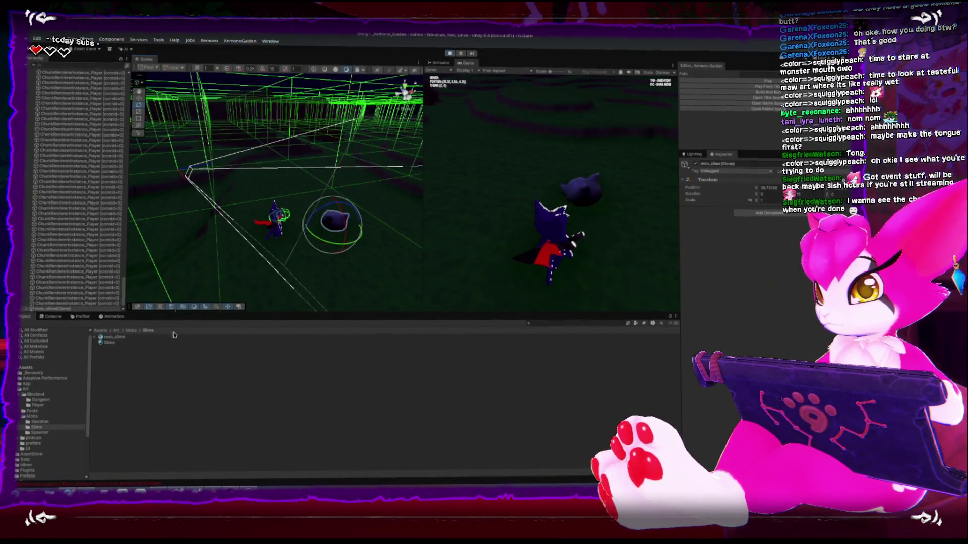
- Place the slime again and assign the Slime material to its Cube mesh
left_click_drag(107, 342, 335, 221)
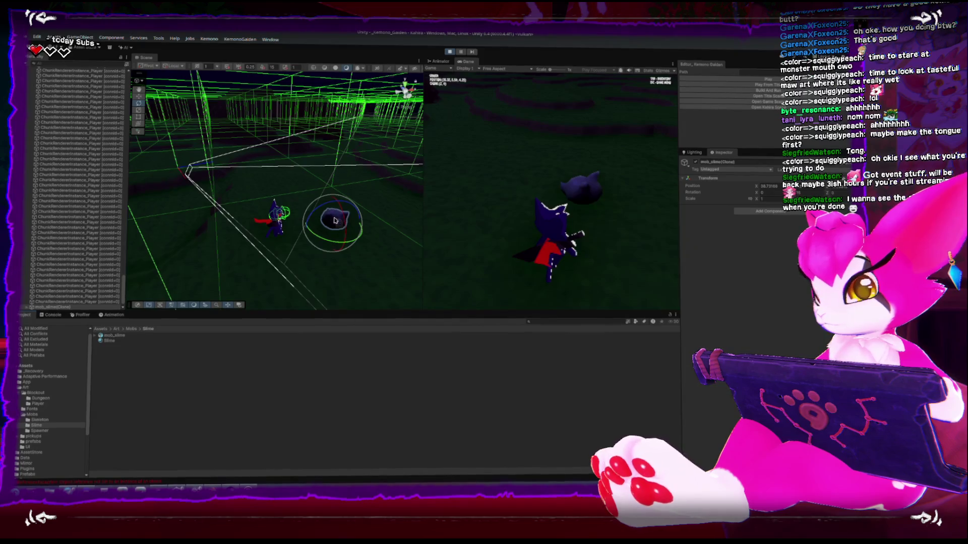
left_click(344, 219)
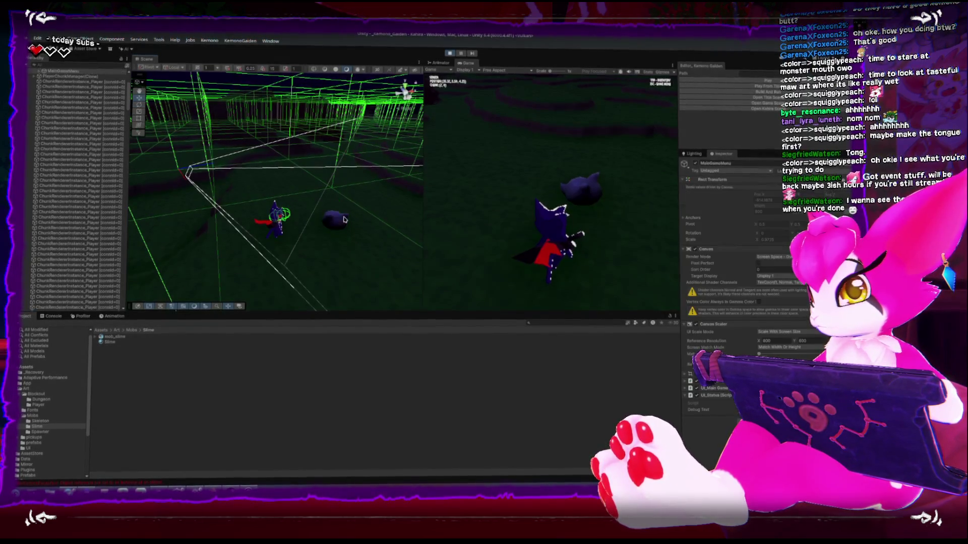
left_click(341, 224)
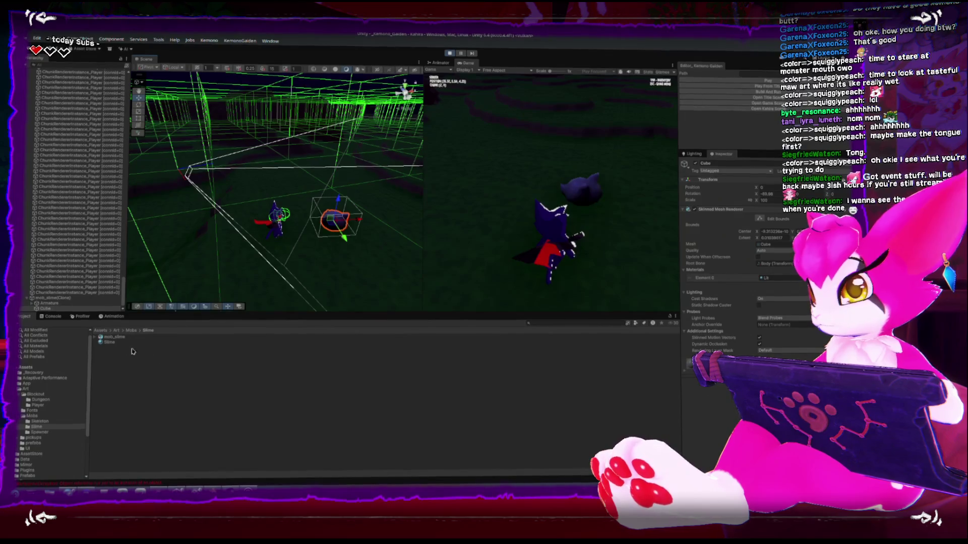
left_click_drag(107, 346, 756, 287)
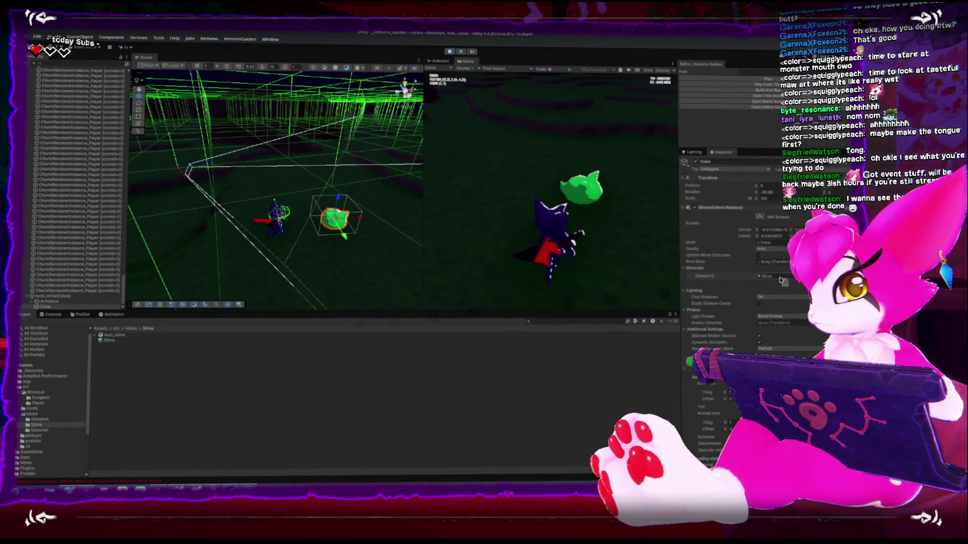
- Walk the player up to the green slime, slash at it, then pause the game
key("w")
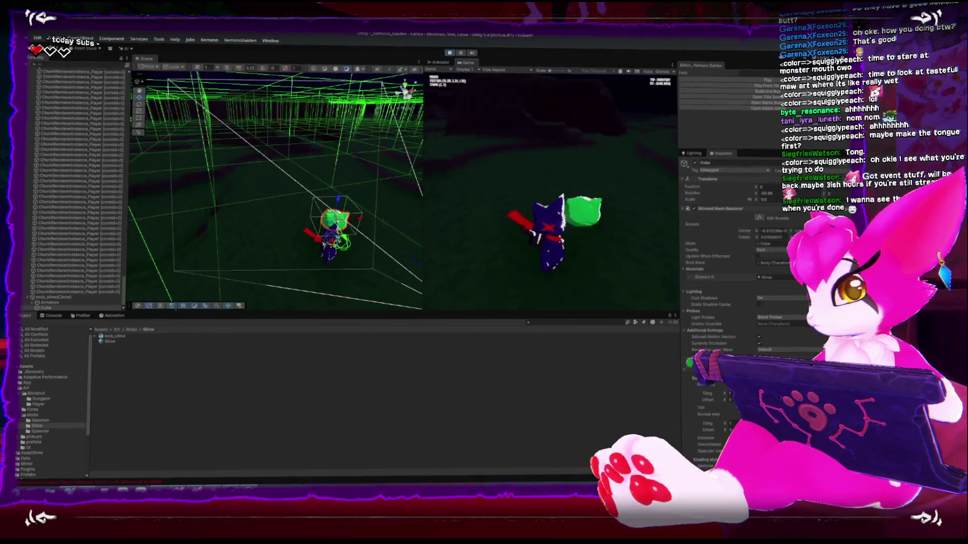
key("w")
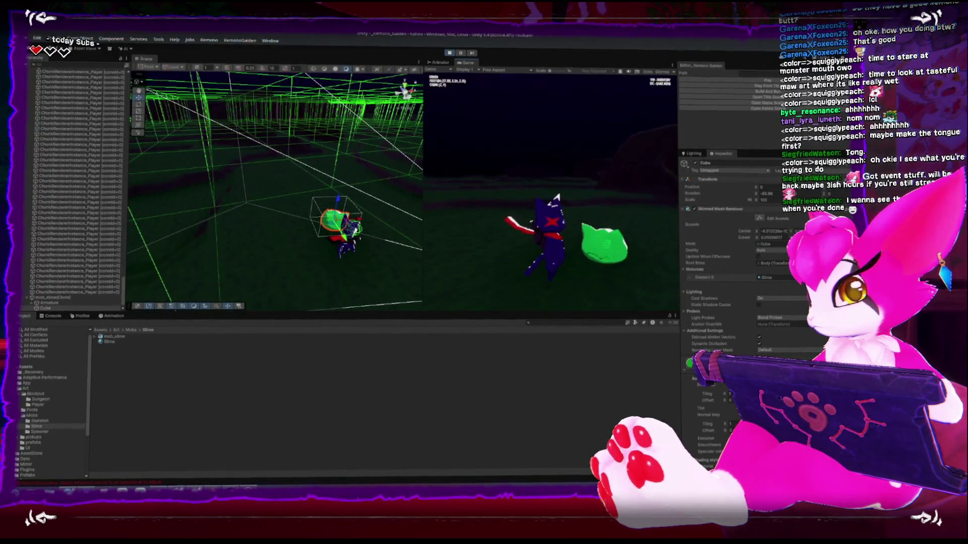
key("w")
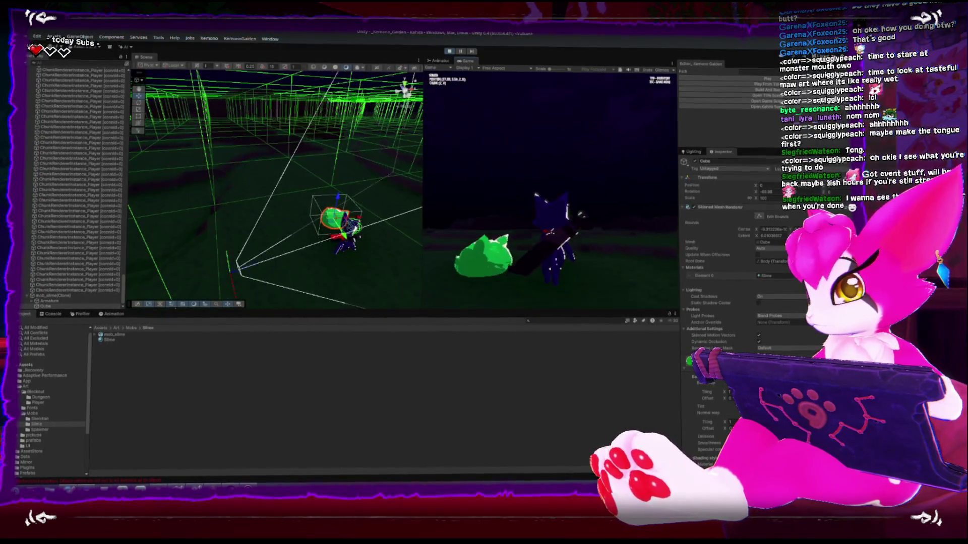
key("a")
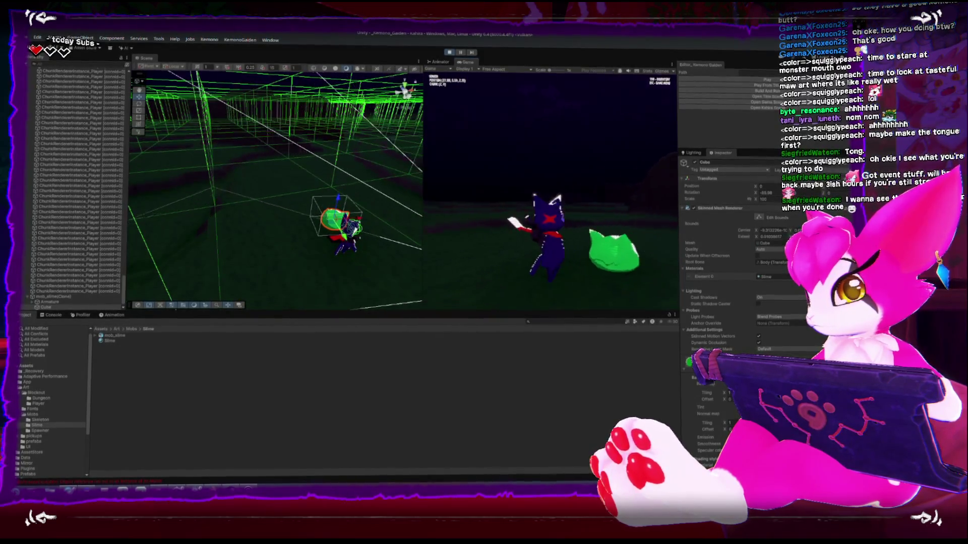
key("space")
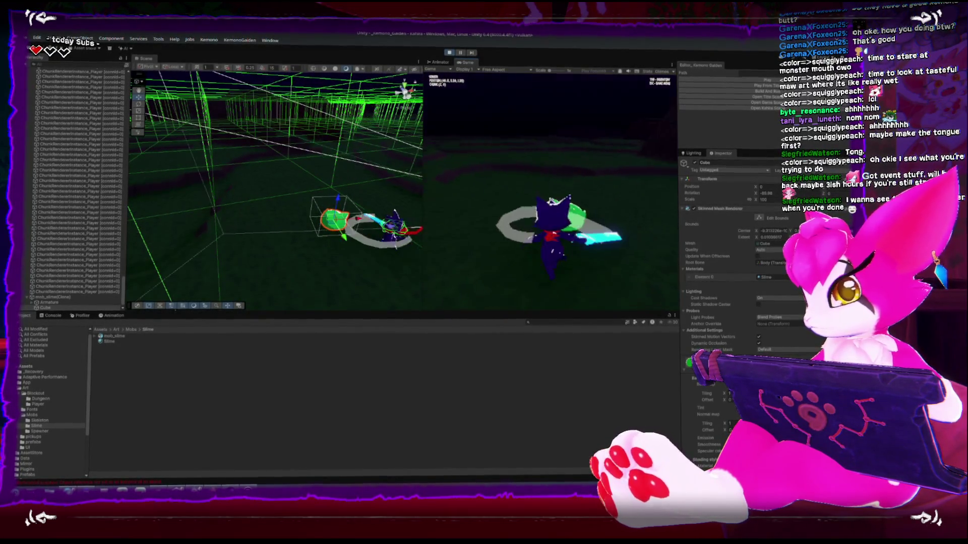
key("space")
key("space")
key("space")
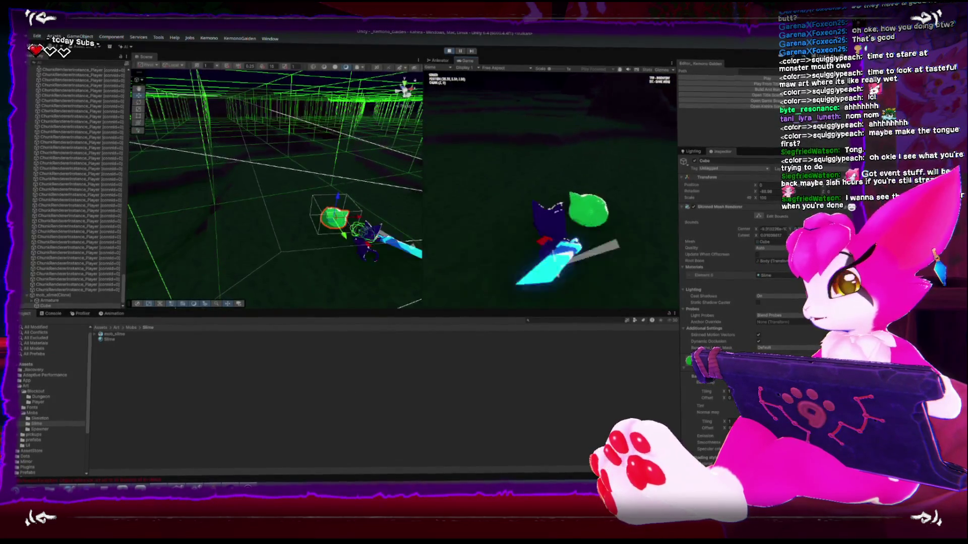
key("Escape")
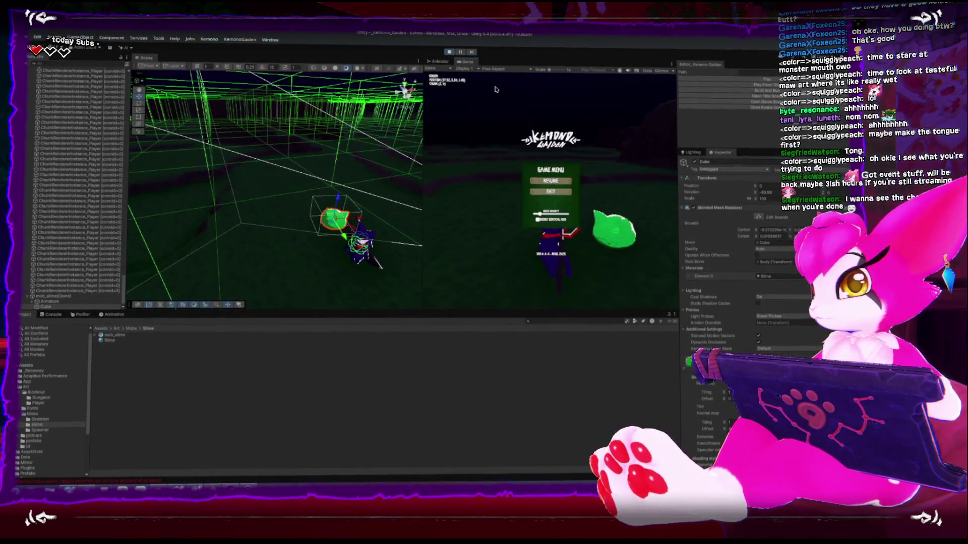
key("shift+space")
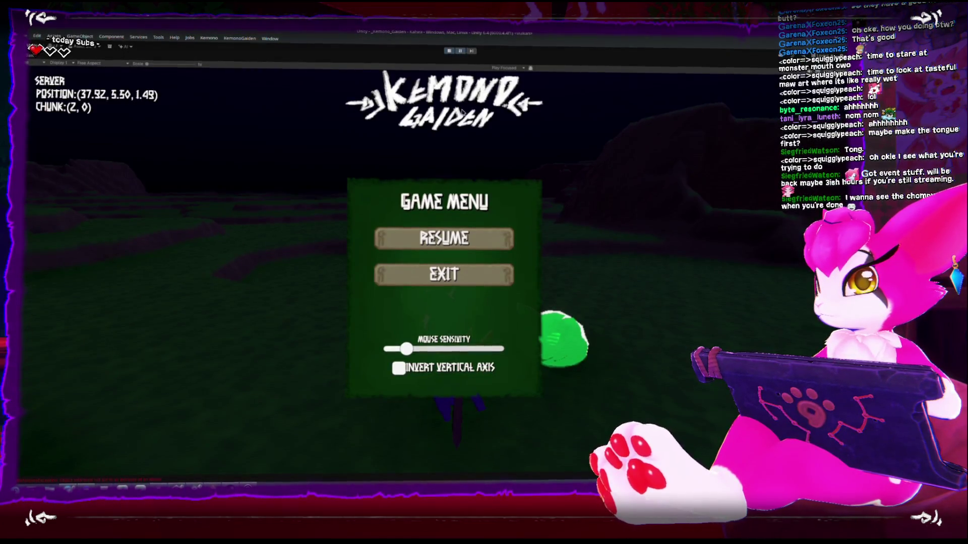
- Restore the layout, dock Scene beside Game, enlarge the Game view, and resume play
key("shift+space")
left_click_drag(146, 57, 481, 67)
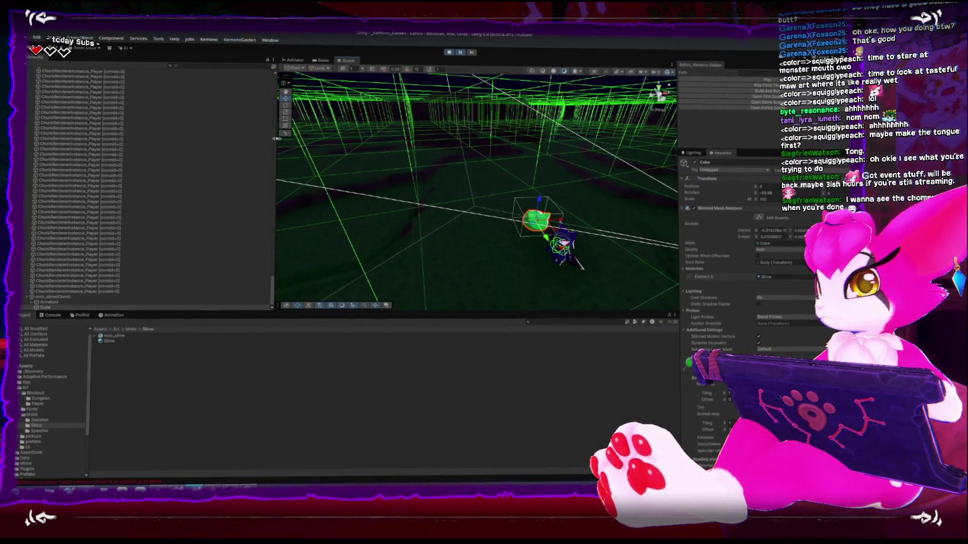
left_click(167, 57)
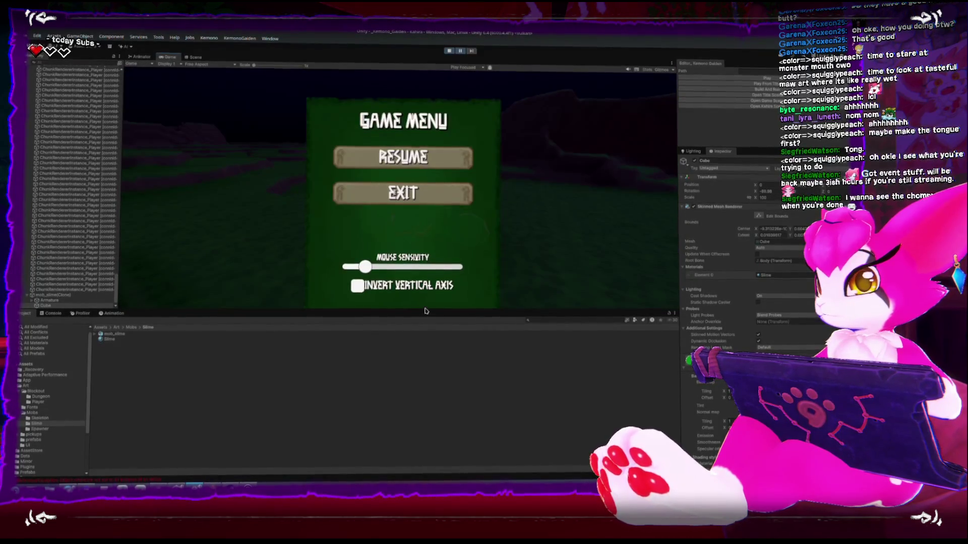
left_click_drag(424, 307, 424, 410)
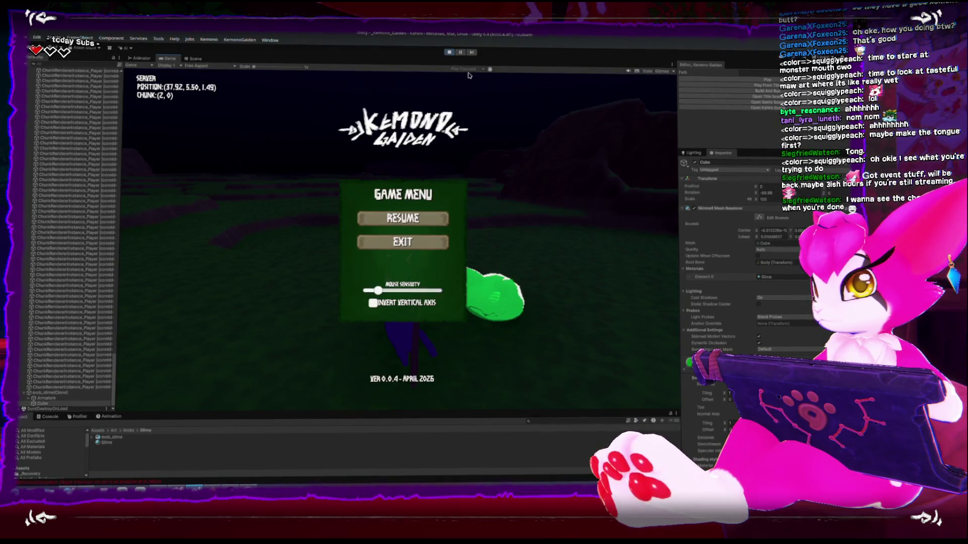
key("Escape")
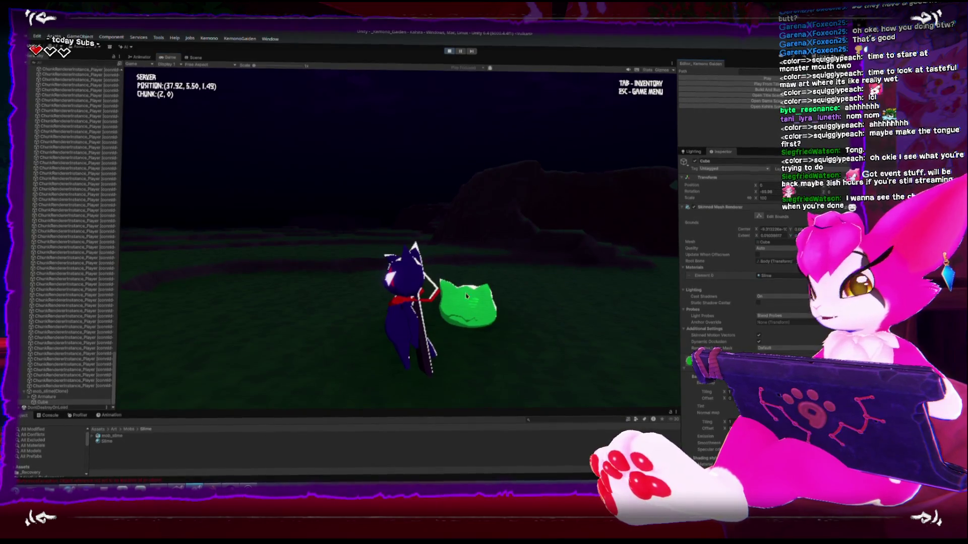
- Move around the green slime and swing the sword to check its shading
scroll(736, 277, "down", 3)
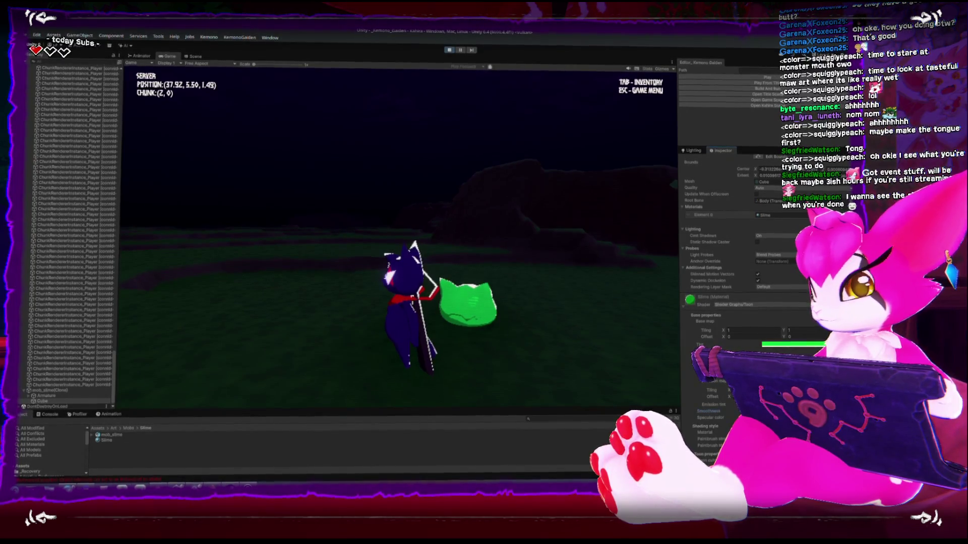
scroll(741, 282, "down", 1)
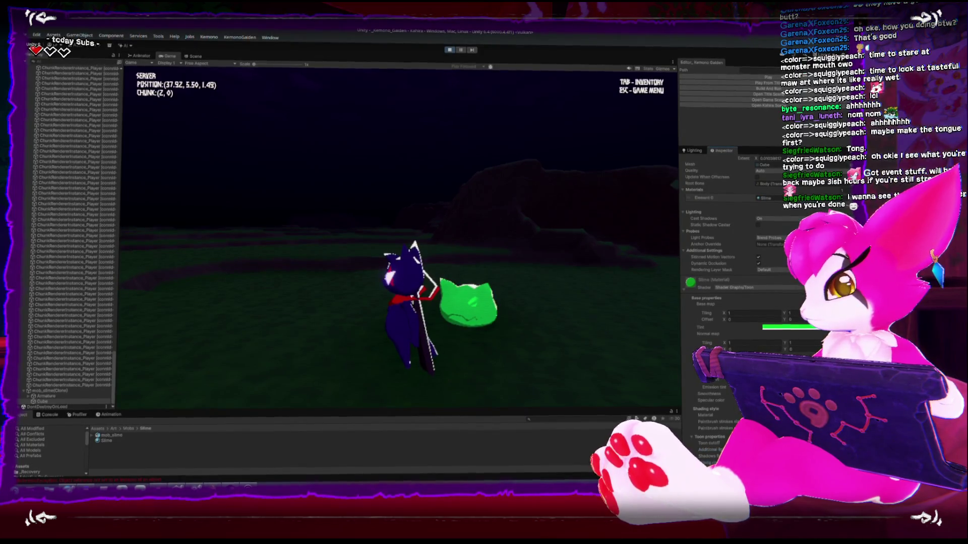
scroll(723, 427, "down", 1)
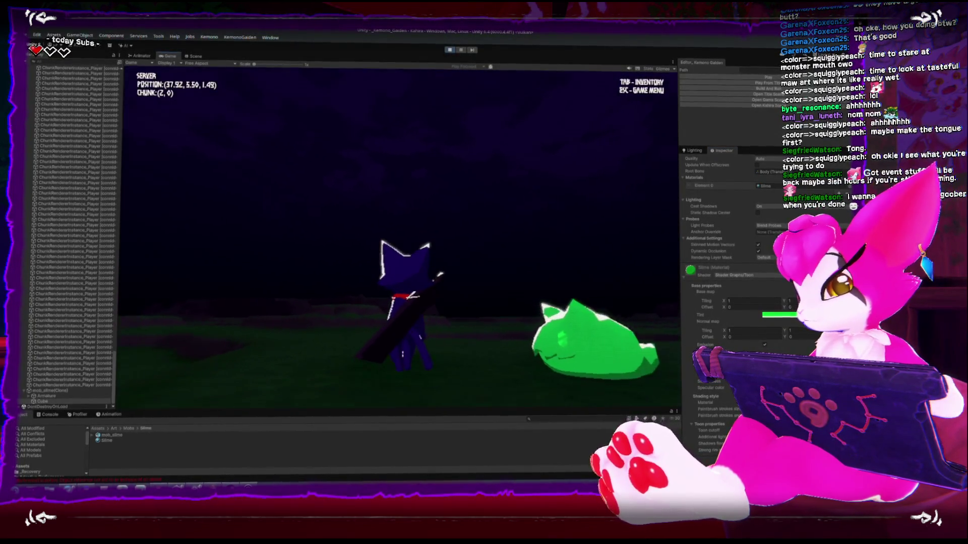
key("w")
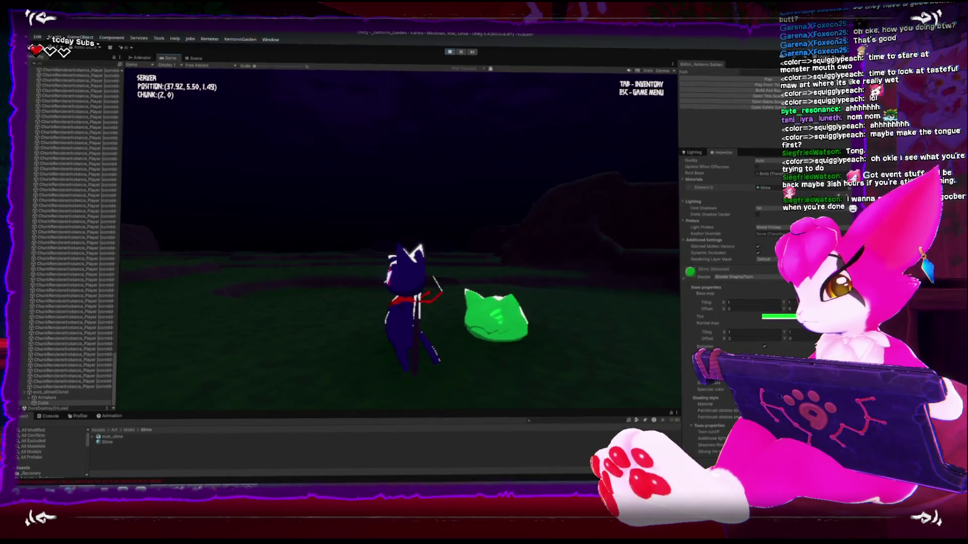
key("a")
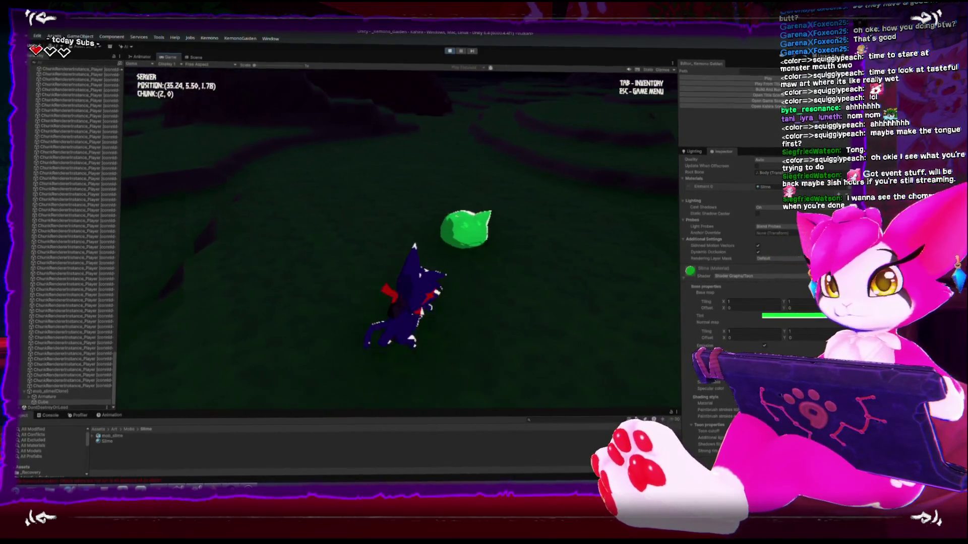
key("w")
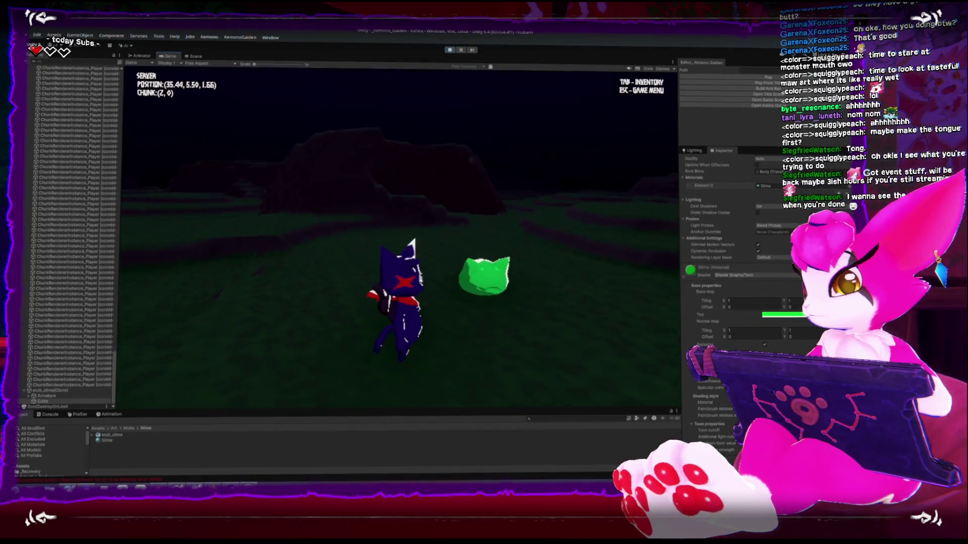
key("w")
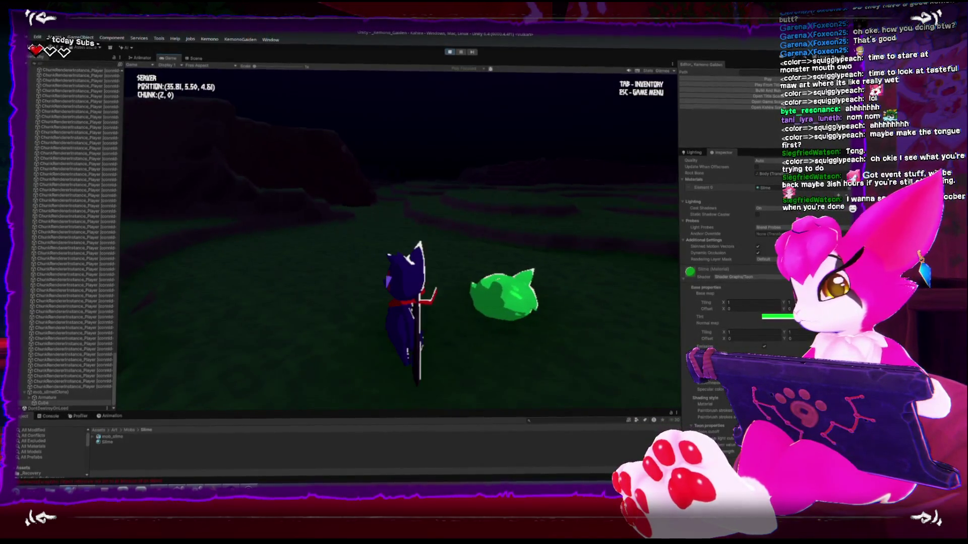
key("w")
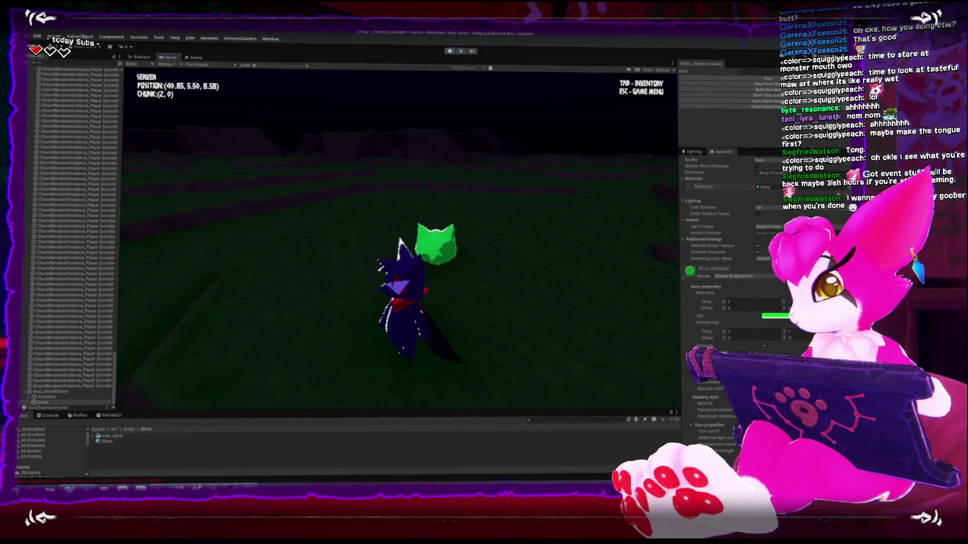
key("w")
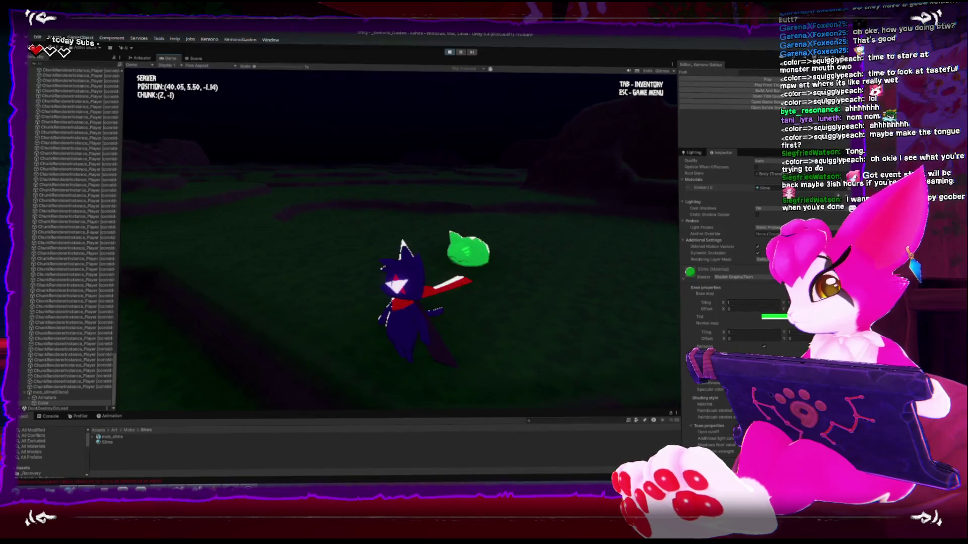
- Pause, close the colour picker, and keep moving the character near the slime
key("Escape")
key("Escape")
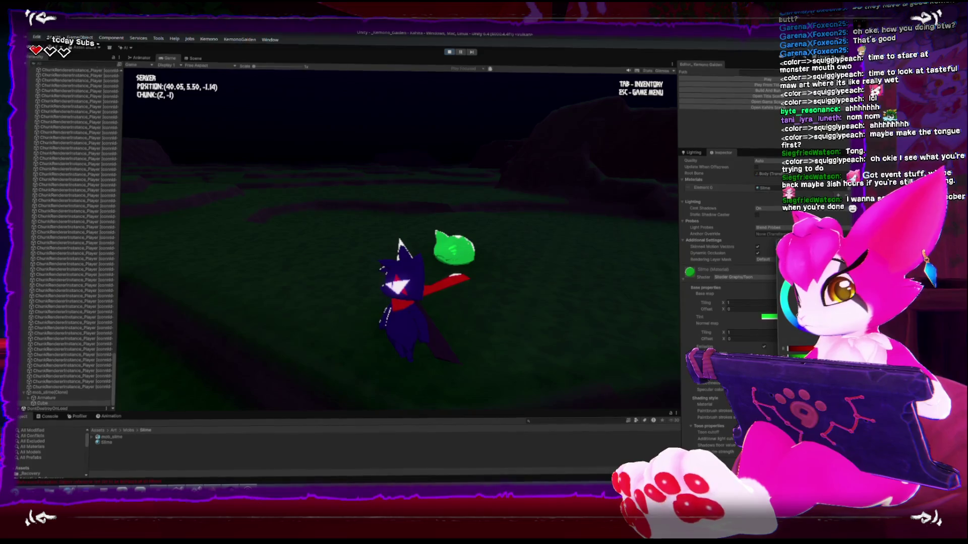
left_click(779, 346)
scroll(765, 348, "up", 2)
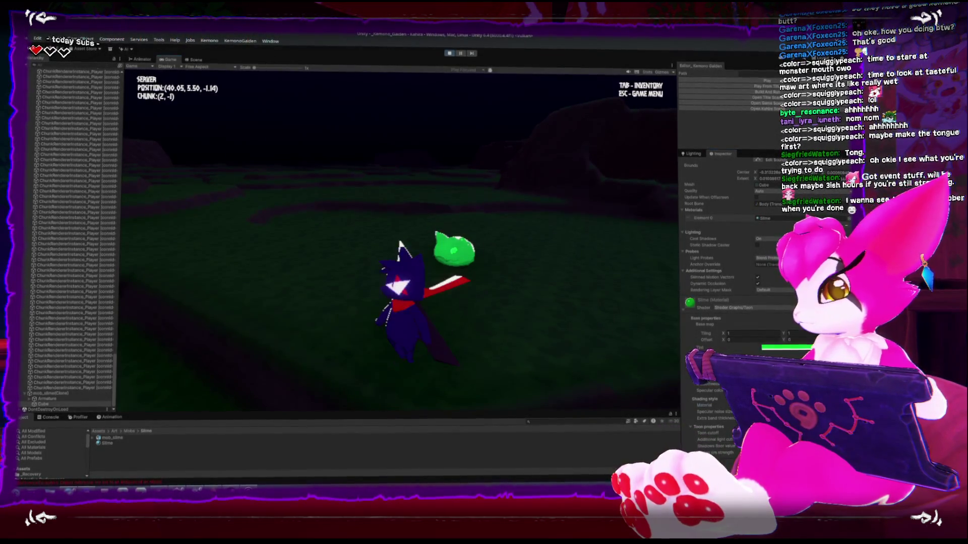
key("w")
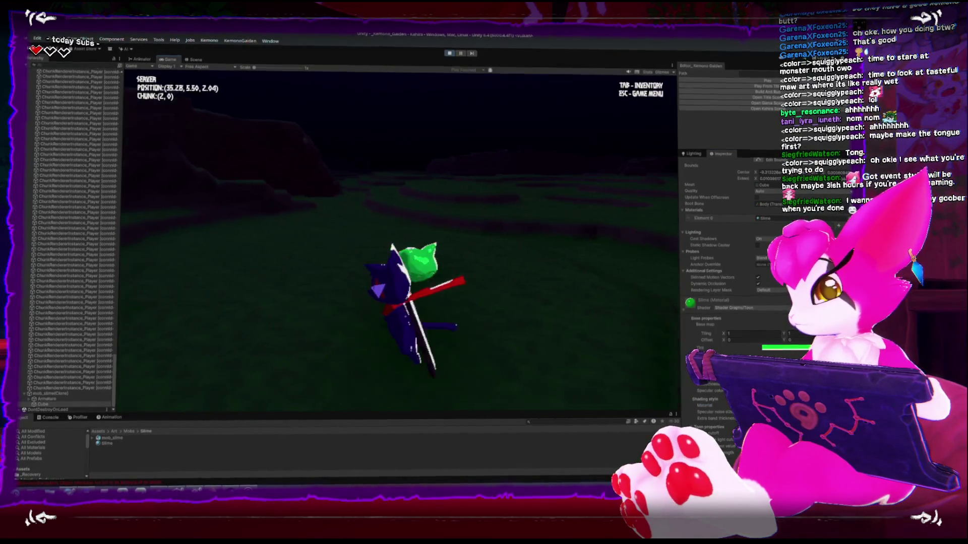
key("s")
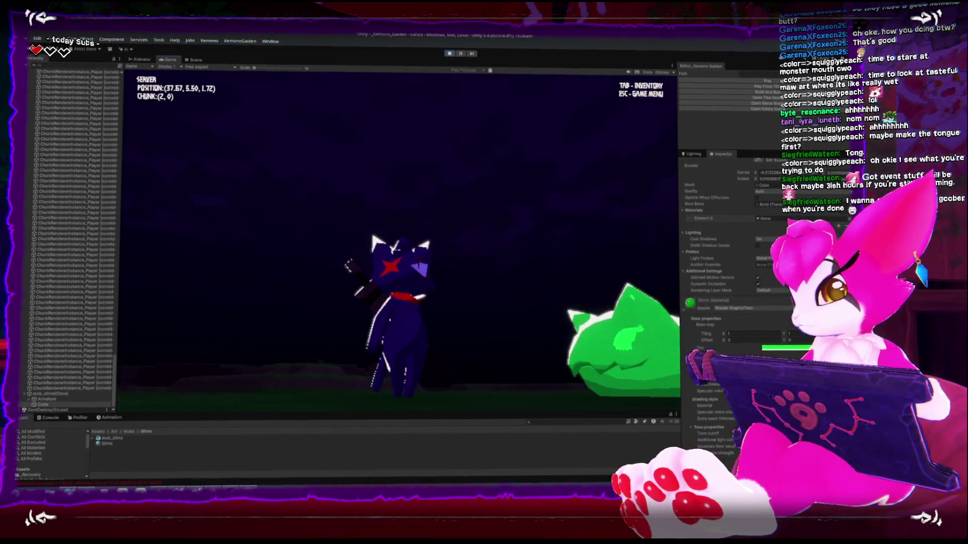
- Walk the cat back and forth until it stands against the slime, then pause and resume
key("w")
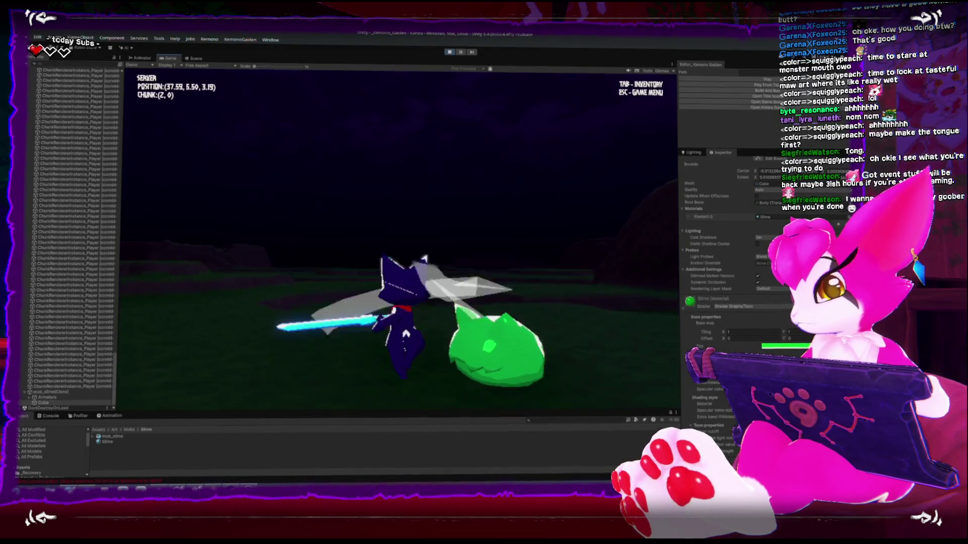
key("w")
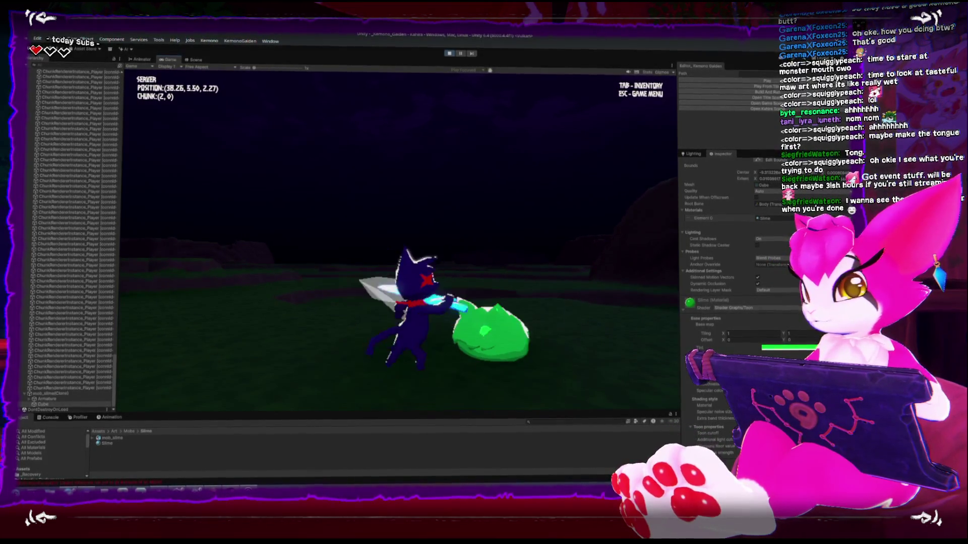
key("s")
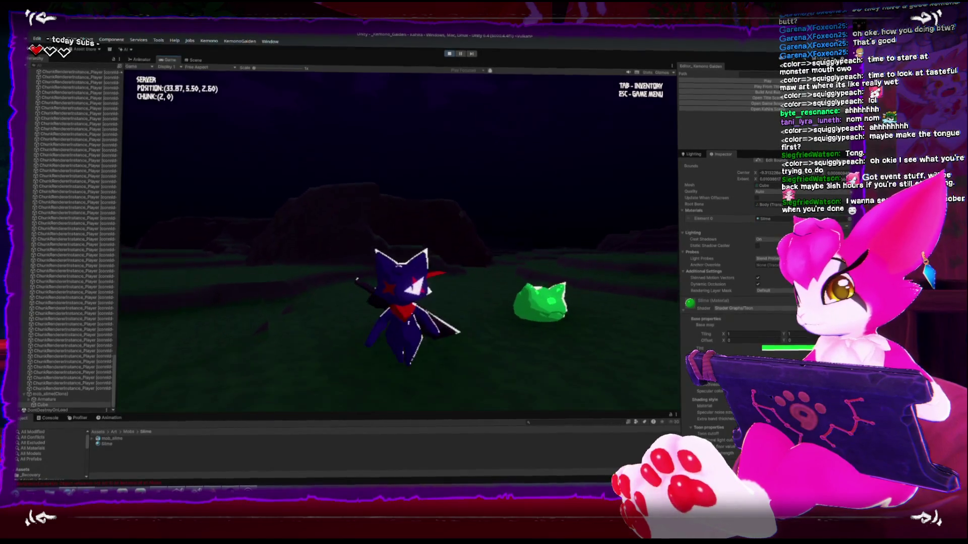
key("w")
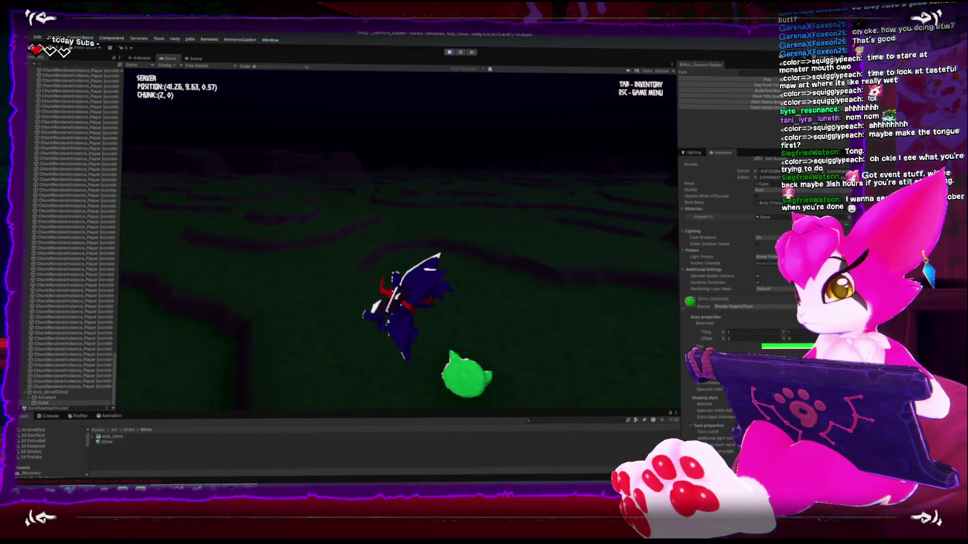
key("s")
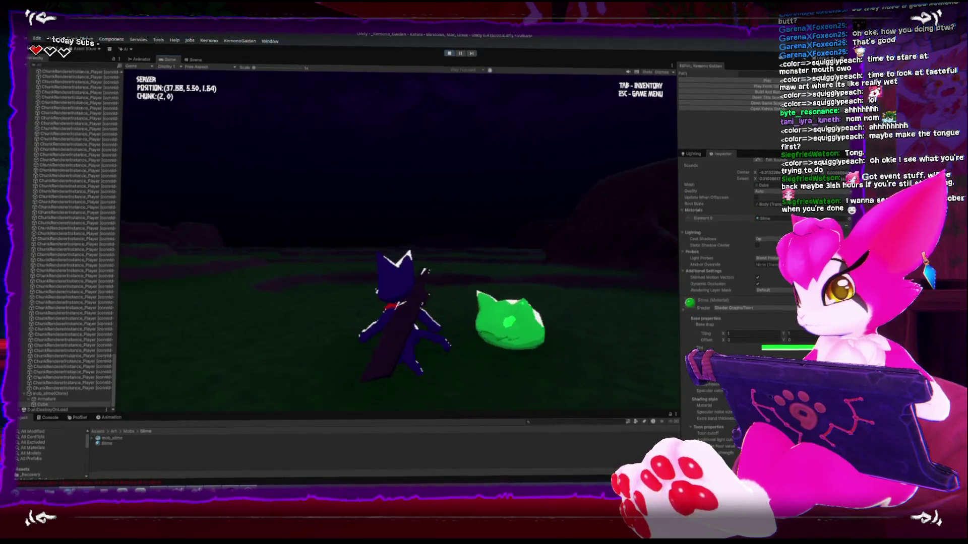
key("s")
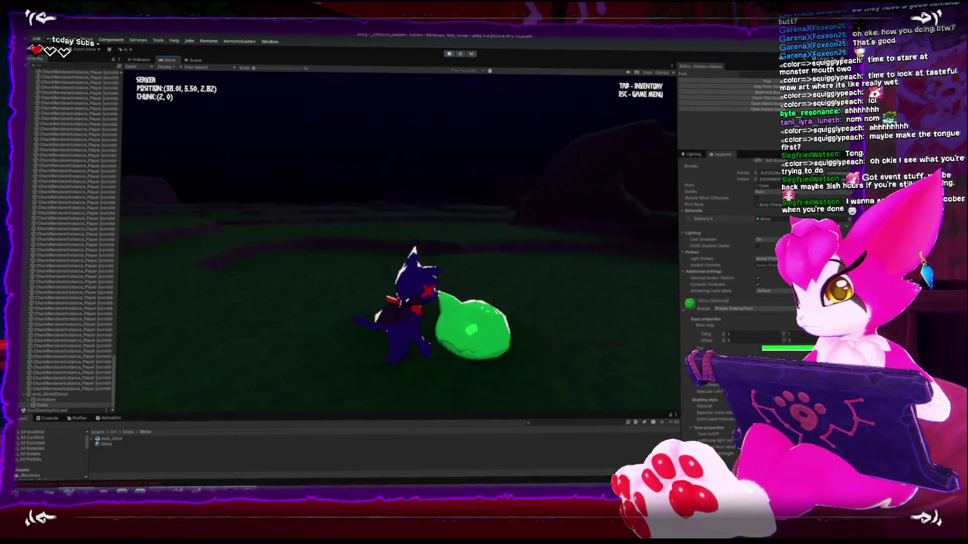
key("w")
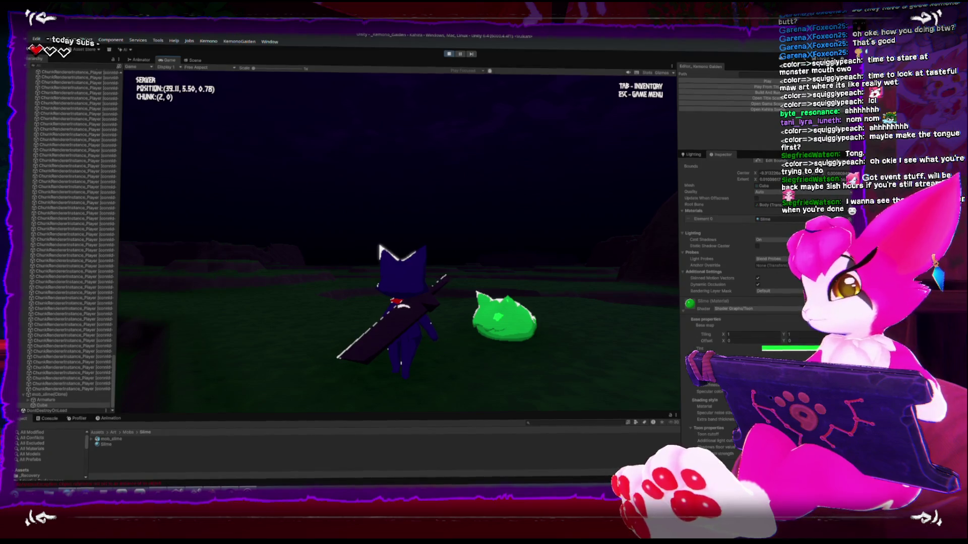
key("w")
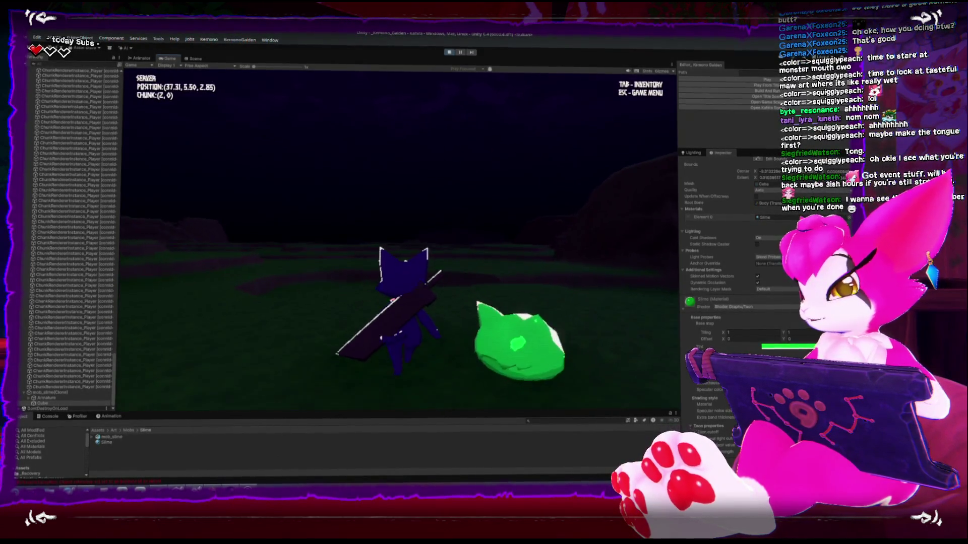
key("s")
key("w")
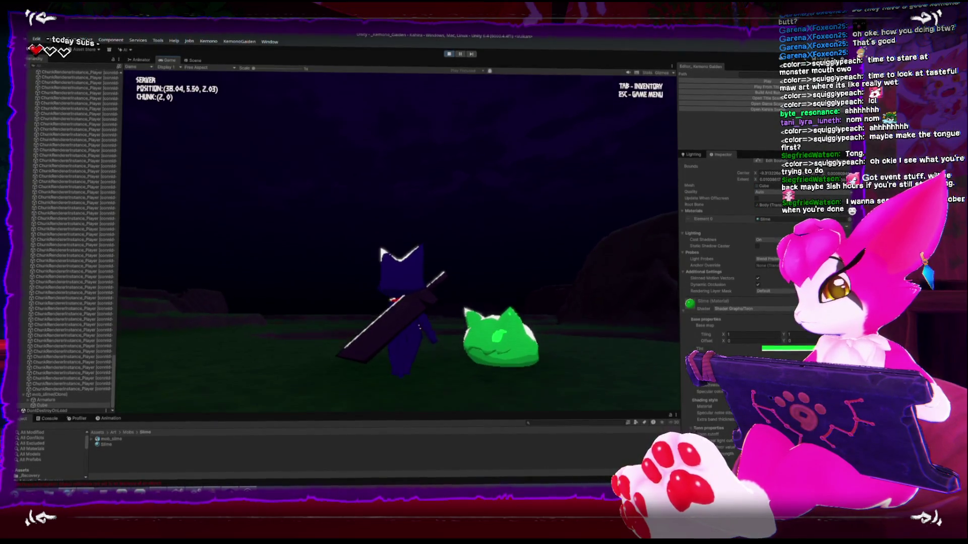
key("Escape")
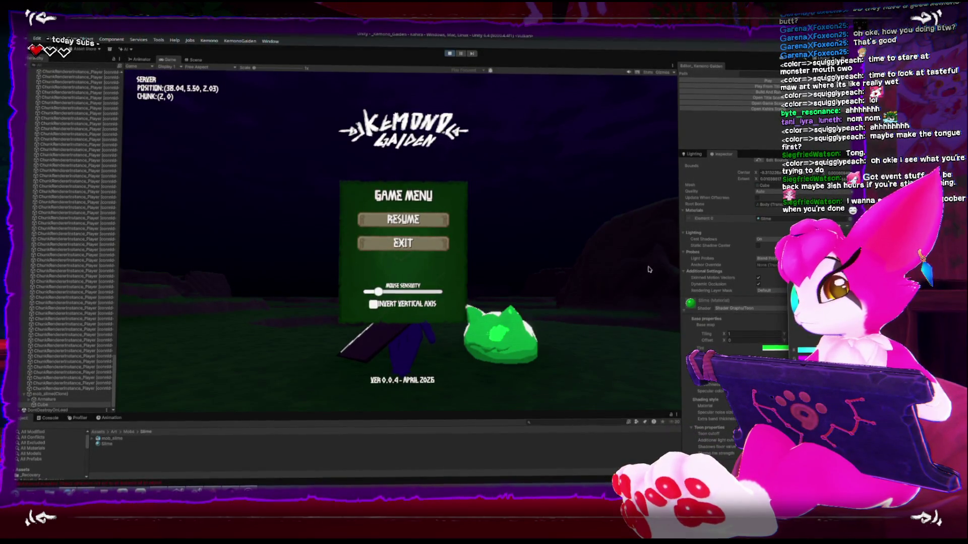
key("Escape")
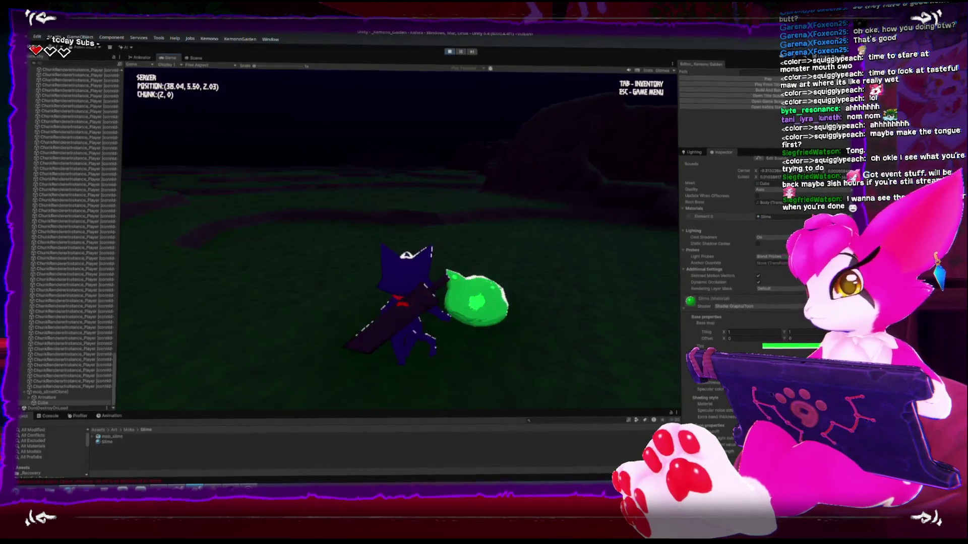
- Run the character around and past the green slime
key("s")
key("w")
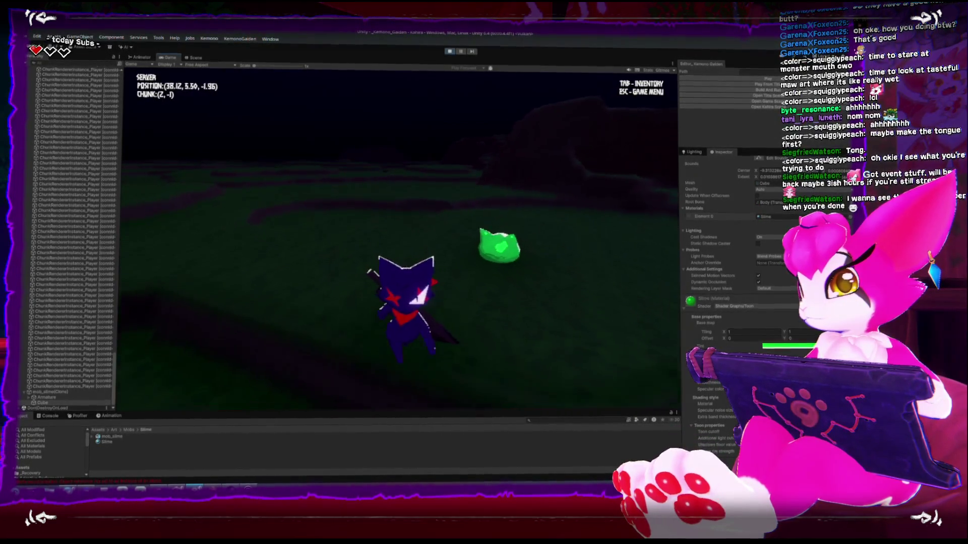
key("w")
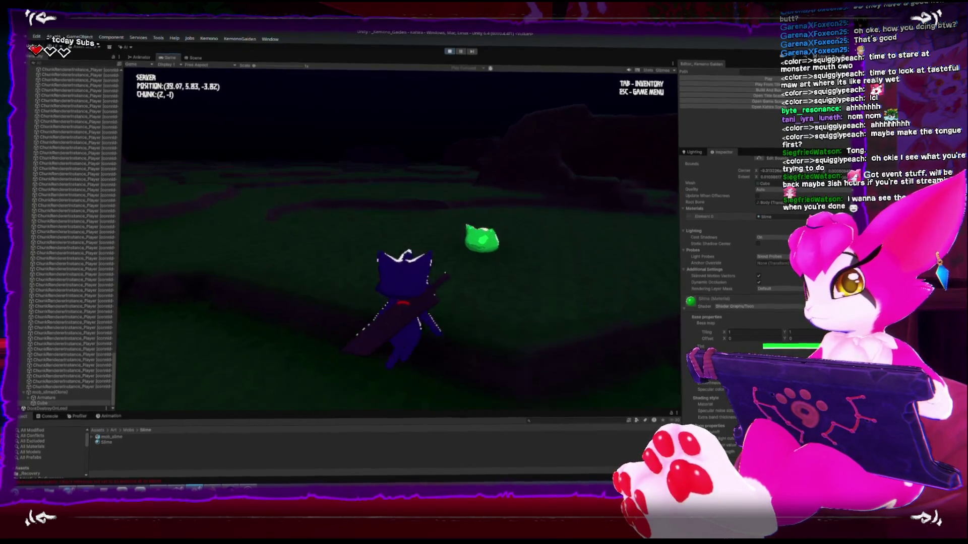
key("w")
key("w")
key("s")
key("w")
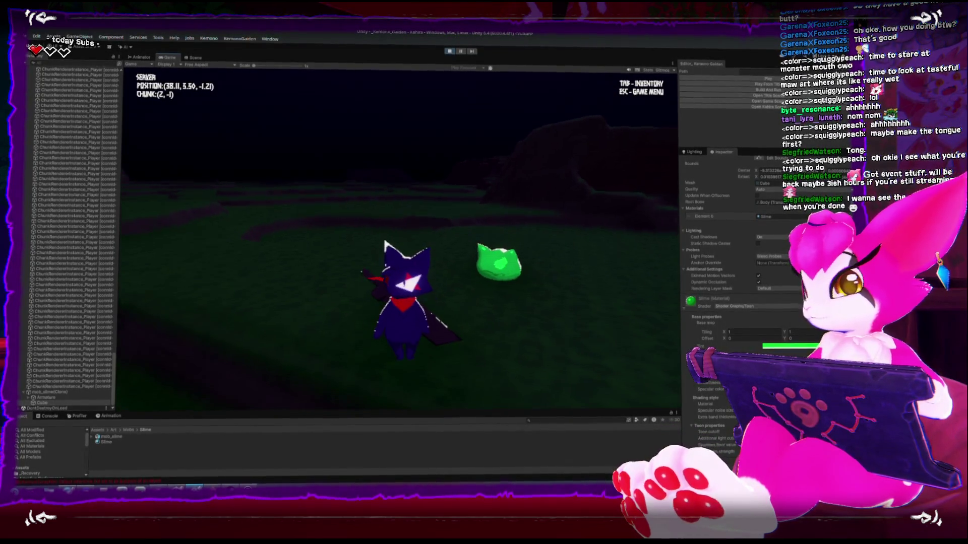
- Slash at the slime several times, then pause and stop Play mode
left_click(400, 242)
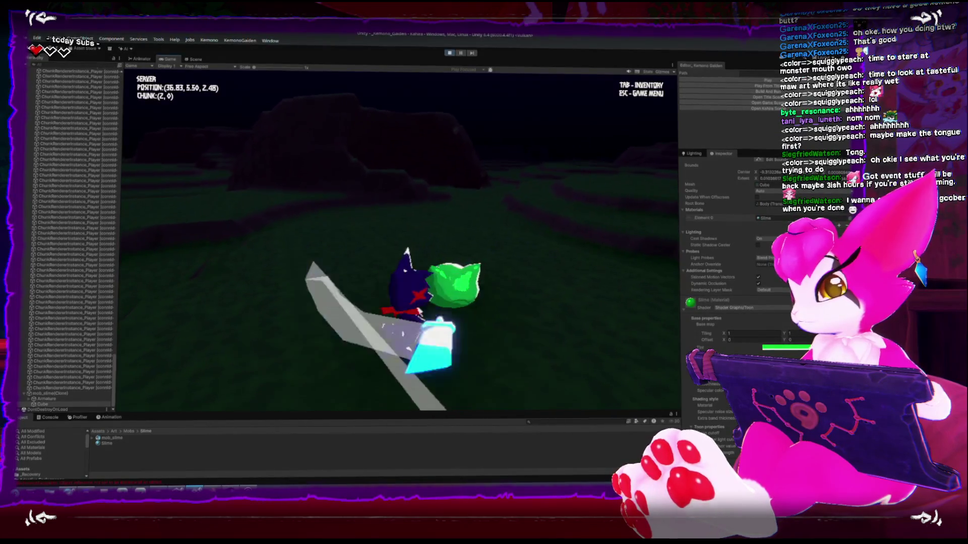
left_click(400, 242)
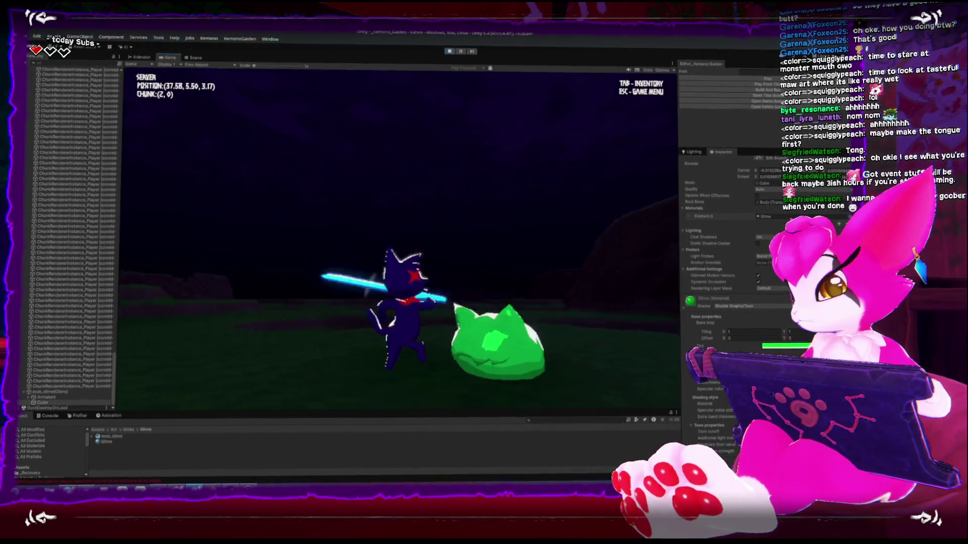
left_click(400, 242)
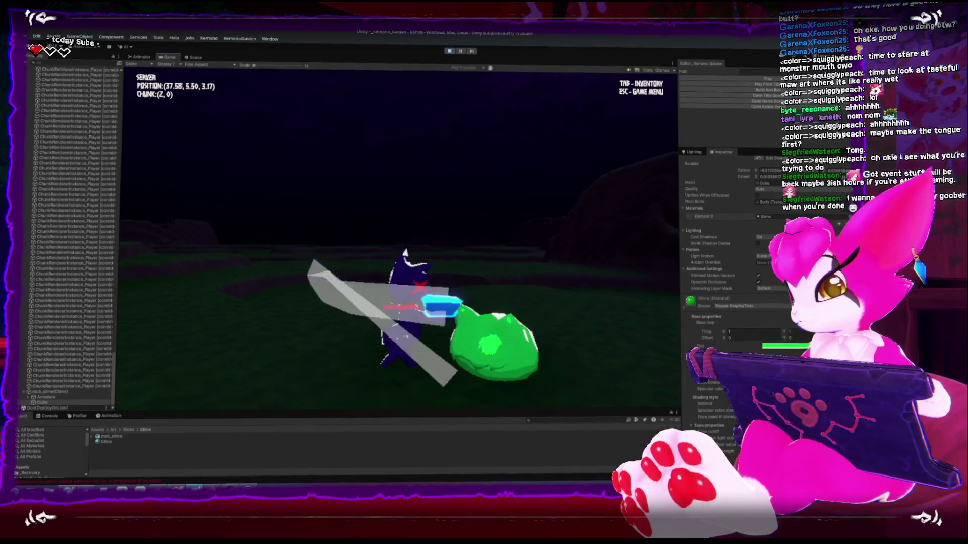
key("w")
left_click(400, 242)
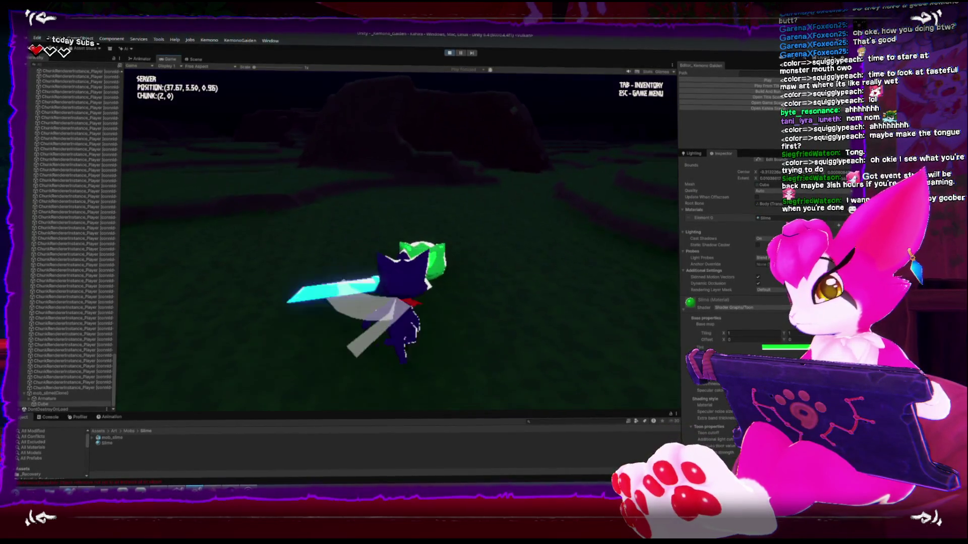
key("Escape")
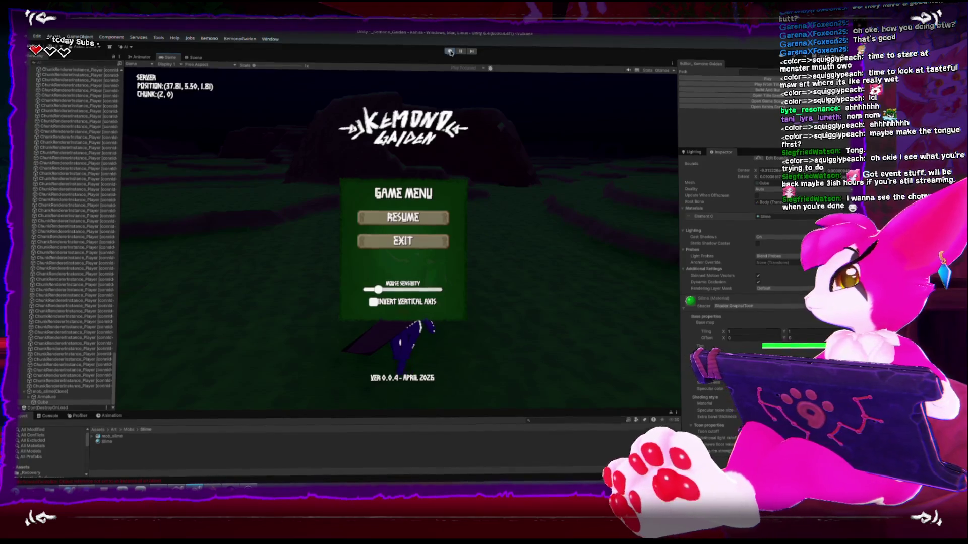
left_click(450, 53)
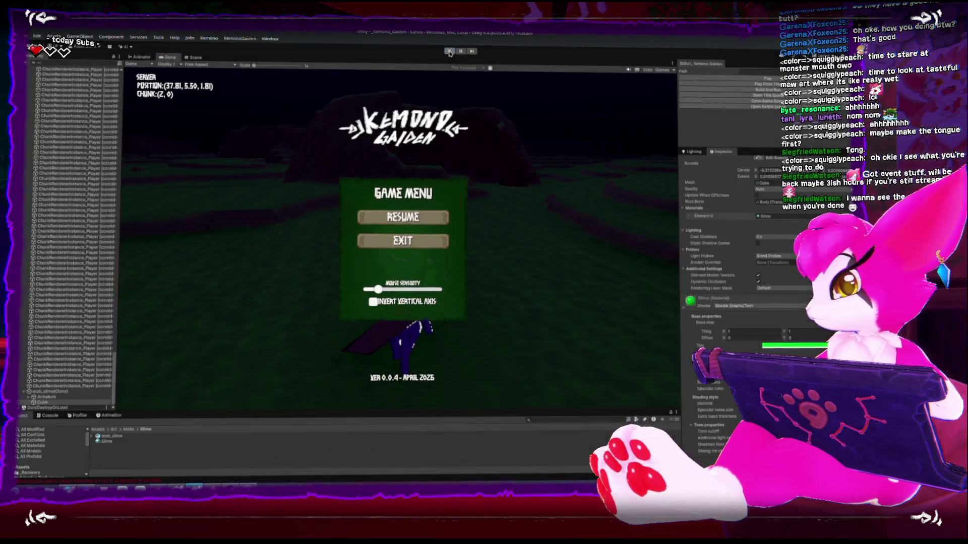
left_click(110, 438)
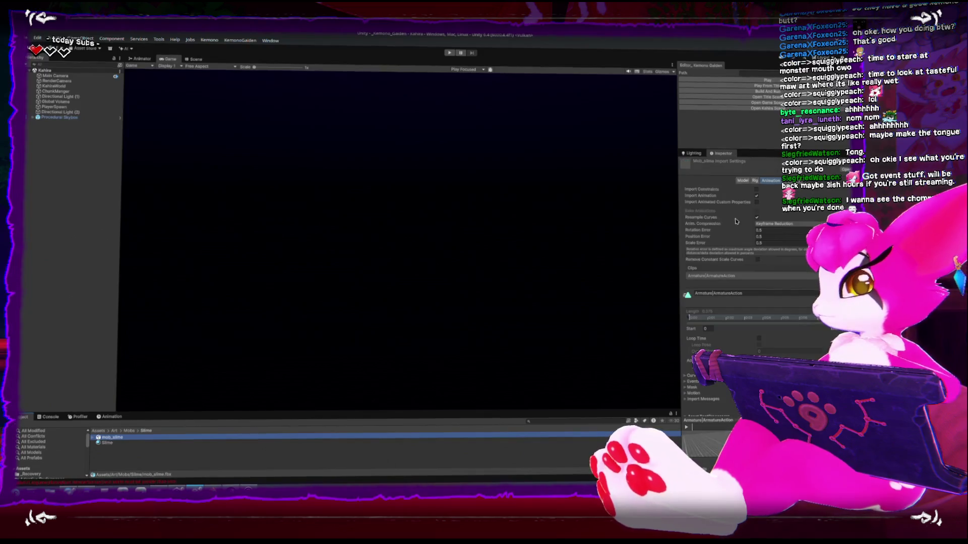
- Compare mob_slime's Materials and Animation import tabs and check the Material Creation Mode options
left_click(740, 179)
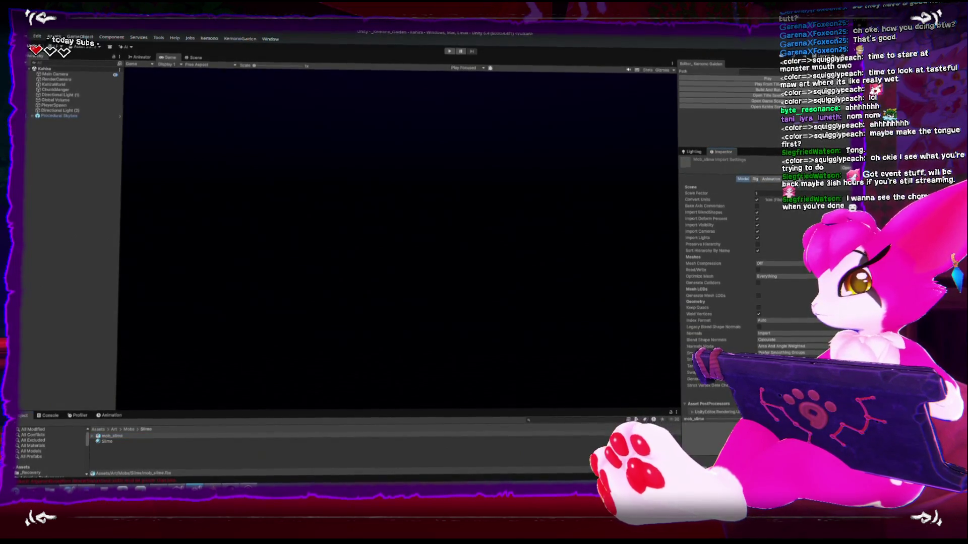
left_click(772, 180)
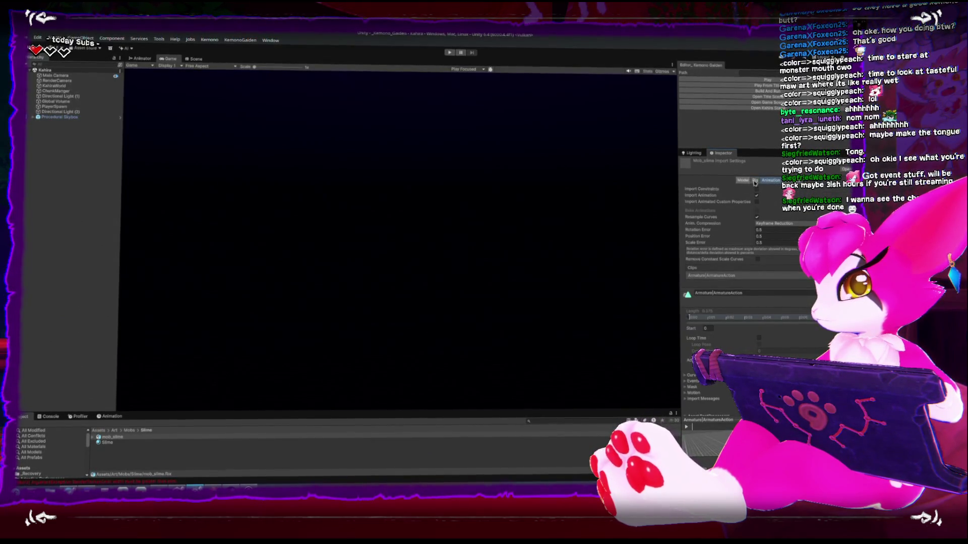
left_click(794, 180)
left_click(777, 187)
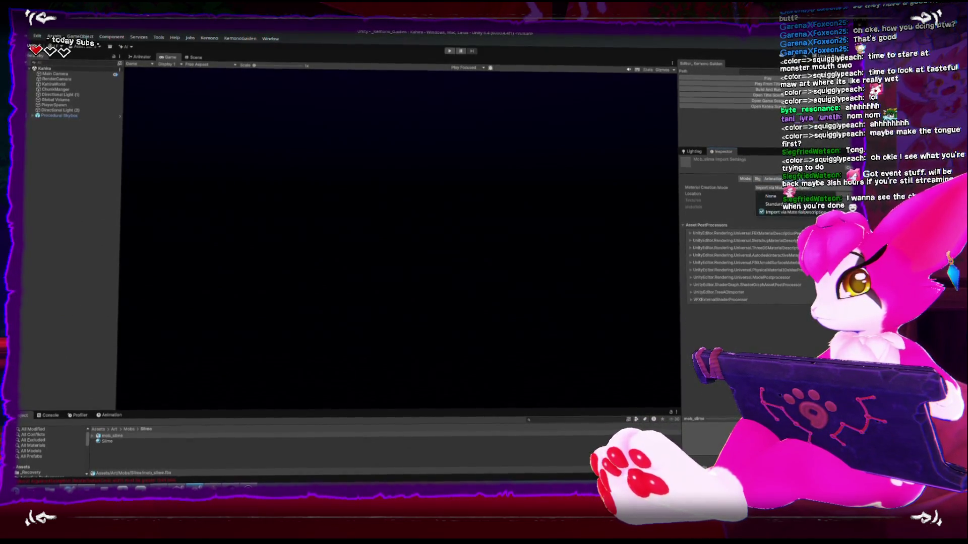
left_click(771, 201)
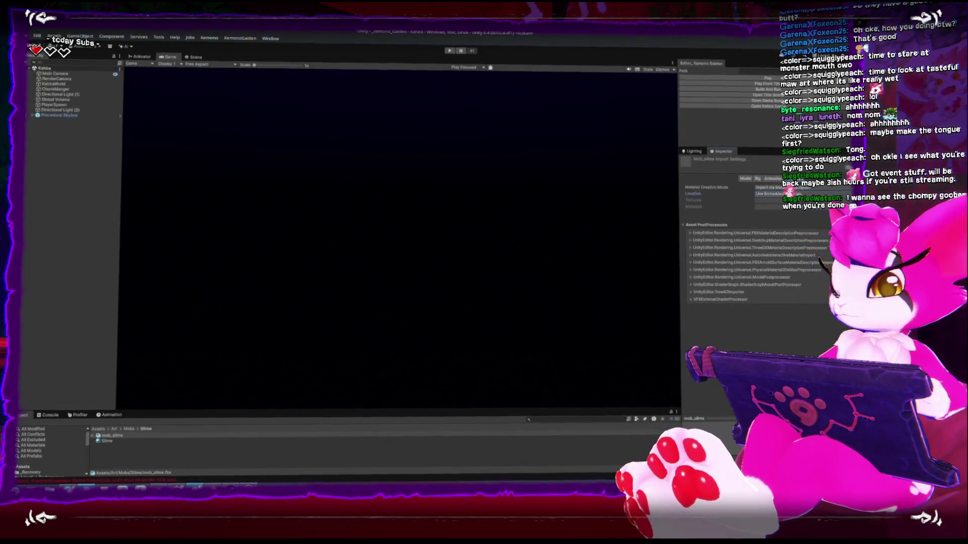
- In Blender, select the slime mesh and show its material properties
key("alt+Tab")
left_click(388, 209)
left_click(725, 321)
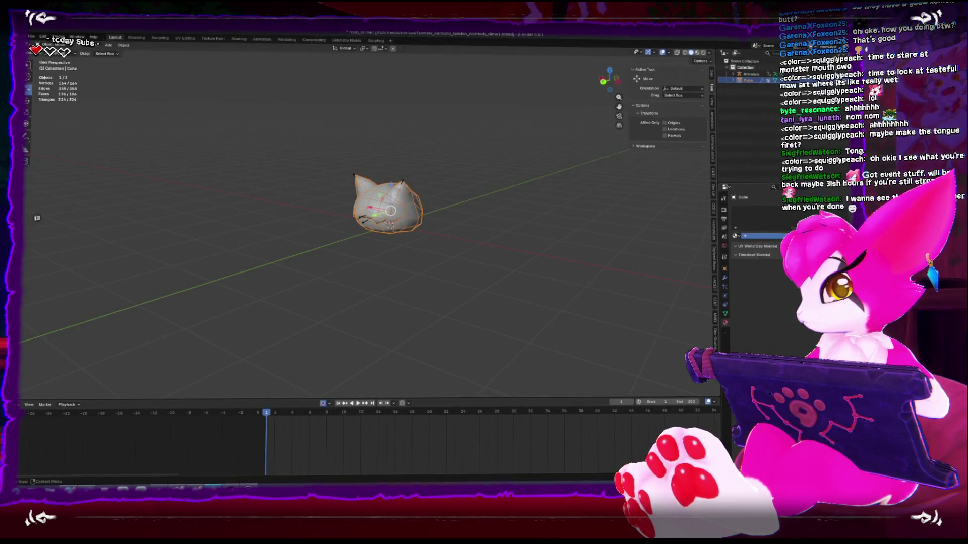
- Rename the mesh's material from Material.001 to 'Slime', then switch back to Unity
double_click(790, 233)
type("Slime")
key("Return")
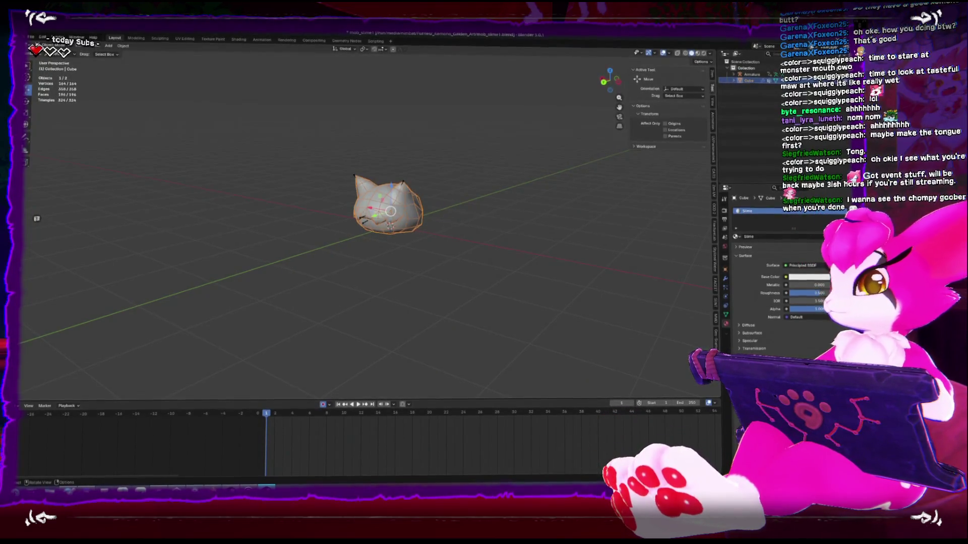
key("alt+Tab")
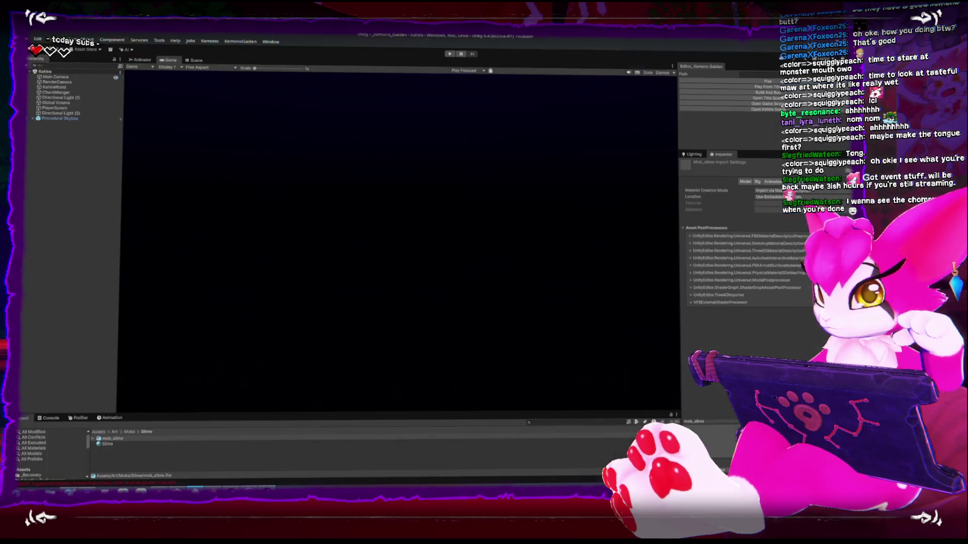
- Place mob_slime in the scene, then lower the Slime material's specular noise size and raise its extra band thickness
mouse_move(109, 438)
left_mouse_down()
mouse_move(197, 62)
mouse_move(426, 254)
mouse_move(363, 232)
mouse_move(380, 190)
mouse_move(428, 195)
mouse_move(396, 203)
mouse_move(353, 181)
mouse_move(358, 193)
left_mouse_up()
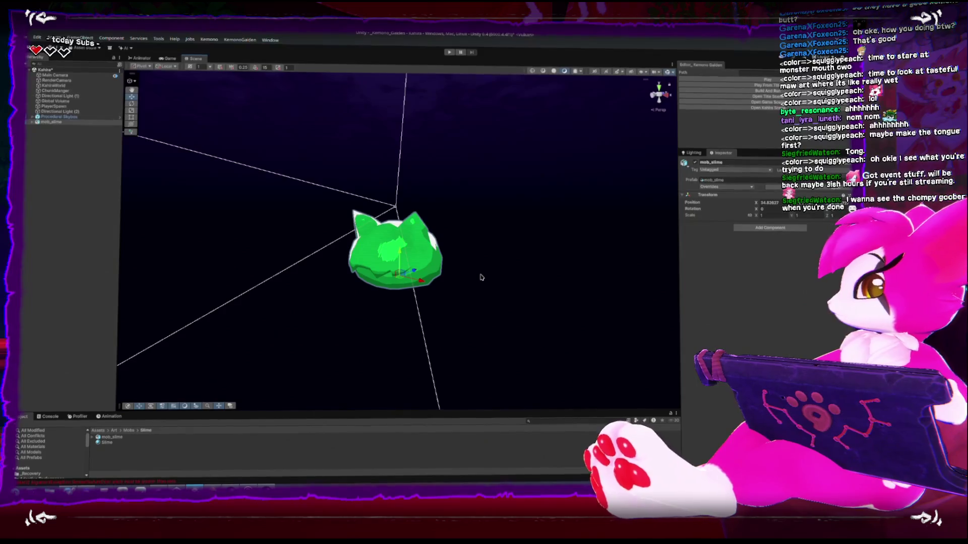
left_click(96, 443)
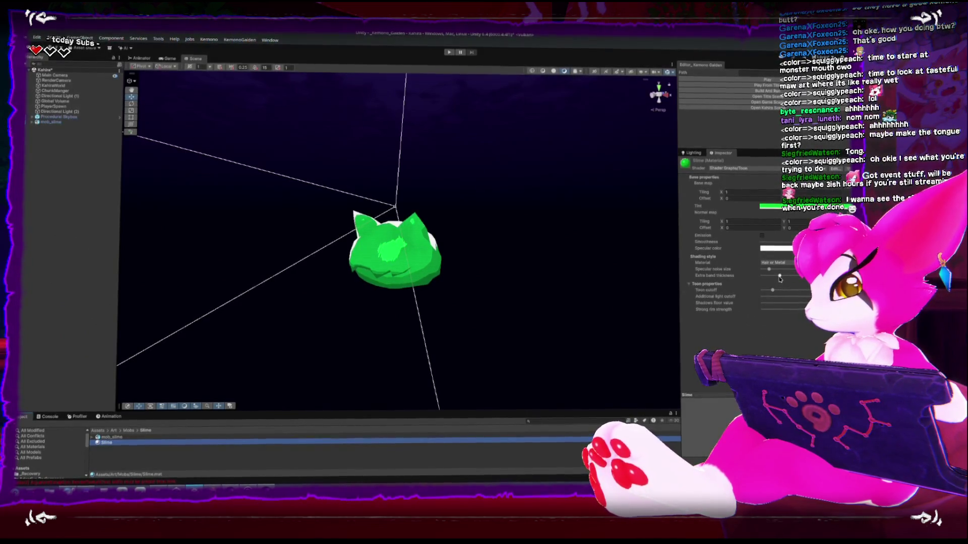
left_click(768, 270)
left_click_drag(769, 270, 762, 270)
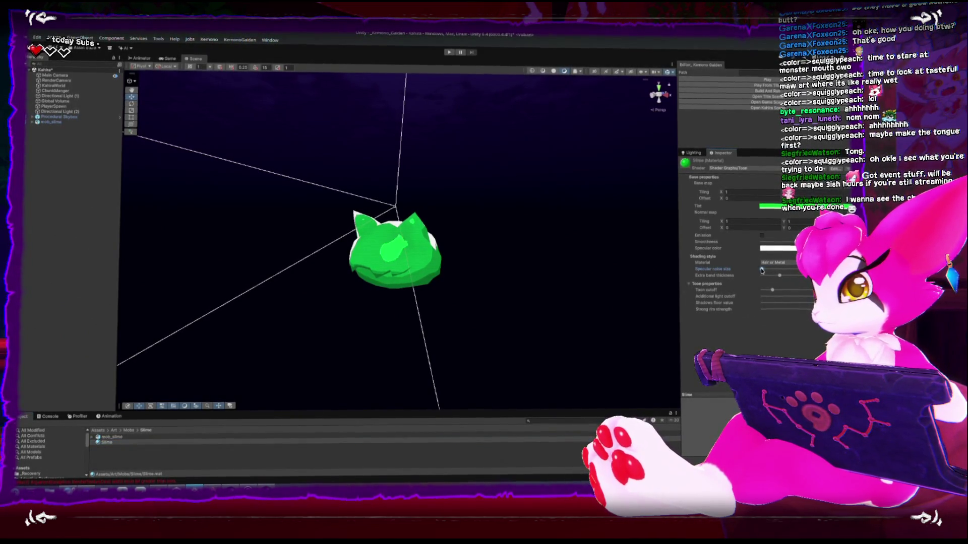
left_click(778, 277)
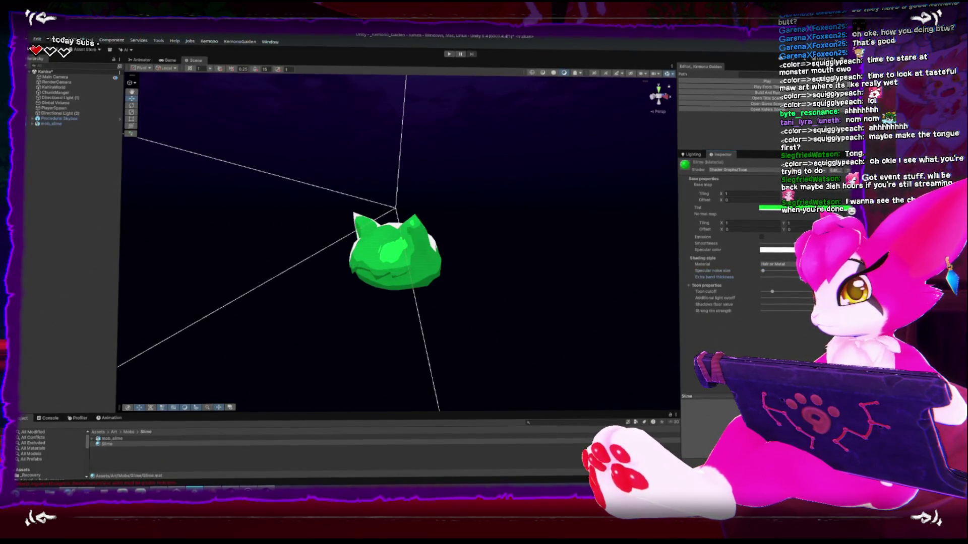
left_click_drag(779, 277, 775, 278)
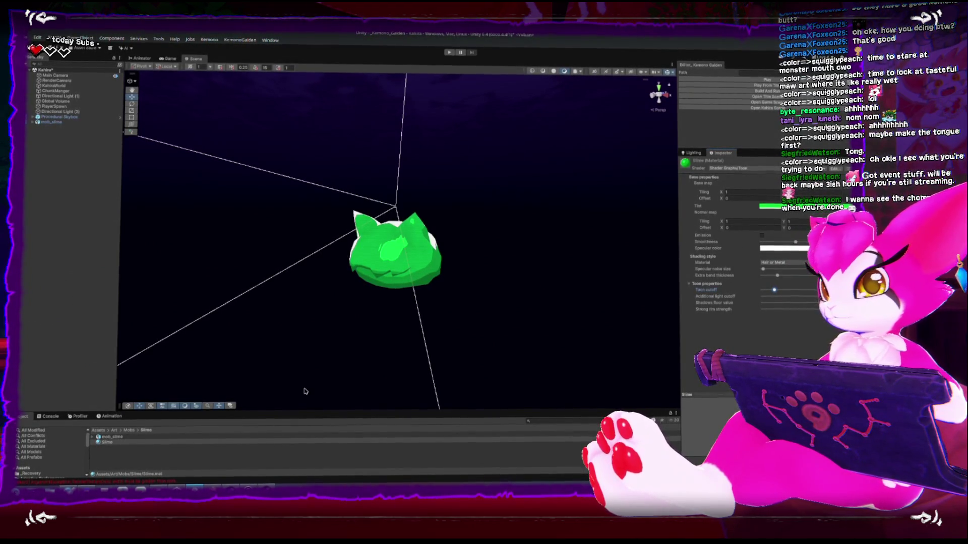
- Open the Slime material's Toon shader graph and frame its node cluster
left_click(834, 171)
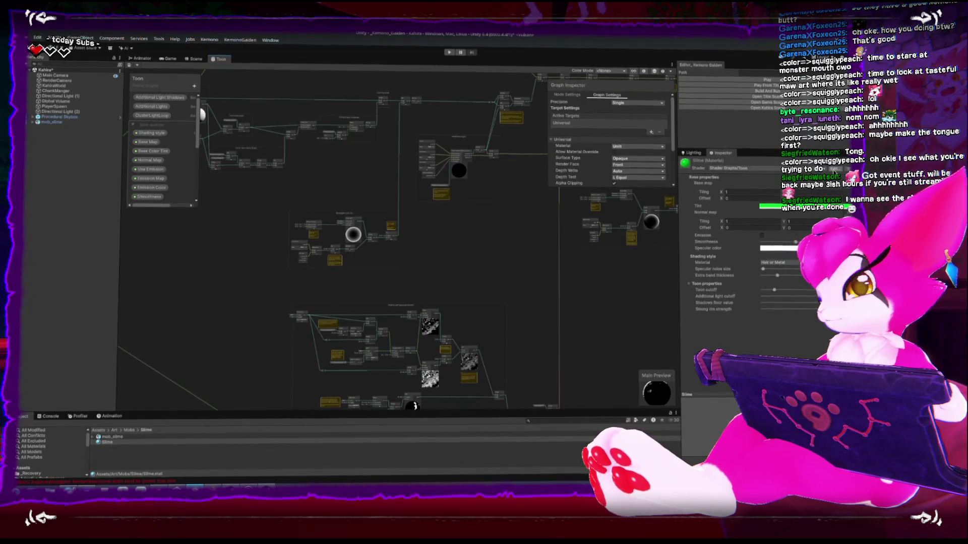
scroll(438, 287, "down", 8)
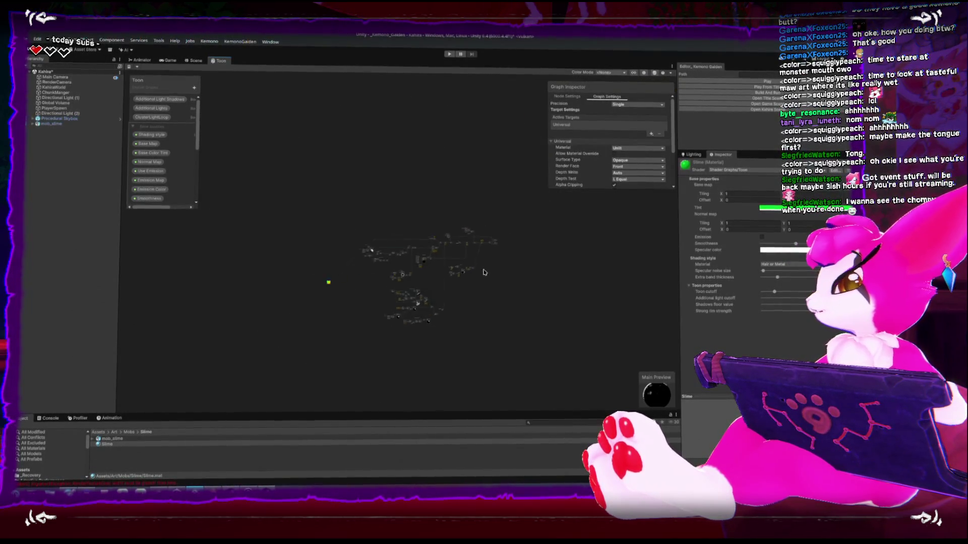
scroll(481, 275, "up", 5)
middle_click_drag(483, 277, 413, 277)
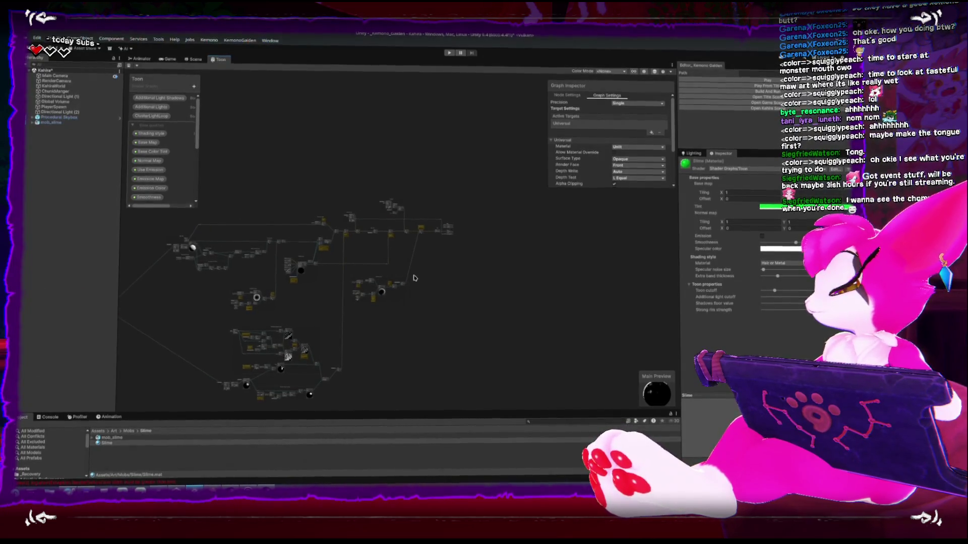
- Nudge the Vertex/Fragment stack right, bring the Albedo and Tint nodes into view, and enlarge the blackboard
scroll(416, 276, "up", 10)
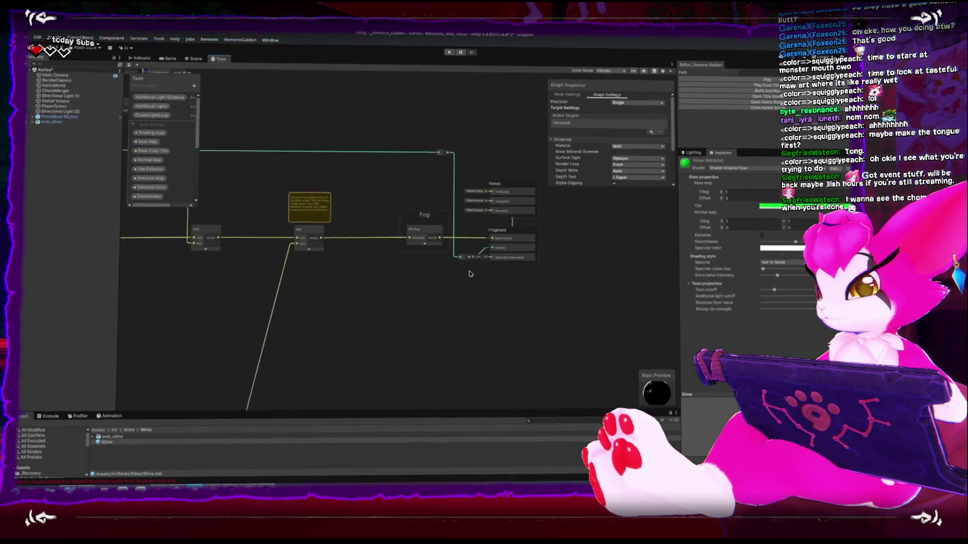
left_click_drag(429, 211, 548, 217)
left_click(405, 218)
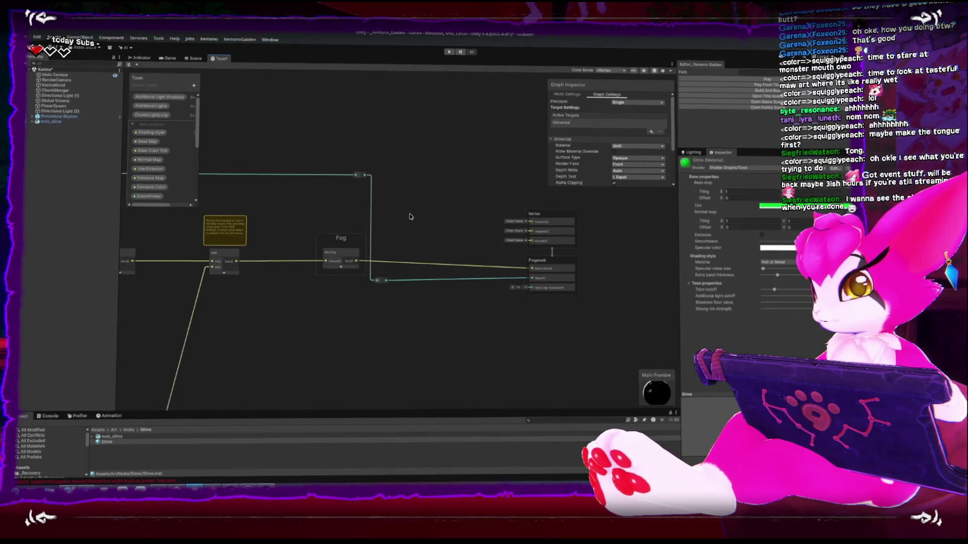
mouse_move(411, 217)
middle_mouse_down()
mouse_move(510, 234)
mouse_move(348, 280)
mouse_move(322, 247)
mouse_move(168, 232)
mouse_move(395, 256)
mouse_move(121, 220)
mouse_move(310, 267)
mouse_move(388, 274)
middle_mouse_up()
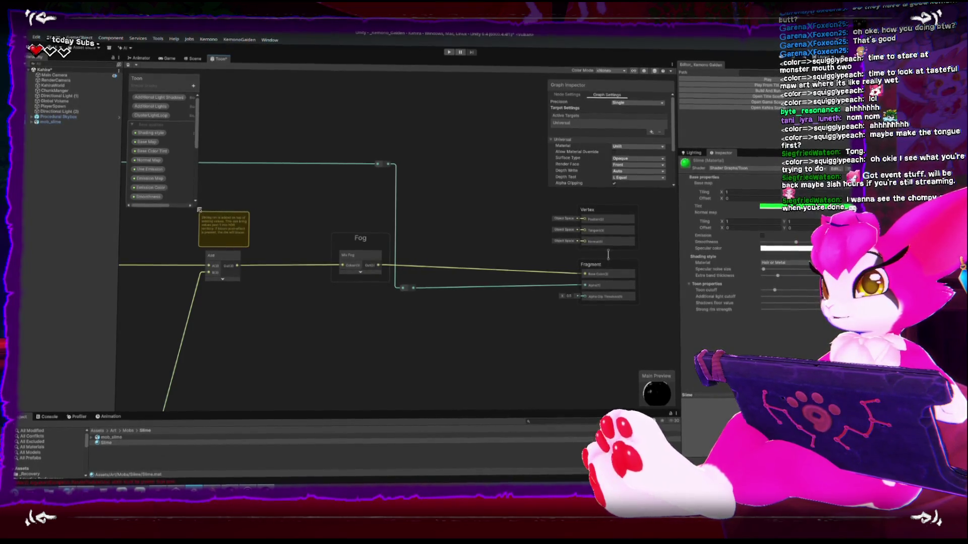
mouse_move(196, 208)
left_mouse_down()
mouse_move(197, 225)
mouse_move(262, 272)
mouse_move(286, 308)
left_mouse_up()
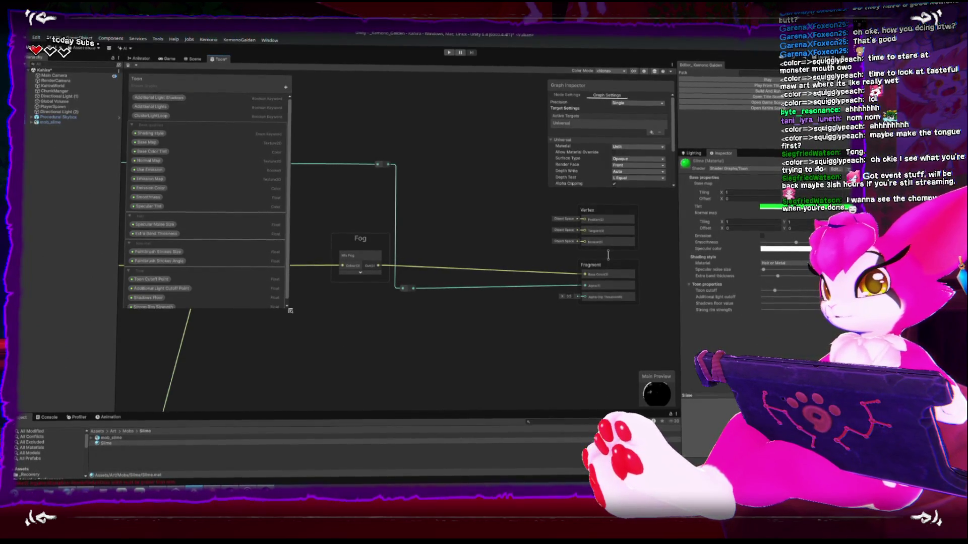
- Collapse the Base properties, Hair, Paintbrush strokes and Toon groups and add a category named Fresnel
scroll(208, 266, "down", 1)
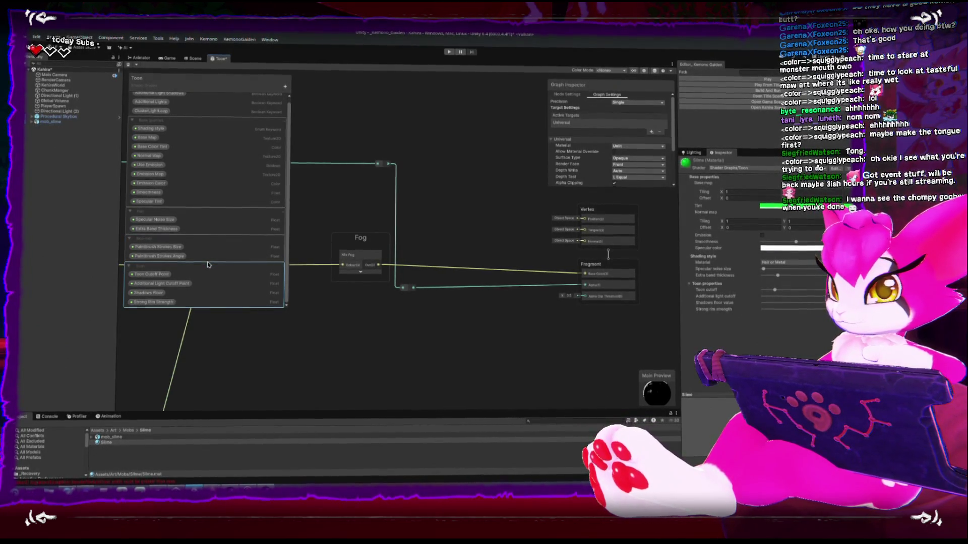
left_click(132, 124)
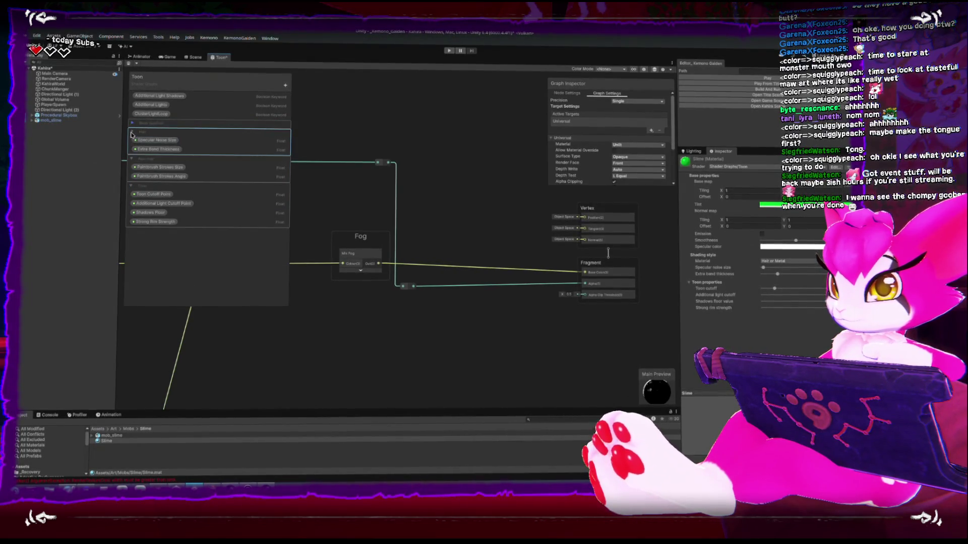
left_click(131, 132)
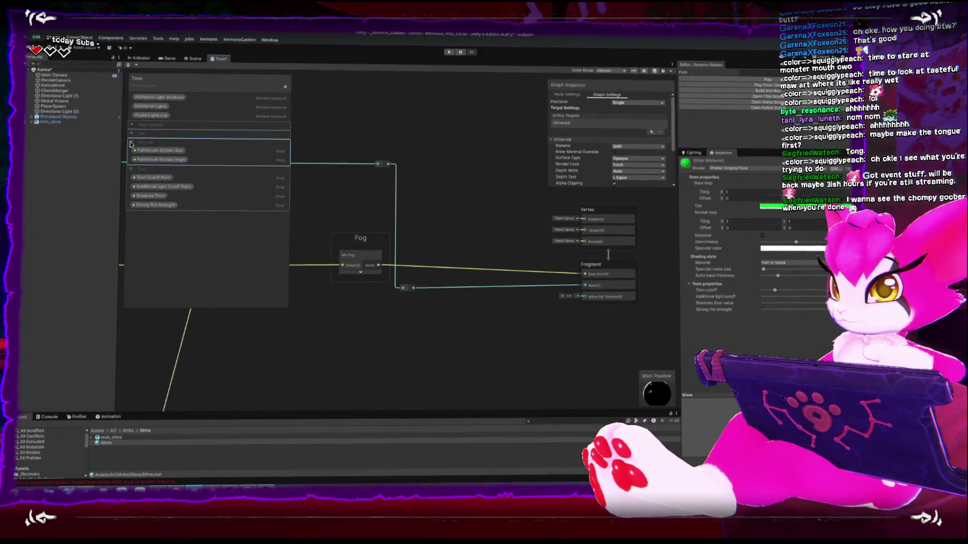
left_click(132, 143)
left_click(132, 152)
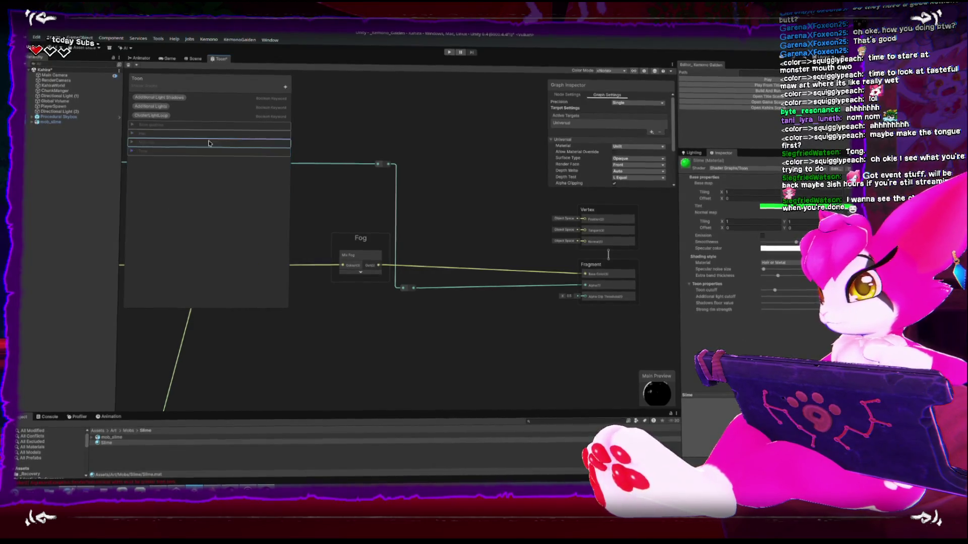
left_click(285, 86)
left_click(302, 88)
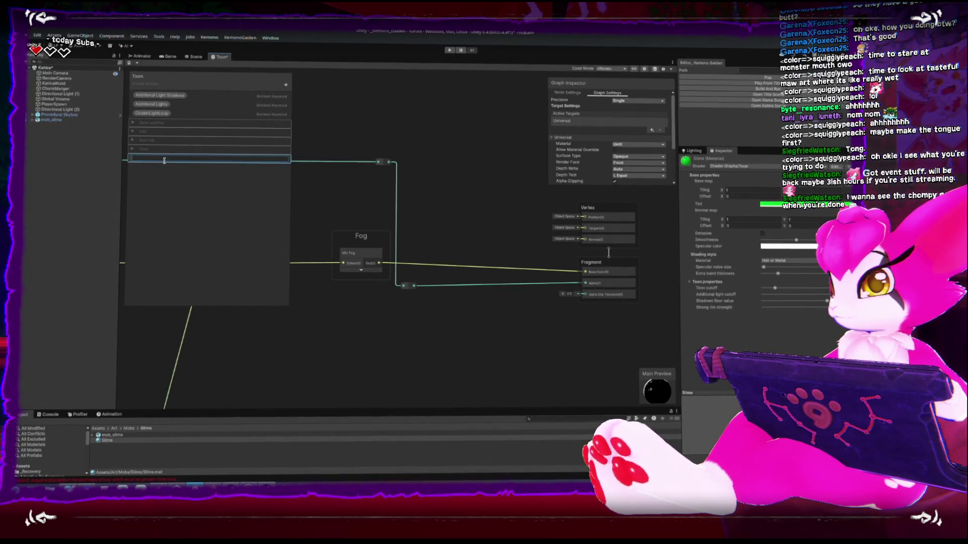
key("Return")
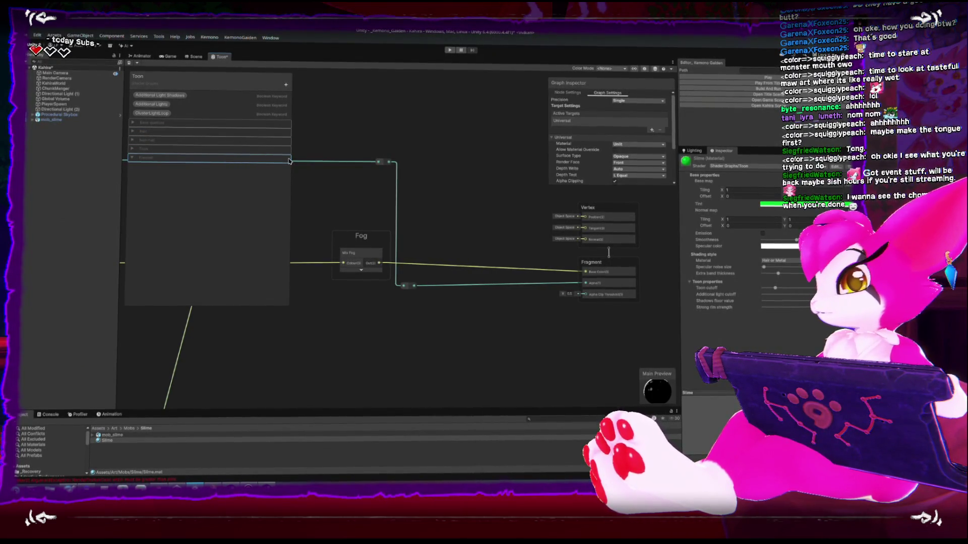
- Re-expand the blackboard groups and inspect the Shading style keyword's settings
left_click(132, 151)
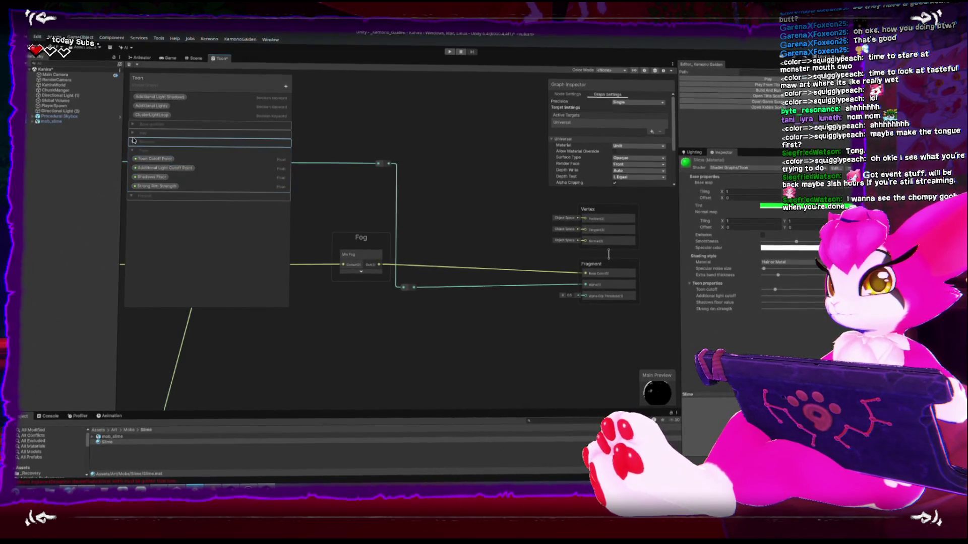
left_click(132, 142)
left_click(132, 133)
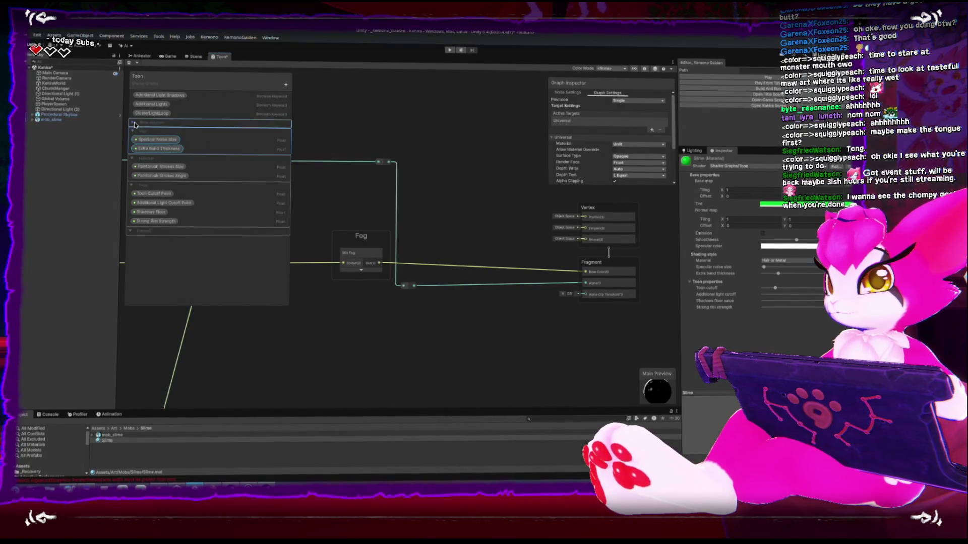
left_click(134, 124)
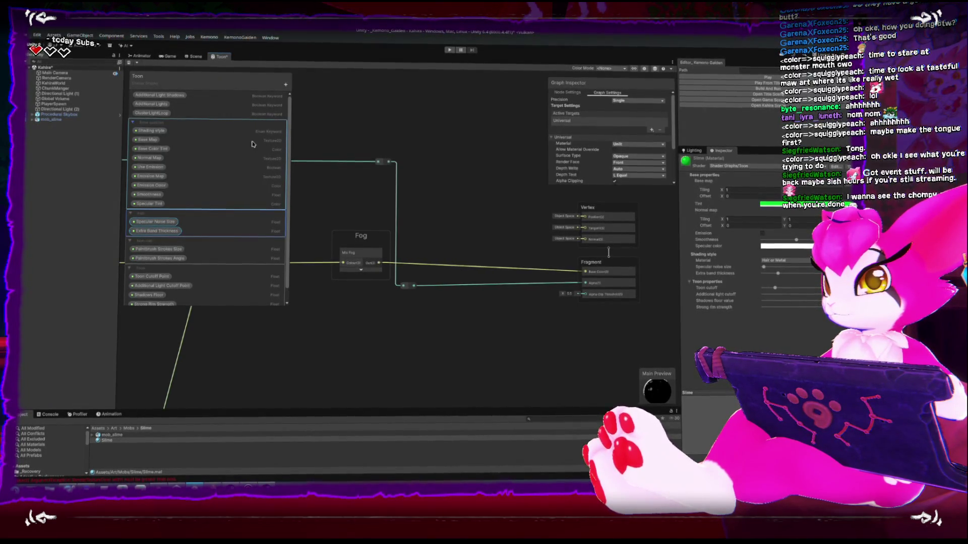
left_click(267, 133)
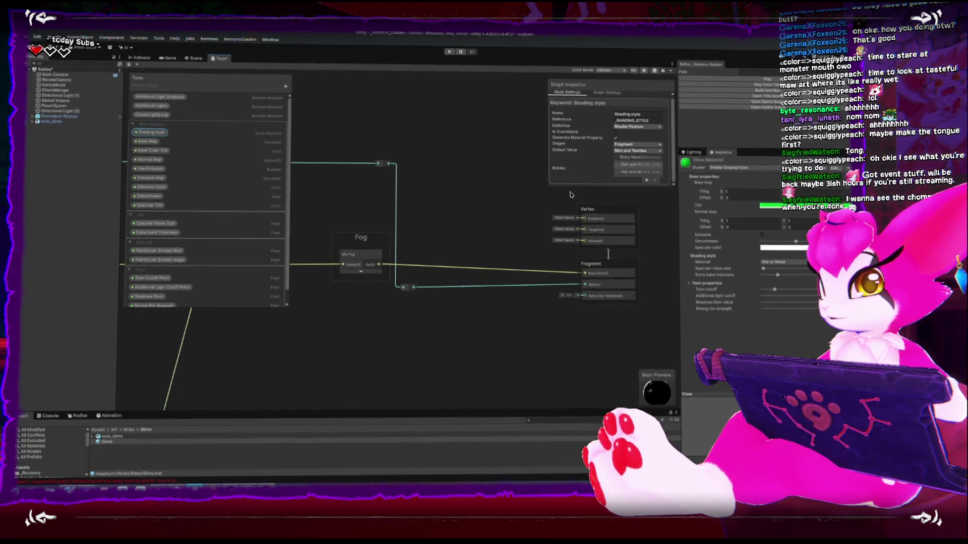
left_click_drag(584, 185, 584, 221)
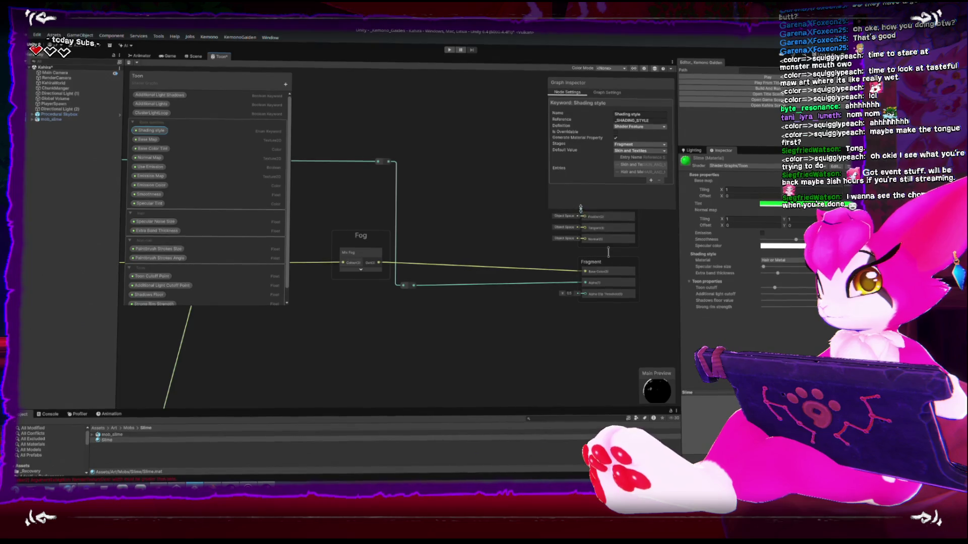
left_click(146, 125)
left_click(134, 125)
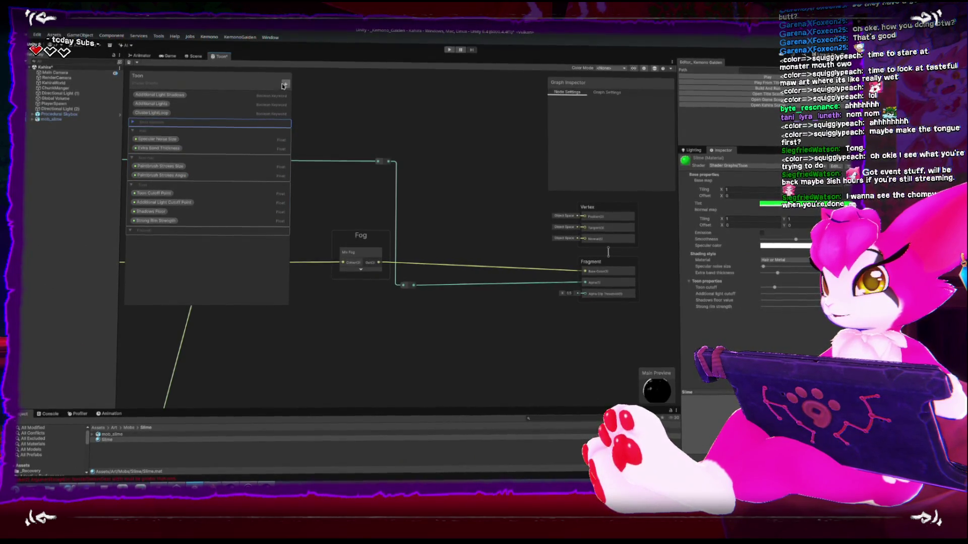
- Collapse the Hair, Paintbrush strokes and Toon groups and create a new Boolean keyword
left_click(133, 131)
left_click(132, 140)
left_click(132, 148)
left_click(285, 85)
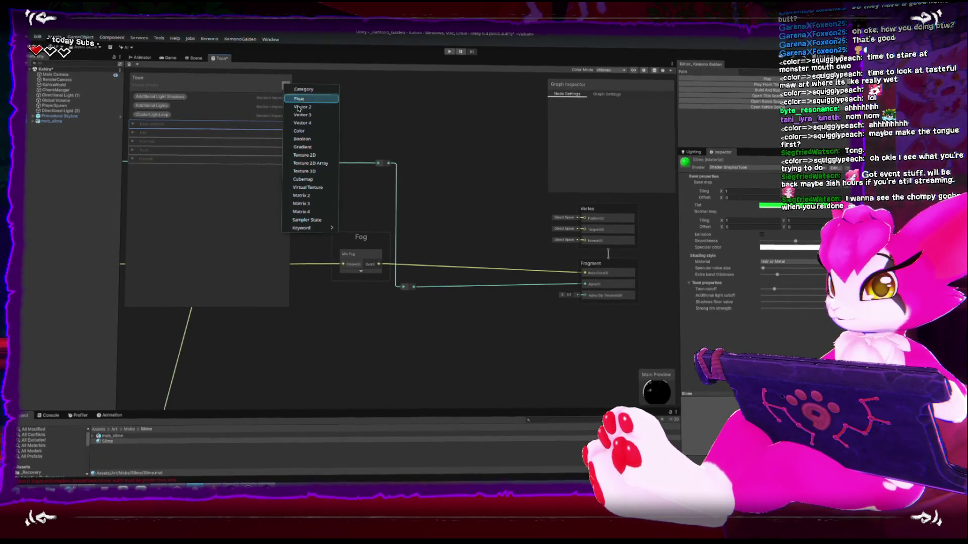
mouse_move(322, 229)
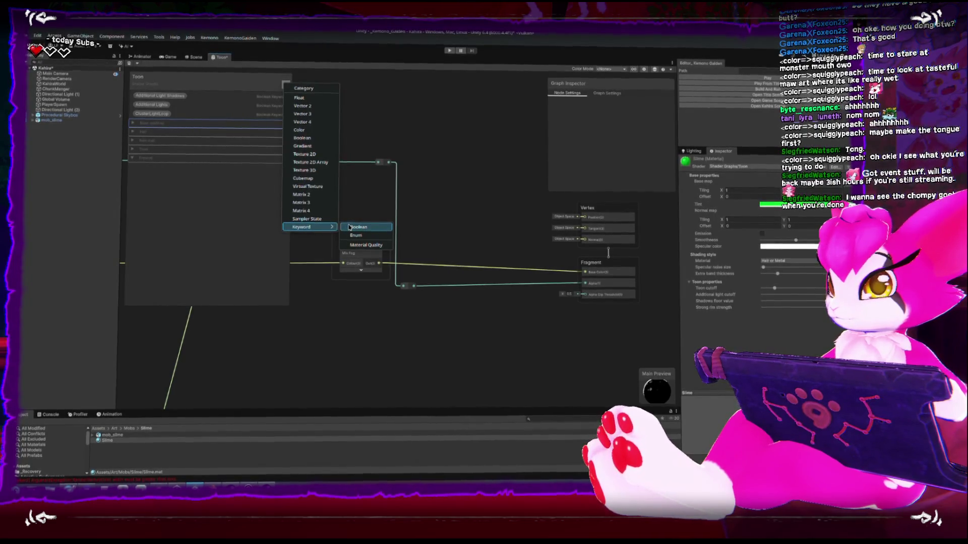
left_click(274, 219)
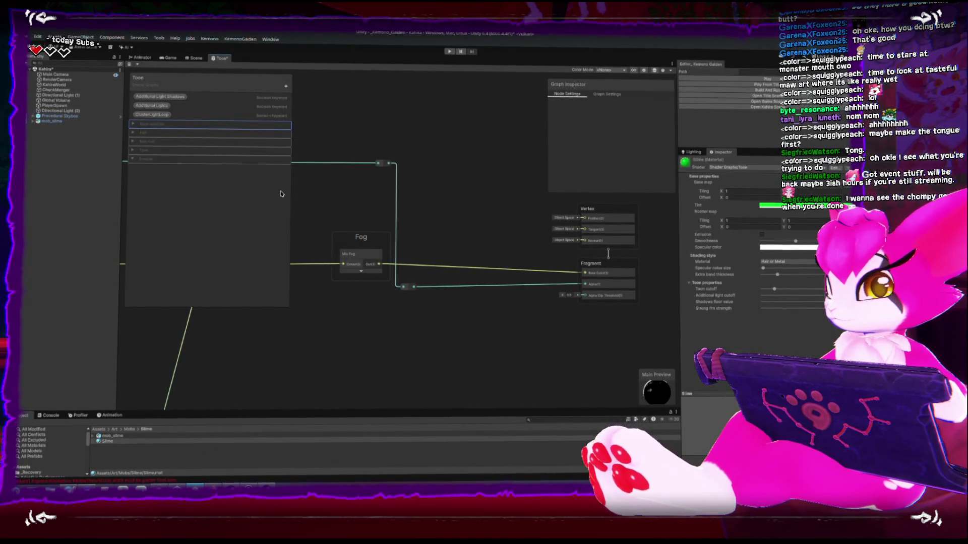
- Rename the Boolean keyword to Fresnel_alpha and move it into the Fresnel category
left_click(132, 132)
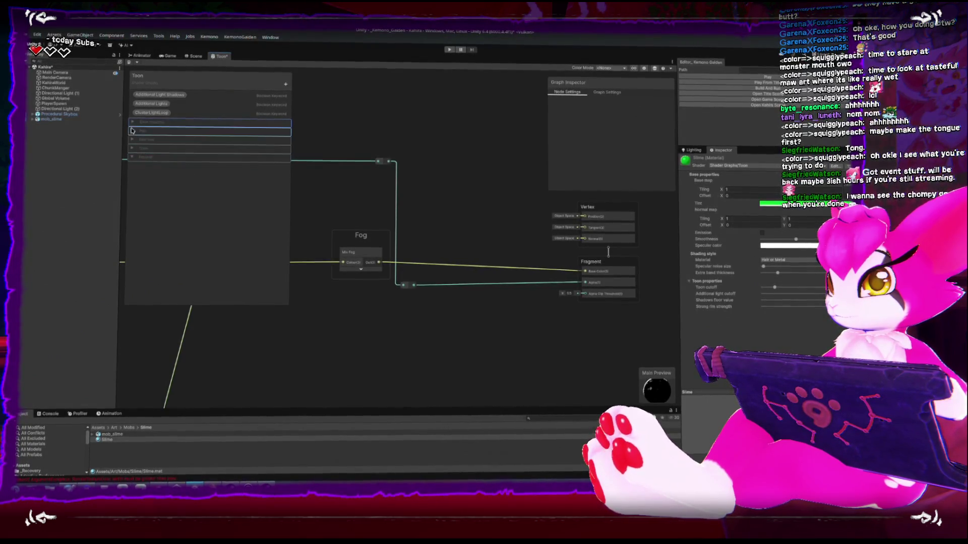
left_click(132, 123)
double_click(181, 213)
type("Fresnel_alpha")
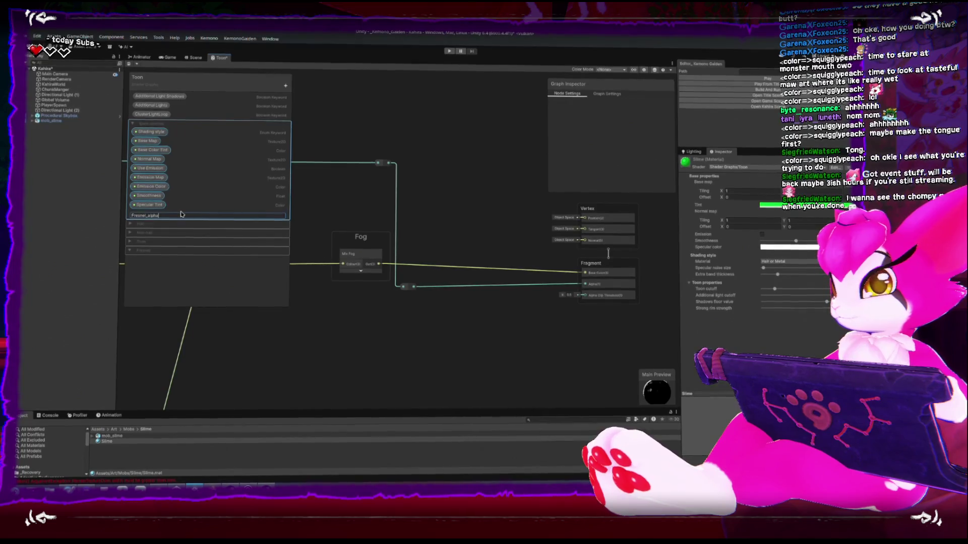
key("Return")
left_click(155, 214)
left_click_drag(155, 214, 155, 249)
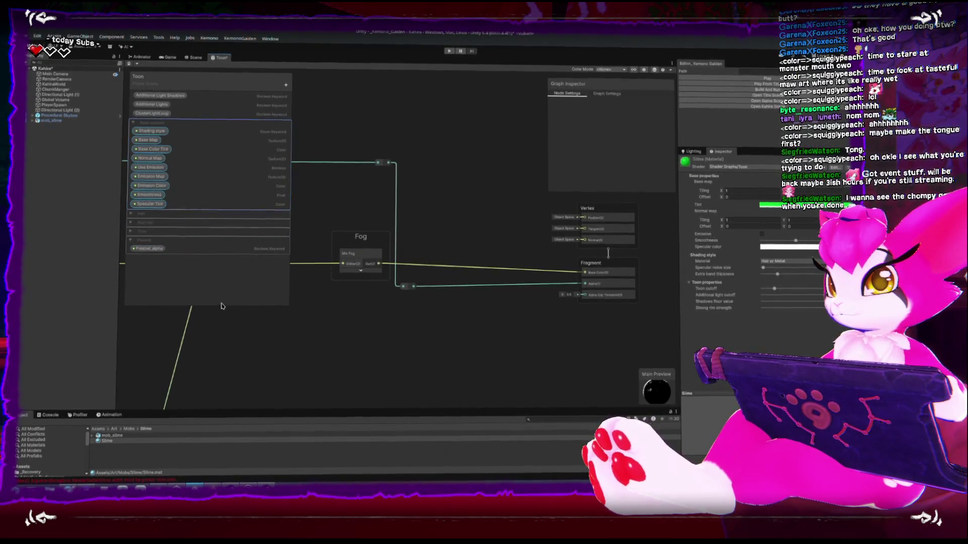
left_click(133, 123)
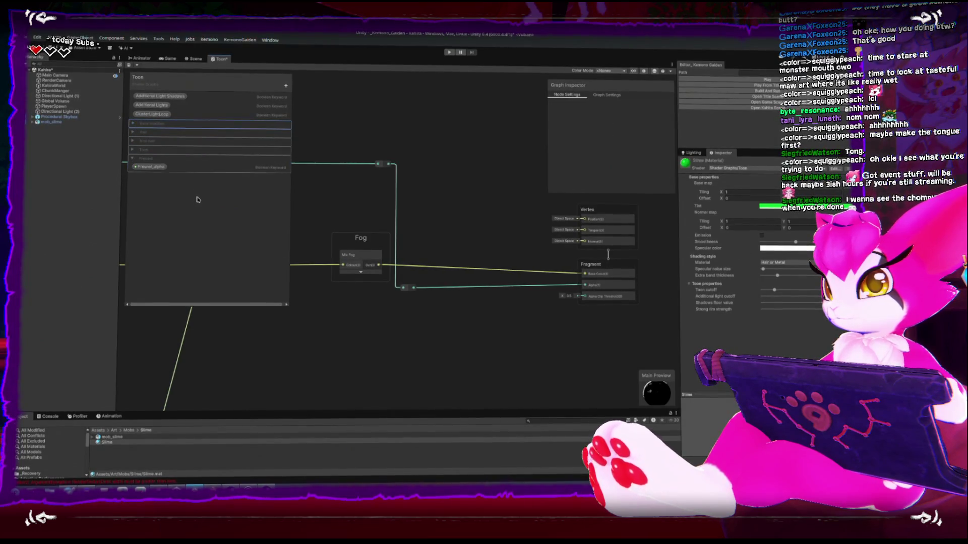
left_click(188, 169)
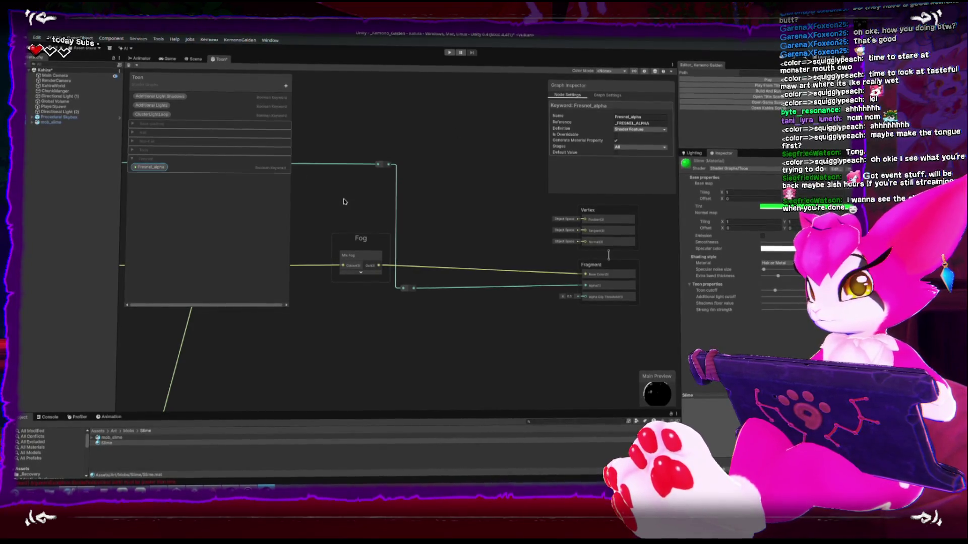
- Place a Fresnel_alpha keyword node on the graph and wire its output into Fragment Alpha
left_click(158, 172)
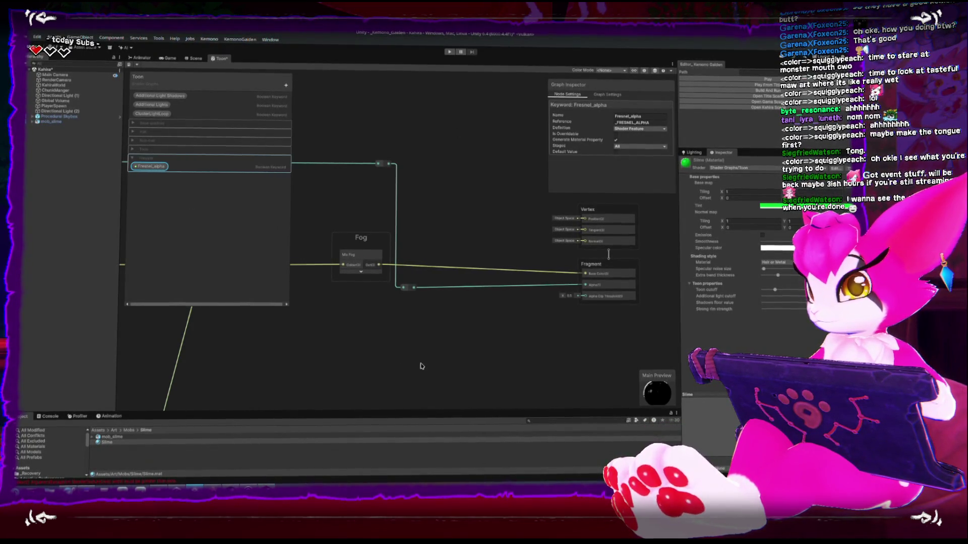
mouse_move(146, 167)
left_mouse_down()
mouse_move(371, 328)
mouse_move(386, 351)
mouse_move(417, 352)
mouse_move(434, 324)
mouse_move(485, 294)
left_mouse_up()
mouse_move(433, 259)
left_mouse_down()
mouse_move(450, 284)
mouse_move(437, 260)
left_mouse_up()
left_click_drag(464, 314, 608, 260)
left_click_drag(492, 300, 530, 271)
left_click(436, 261)
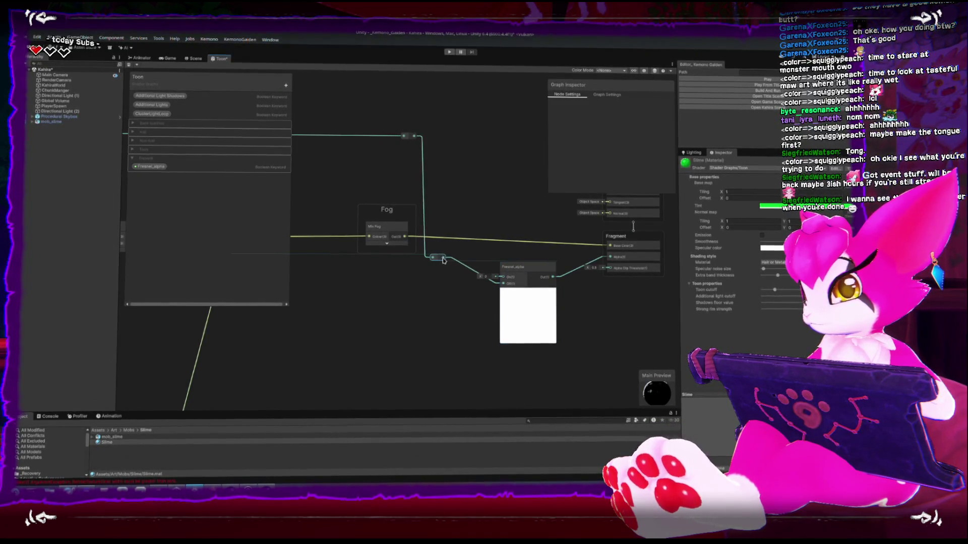
- Pan around the graph near the Fresnel_alpha node, opening and dismissing the node creation menu
middle_click_drag(389, 317, 393, 302)
right_click(391, 313)
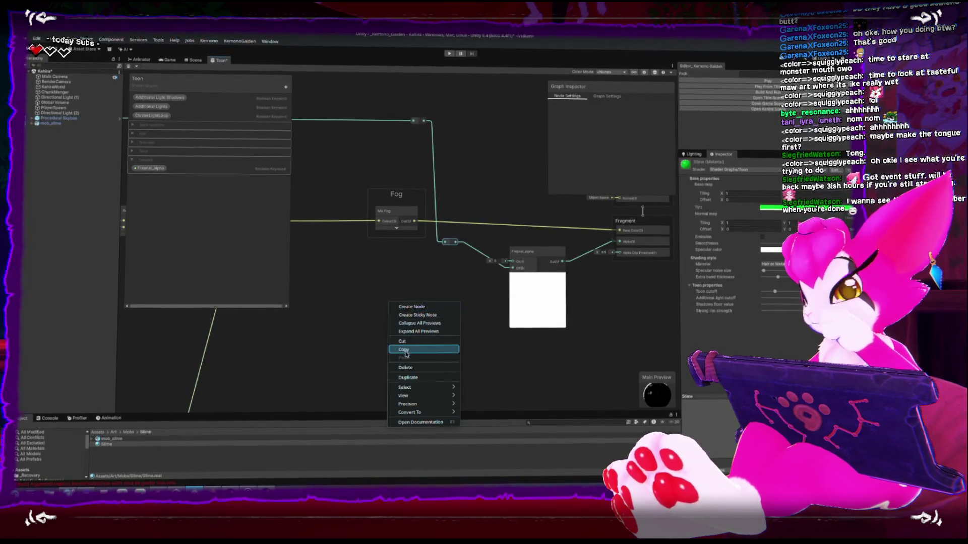
left_click(413, 309)
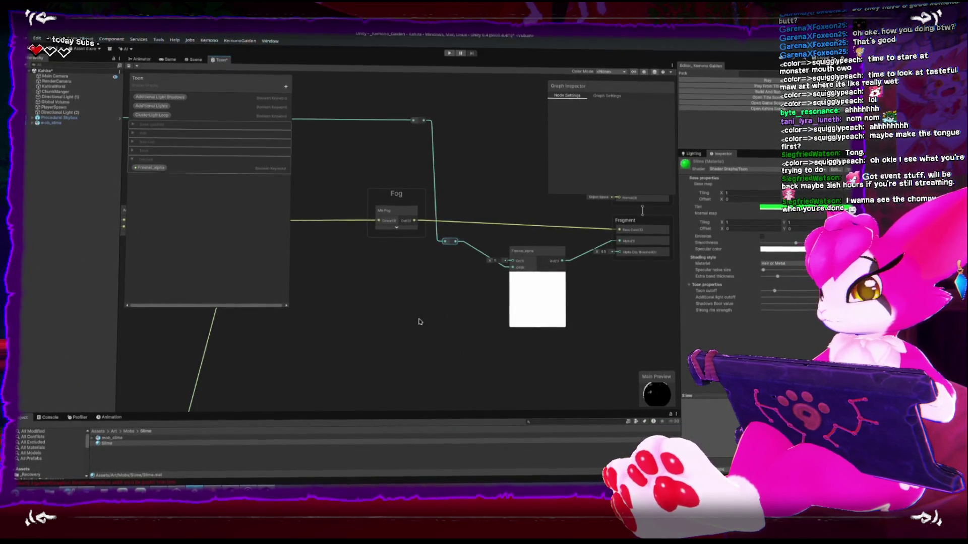
scroll(413, 309, "down", 10)
scroll(455, 293, "up", 5)
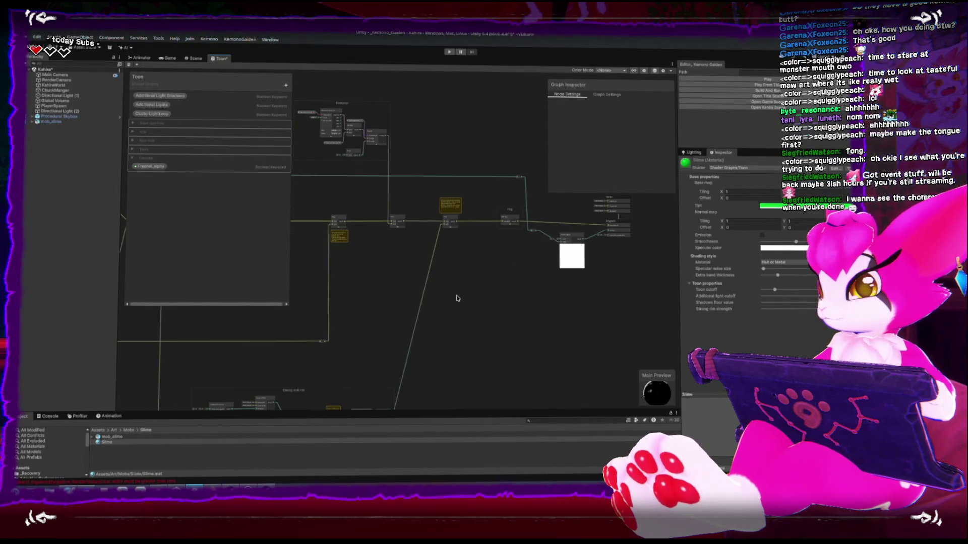
middle_click_drag(456, 297, 424, 287)
right_click(423, 289)
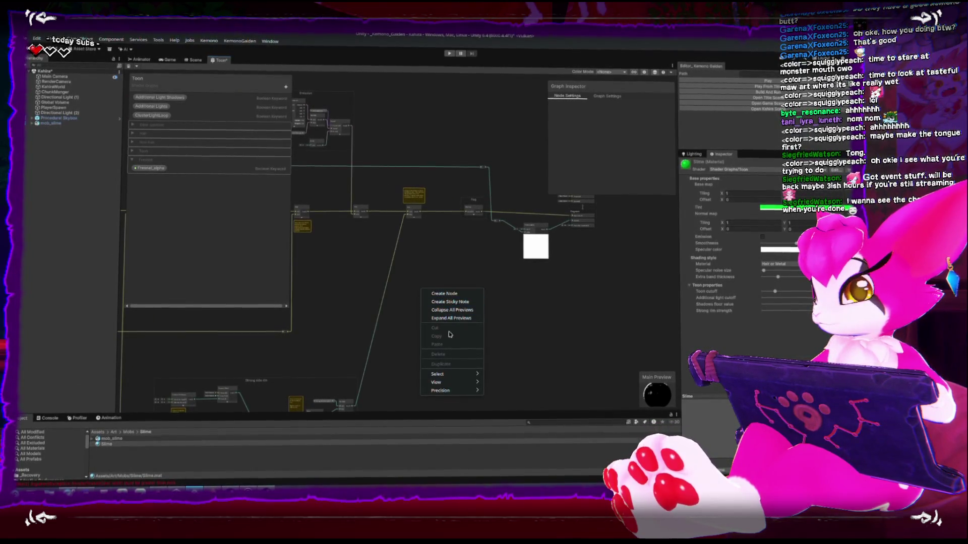
left_click(446, 288)
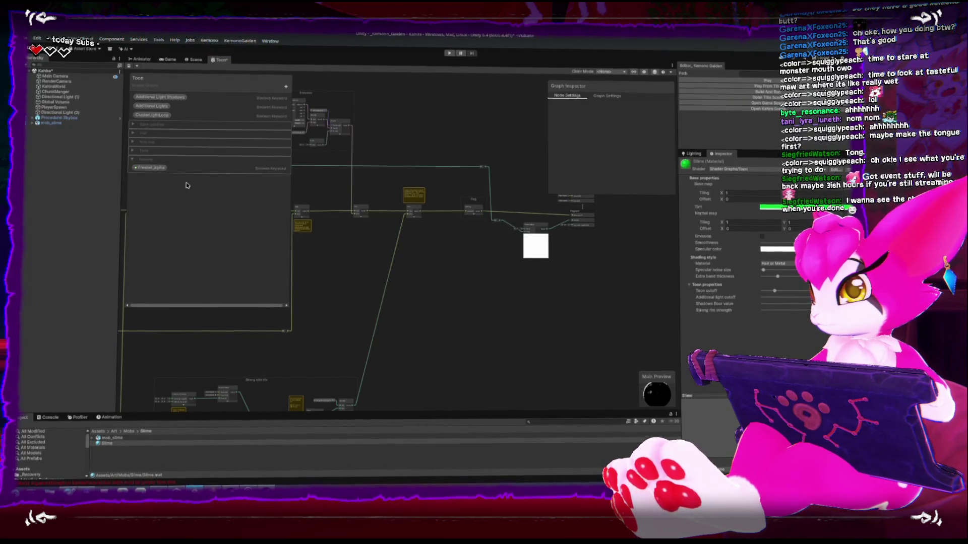
scroll(456, 287, "down", 3)
middle_click_drag(465, 286, 499, 292)
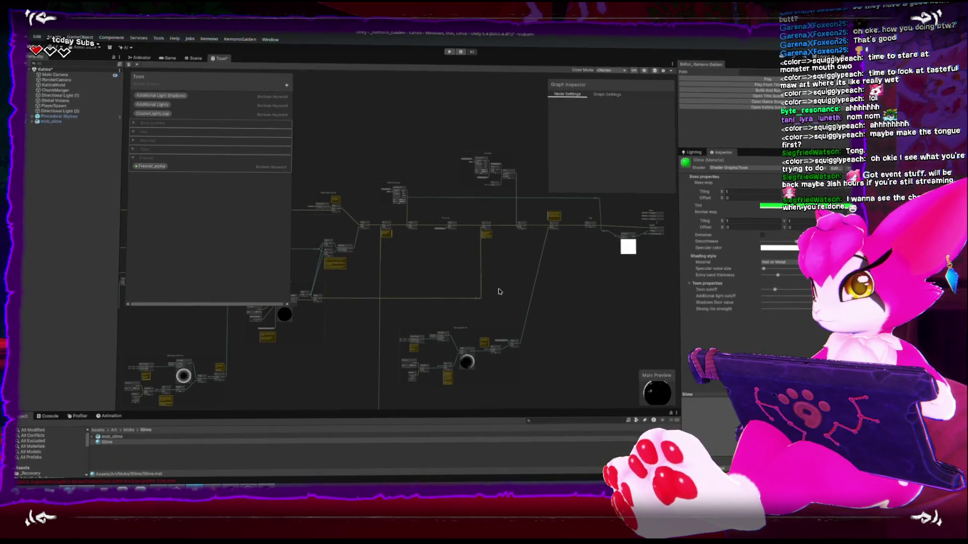
middle_click_drag(570, 163, 429, 145)
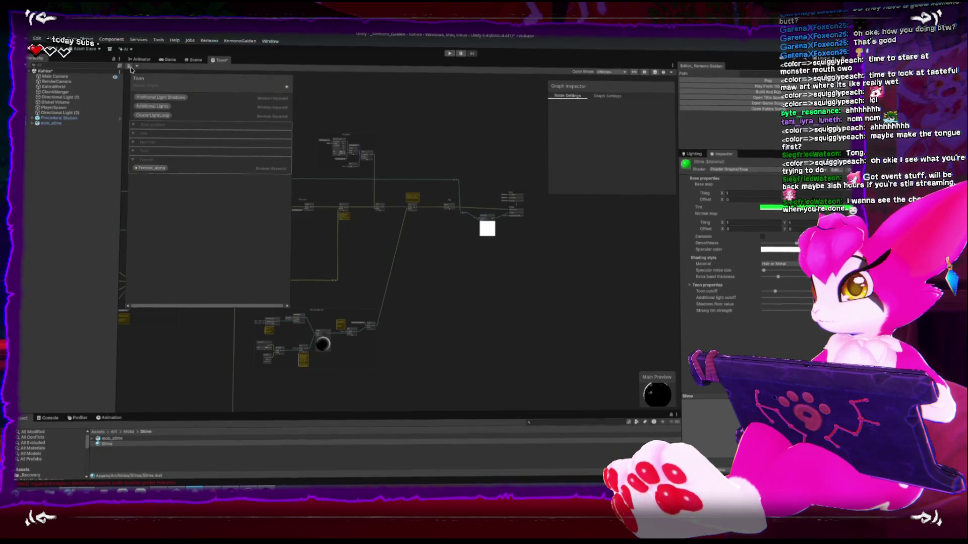
- Show the Console in the bottom panel and bring up the graph's add-node menu
right_click(221, 60)
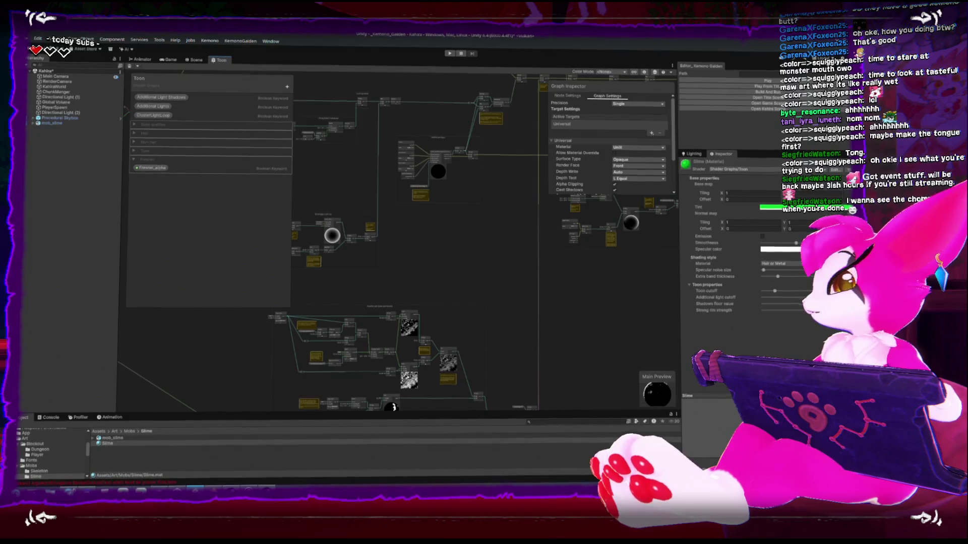
mouse_move(393, 403)
middle_mouse_down()
mouse_move(237, 373)
mouse_move(381, 308)
middle_mouse_up()
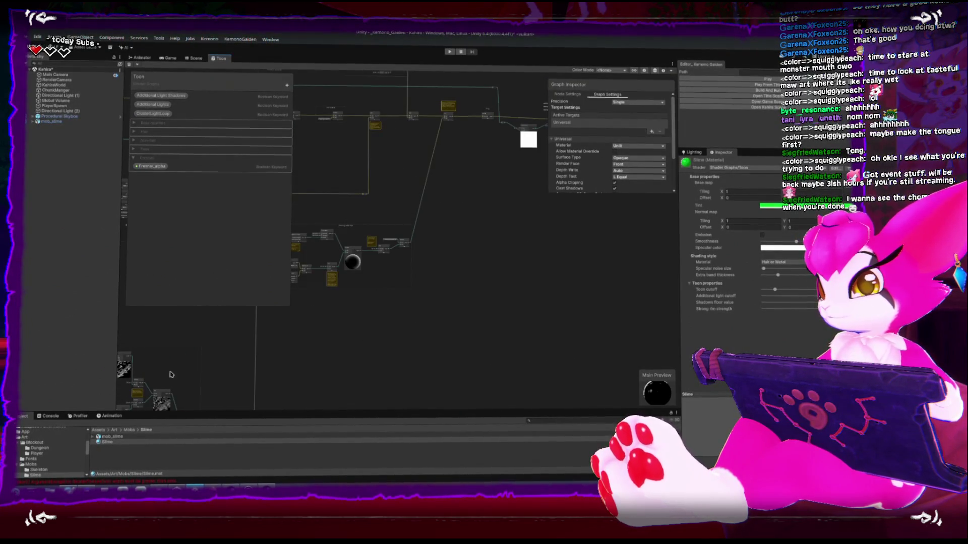
left_click(46, 416)
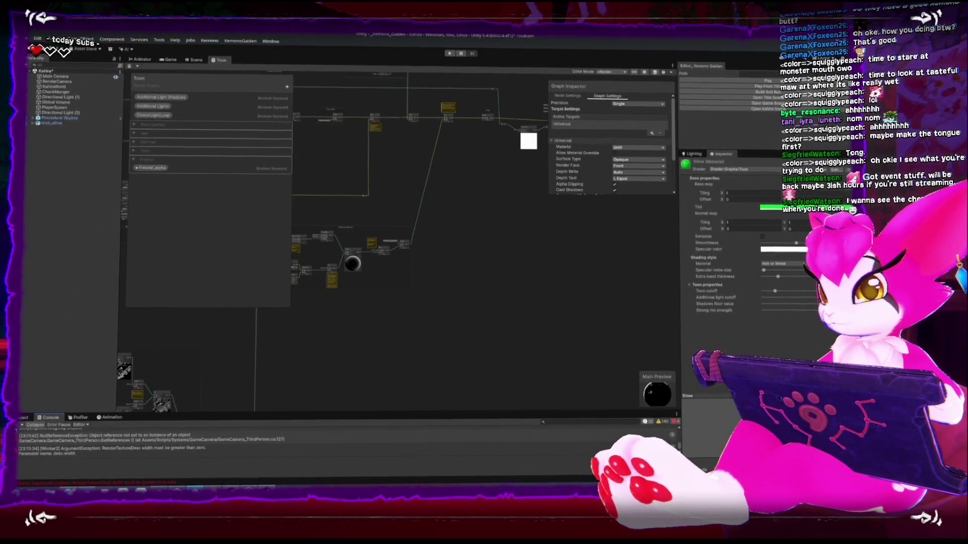
scroll(371, 364, "up", 8)
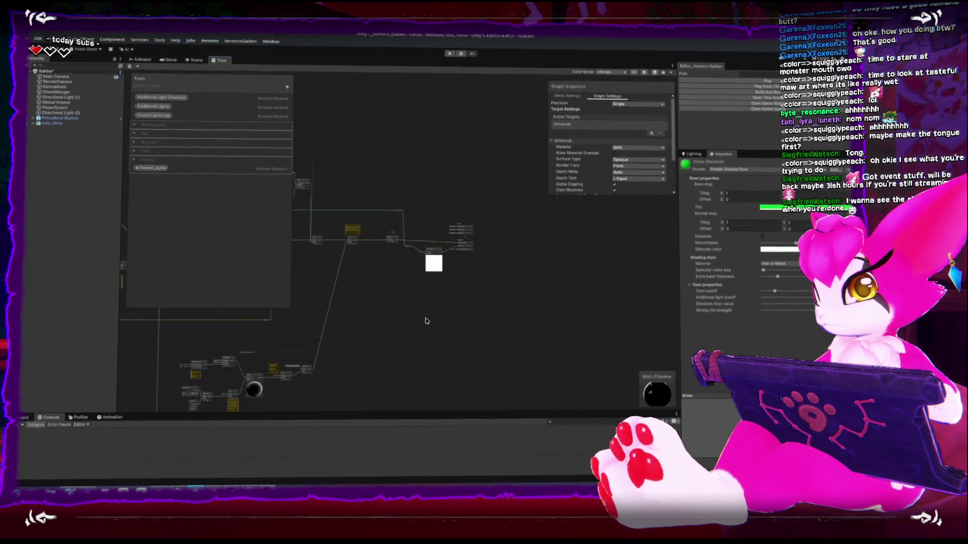
right_click(378, 244)
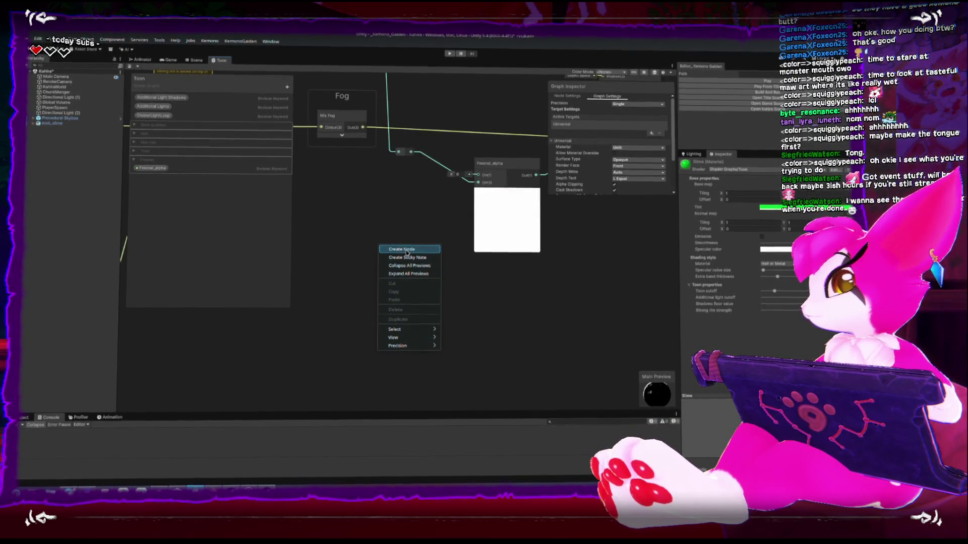
- Search 'fres' and add a Fresnel Effect node feeding the Fresnel_alpha node
left_click(407, 251)
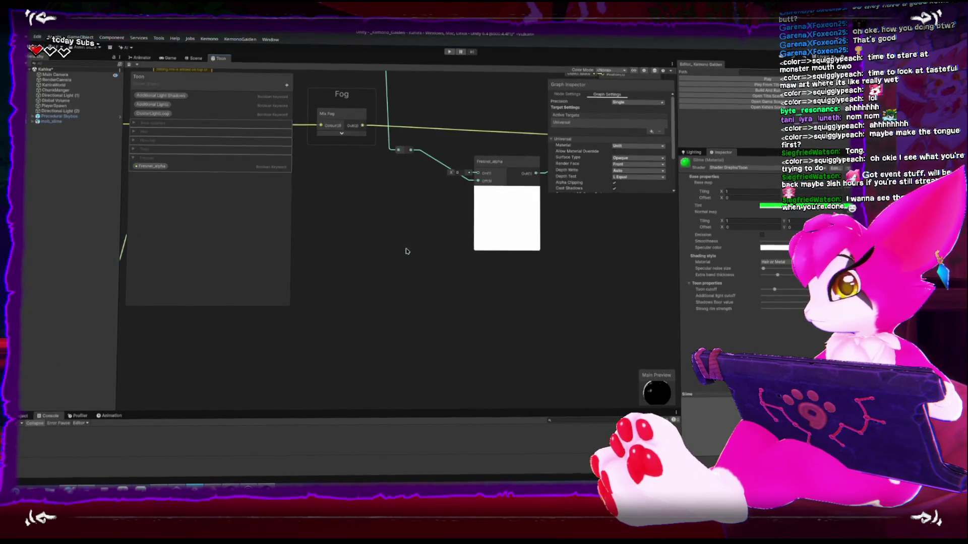
right_click(389, 274)
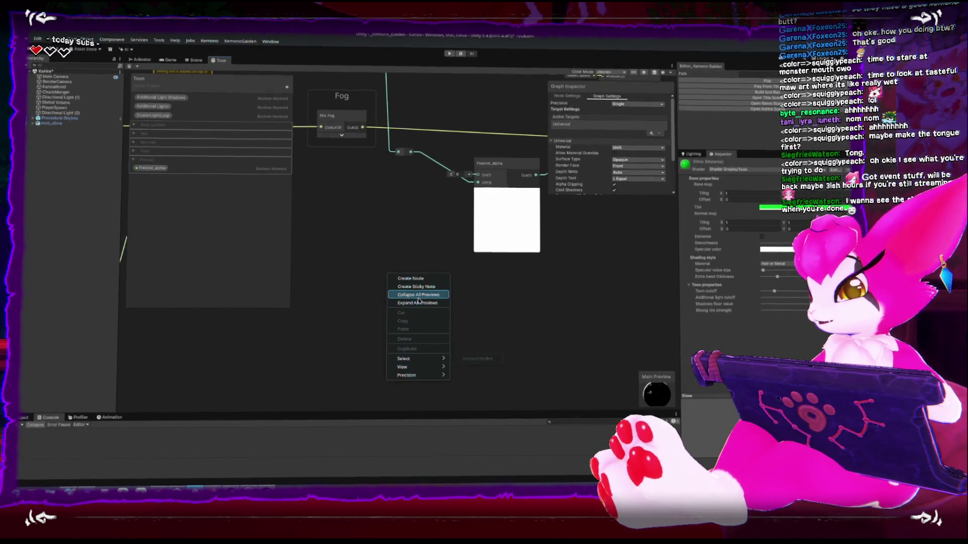
left_click(480, 184)
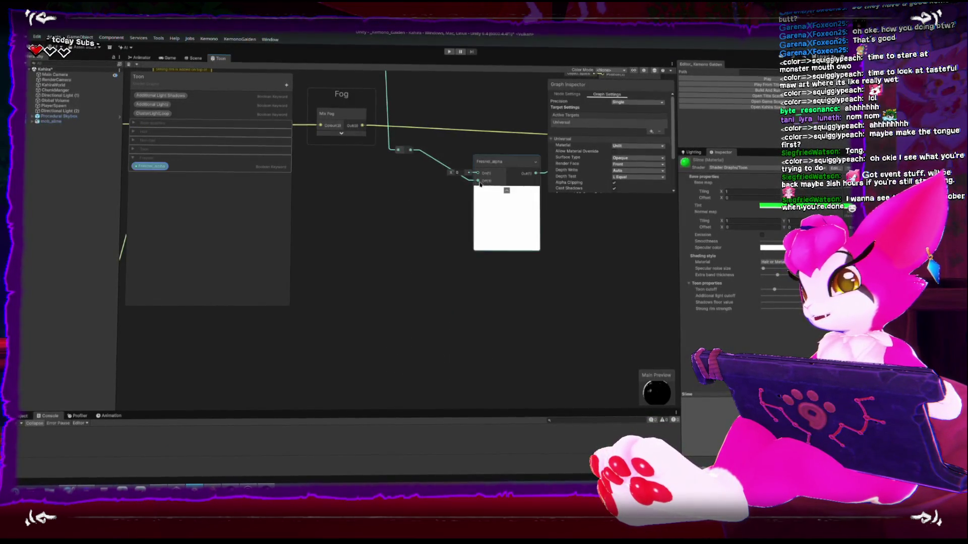
right_click(371, 195)
left_click(385, 199)
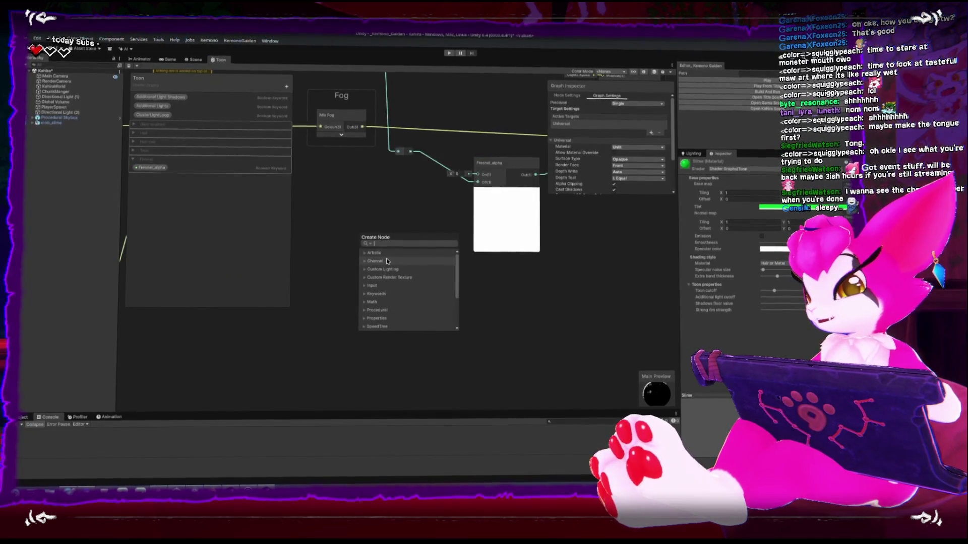
type("fres")
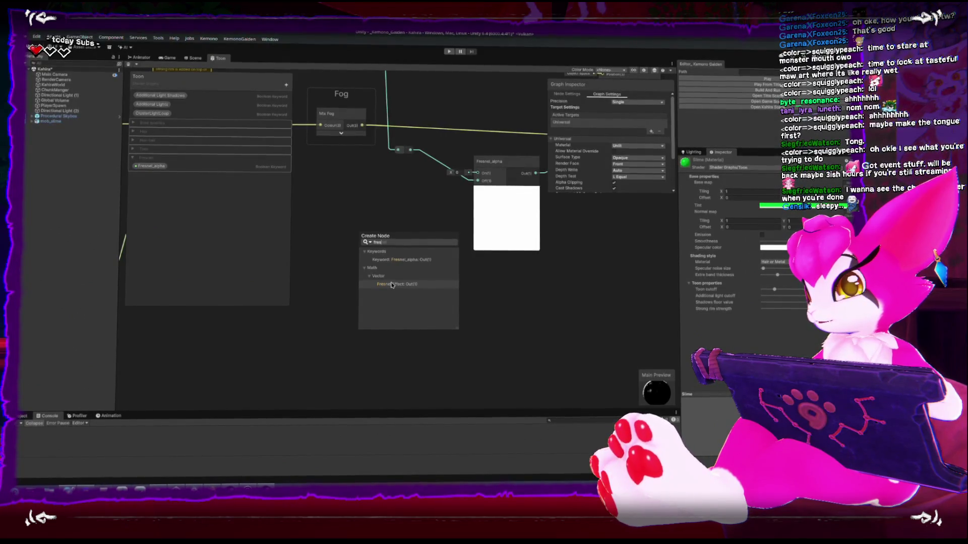
left_click(389, 283)
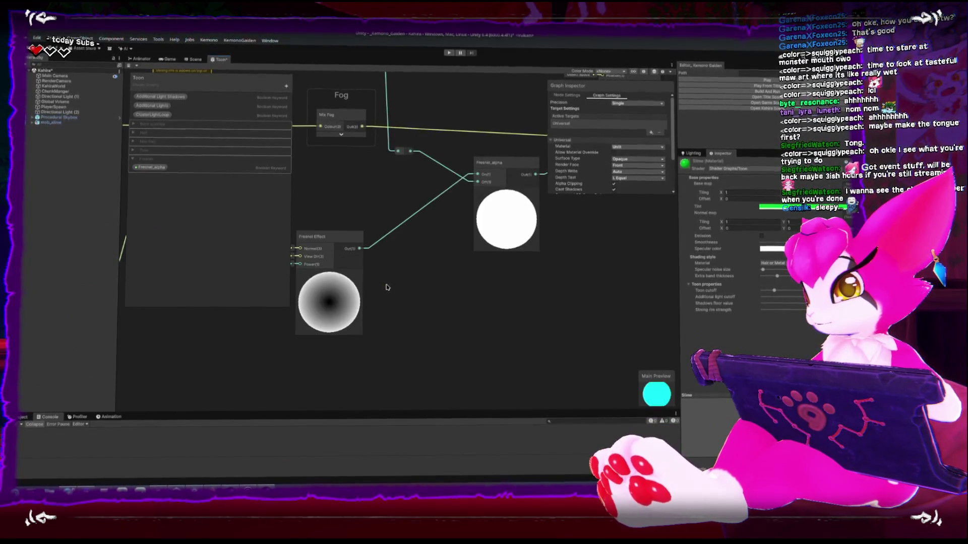
- Set the Fresnel Effect power to 2.83 and tidy the Fresnel and Fresnel_alpha nodes
left_click_drag(344, 240, 388, 235)
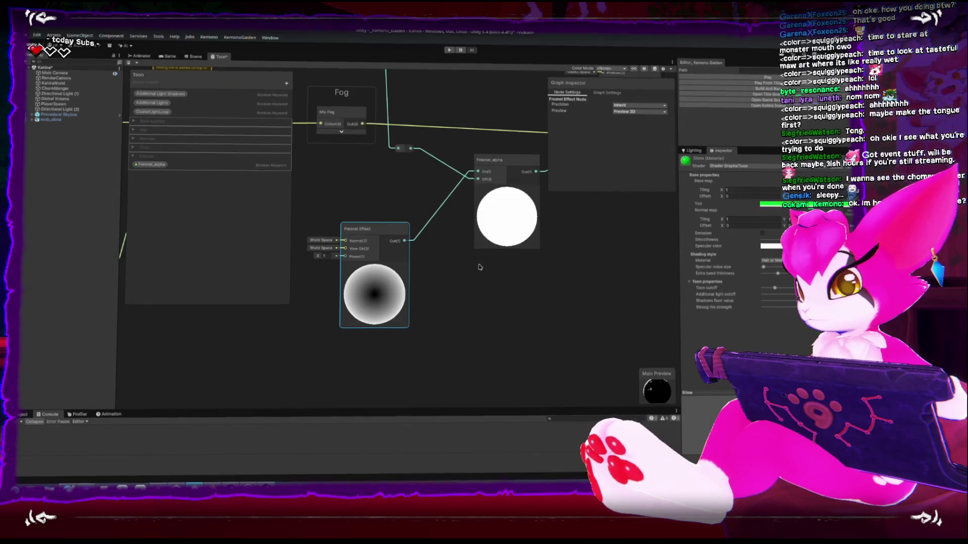
left_click_drag(314, 258, 437, 264)
middle_click_drag(437, 264, 387, 343)
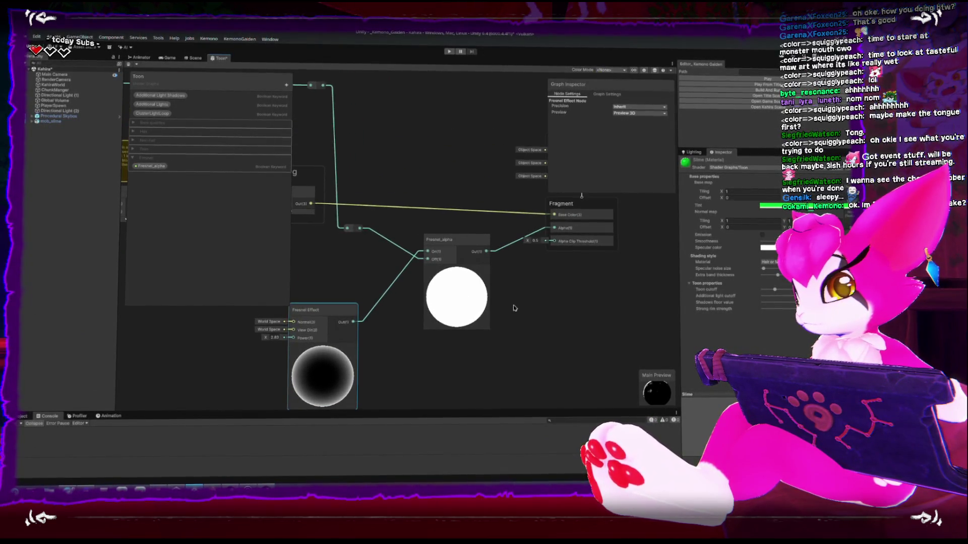
left_click_drag(336, 309, 356, 290)
left_click_drag(458, 241, 455, 227)
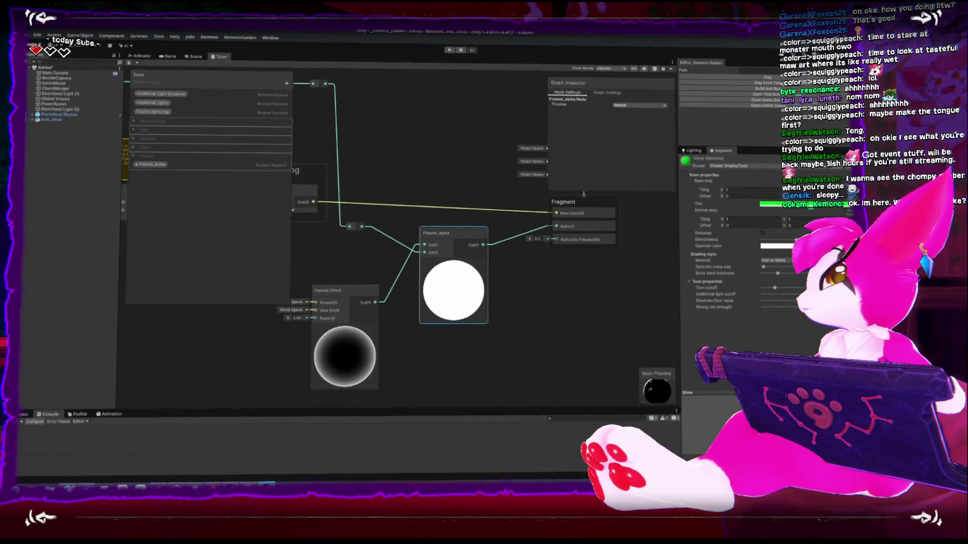
left_click(524, 345)
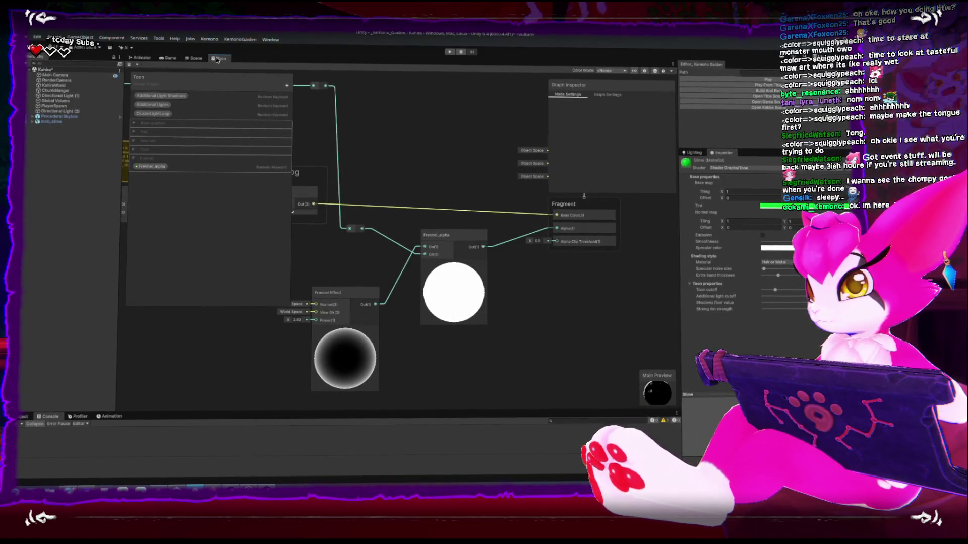
- Dock the Scene view beside the graph, sized to show the green slime
mouse_move(187, 58)
left_mouse_down()
mouse_move(194, 138)
mouse_move(169, 166)
mouse_move(151, 211)
left_mouse_up()
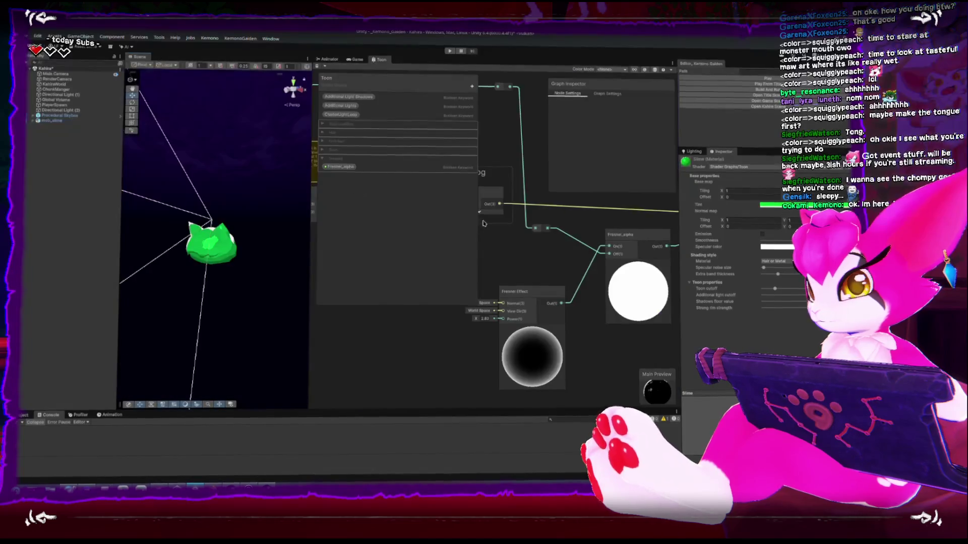
left_click_drag(308, 245, 439, 243)
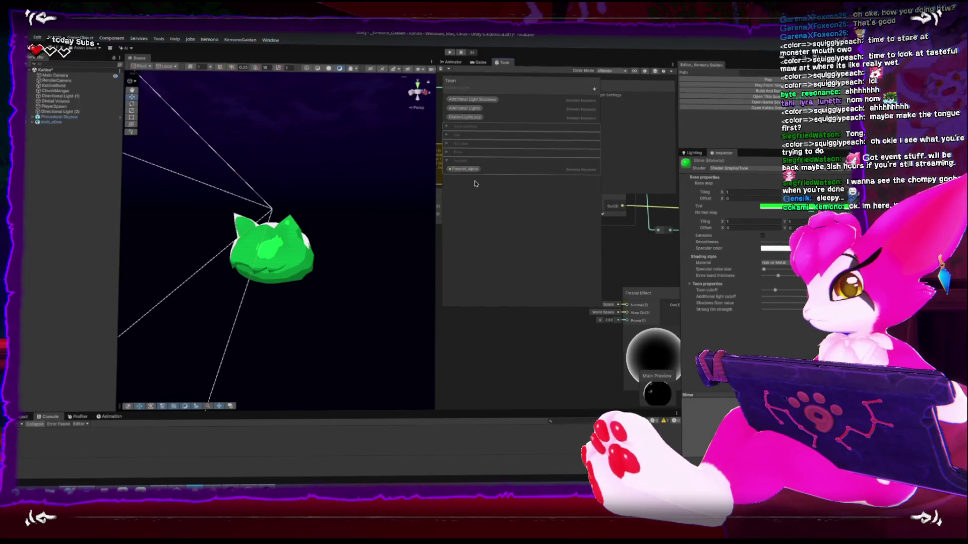
left_click(473, 170)
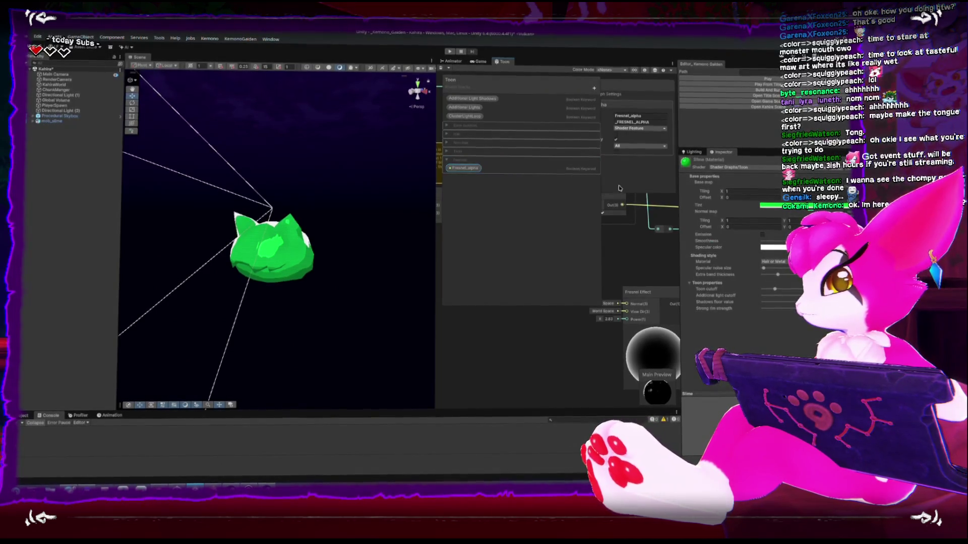
left_click_drag(434, 160, 309, 161)
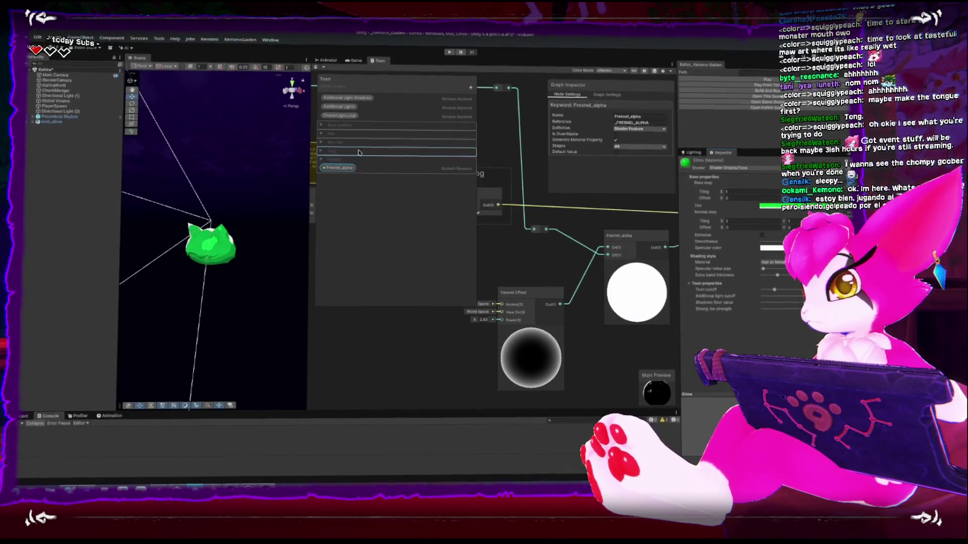
- Move Fresnel_alpha to the top blackboard list and set its definition to Multi Compile
left_click_drag(342, 170, 336, 126)
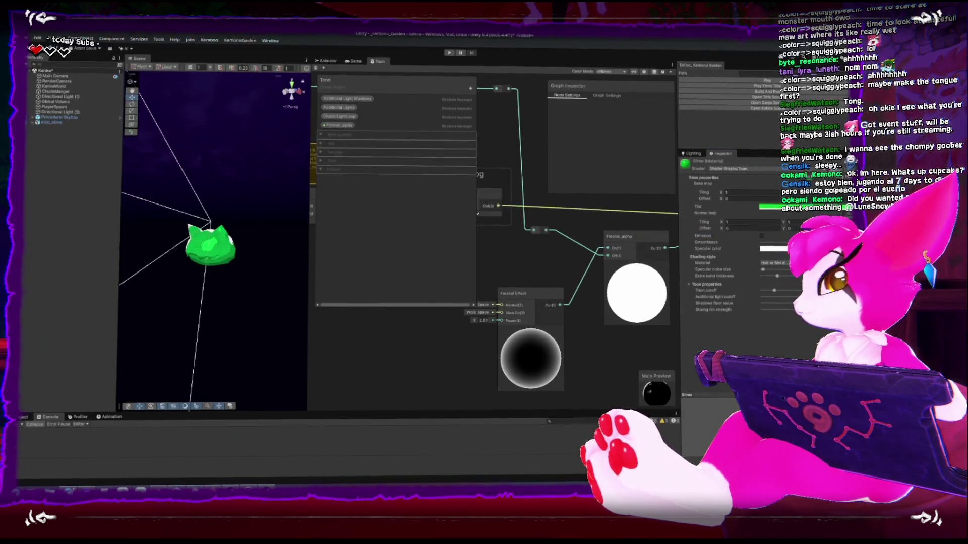
left_click(606, 94)
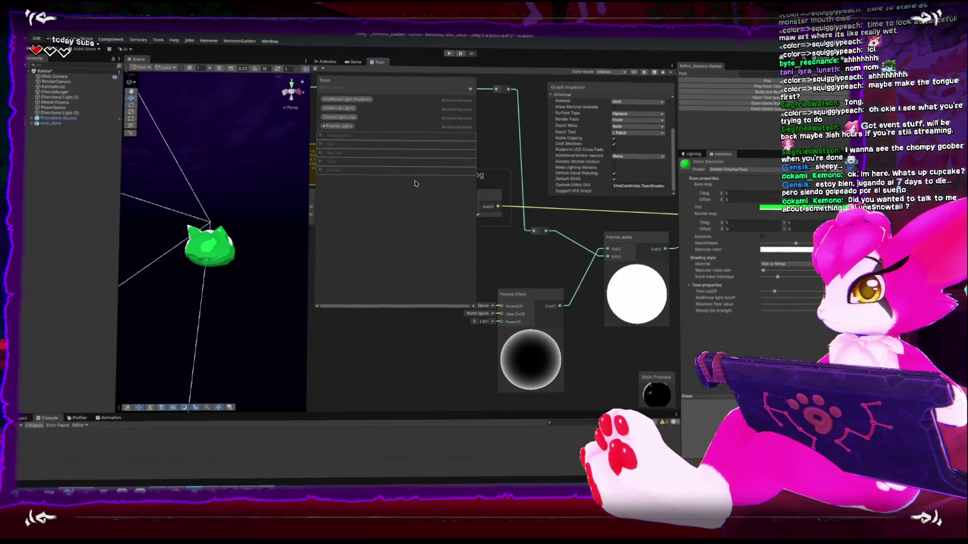
left_click(338, 126)
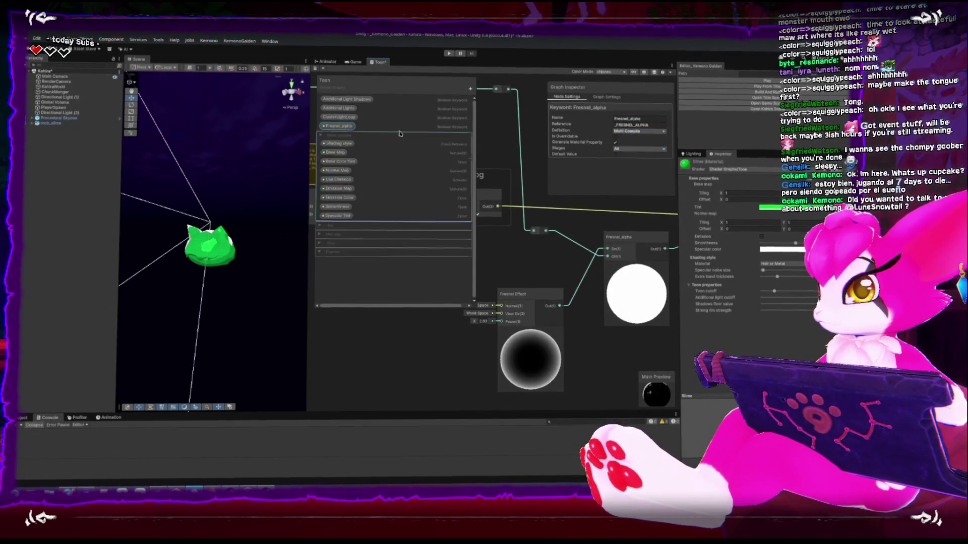
- Recheck the Fresnel_alpha keyword's settings and save the Toon shader graph asset
left_click(338, 118)
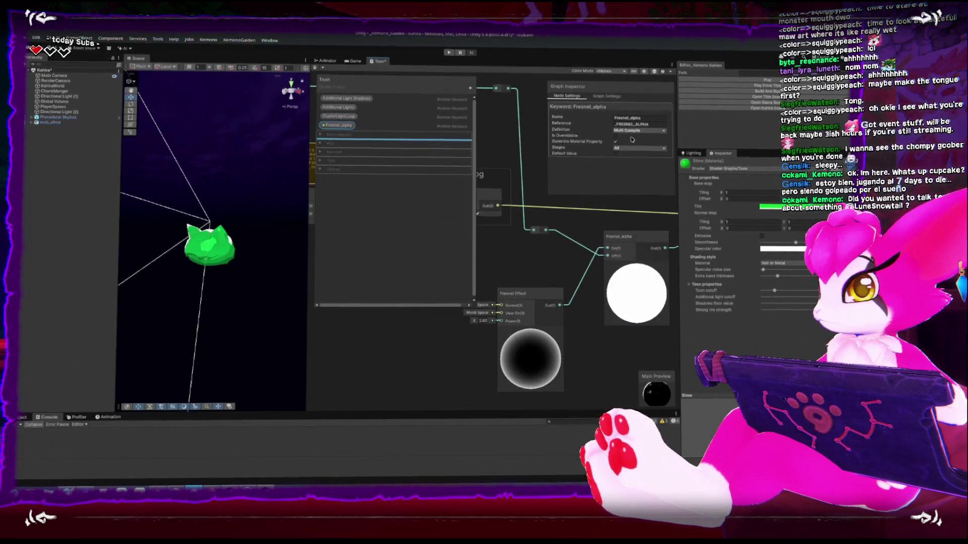
left_click(346, 126)
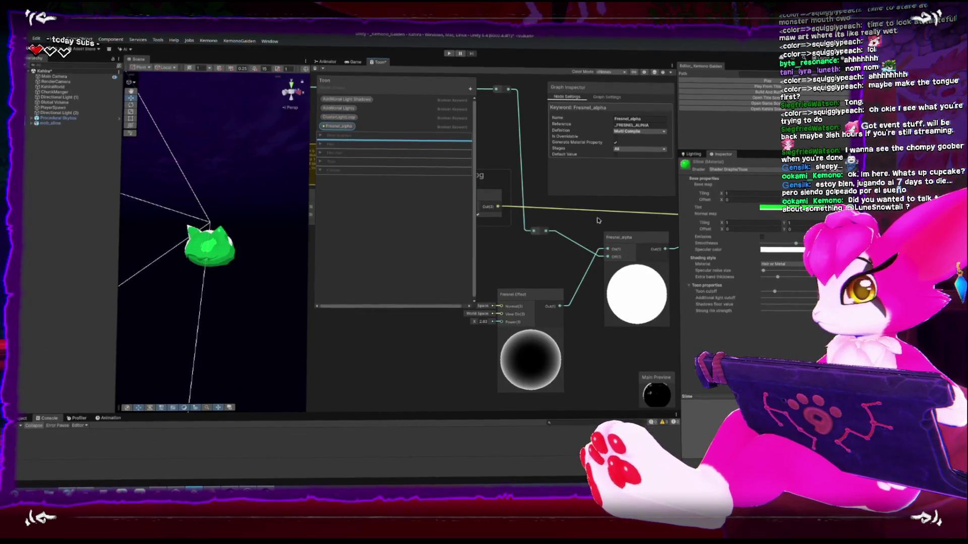
middle_click_drag(613, 221, 558, 234)
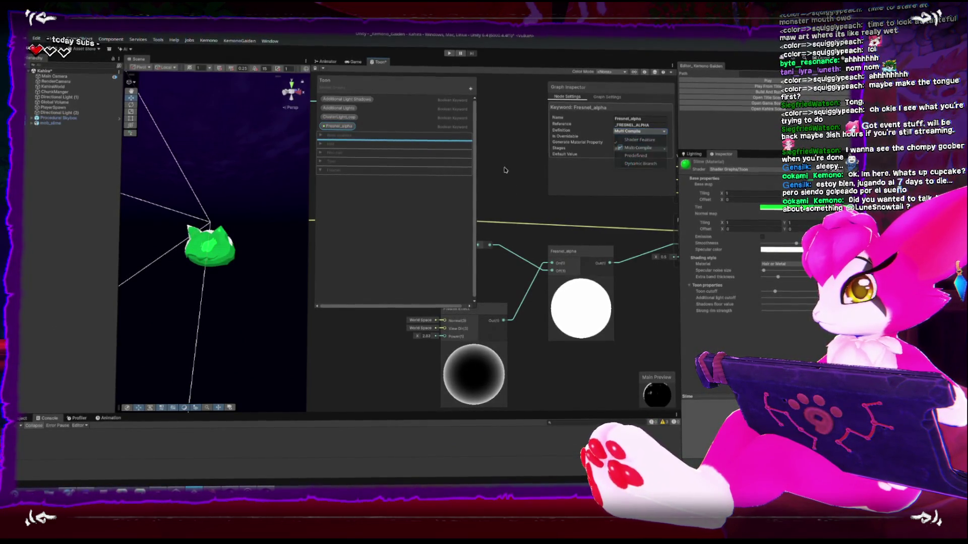
left_click(315, 68)
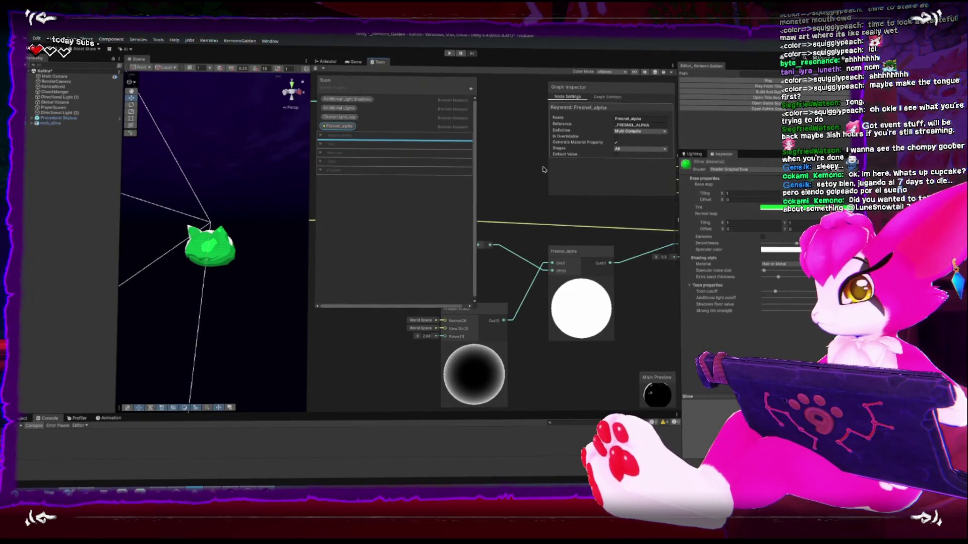
mouse_move(709, 208)
middle_mouse_down()
mouse_move(550, 219)
mouse_move(559, 264)
middle_mouse_up()
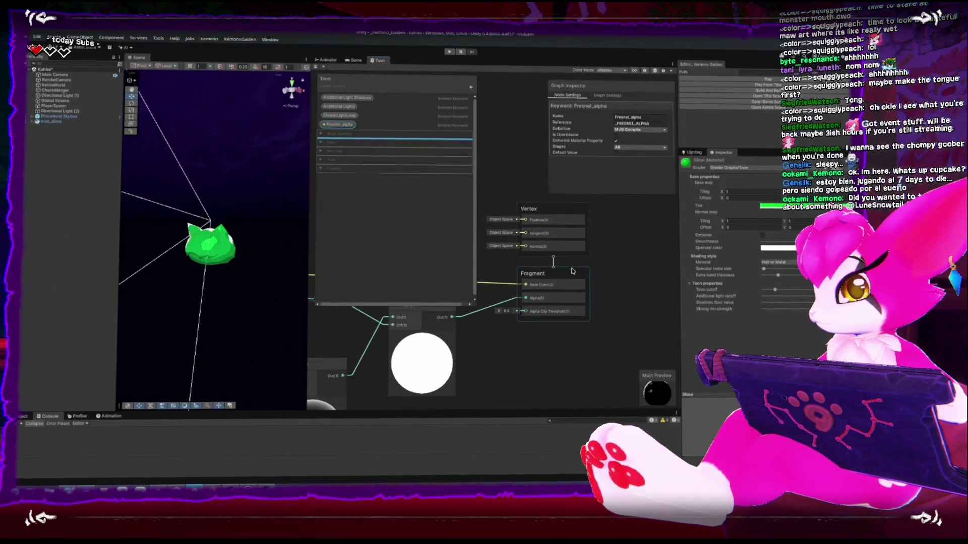
left_click(581, 216)
left_click(611, 96)
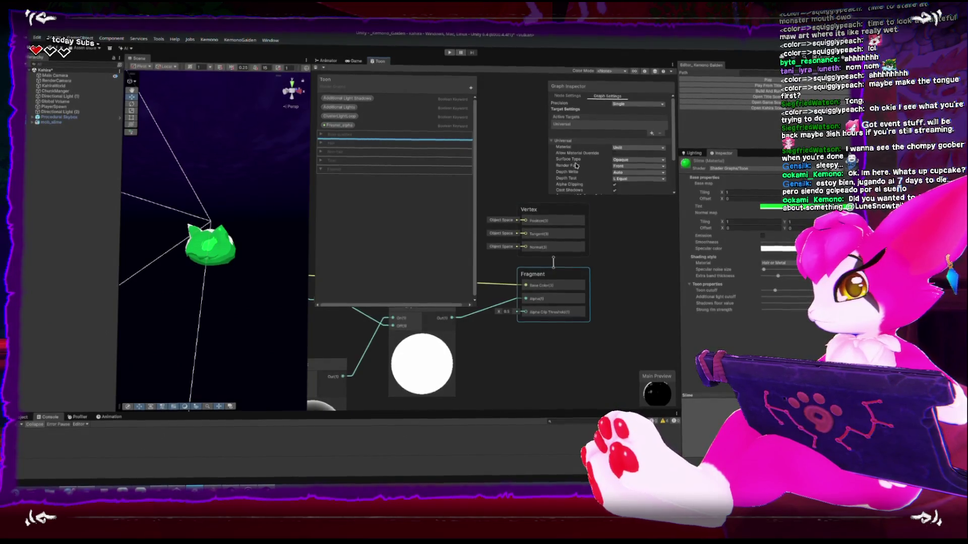
scroll(575, 165, "down", 3)
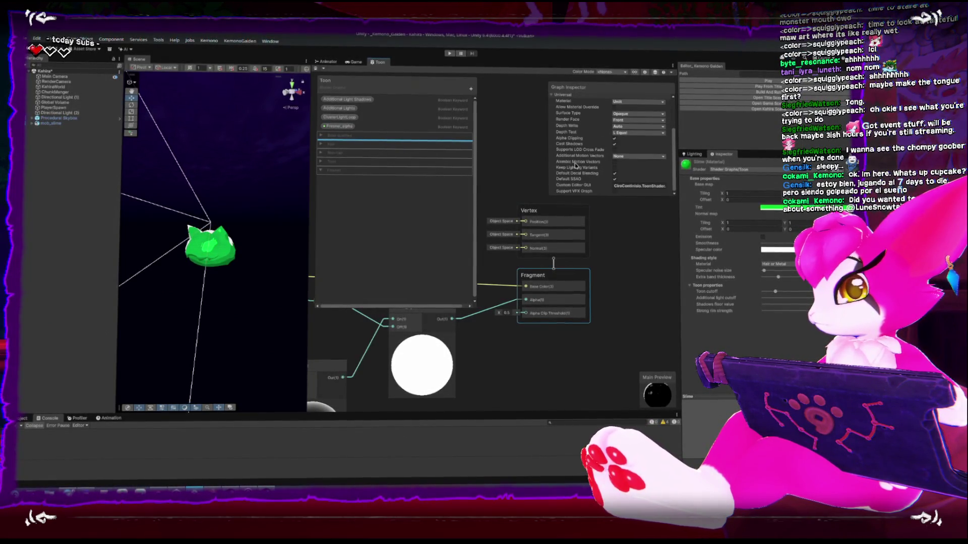
left_click(570, 97)
left_click(605, 96)
left_click(501, 164)
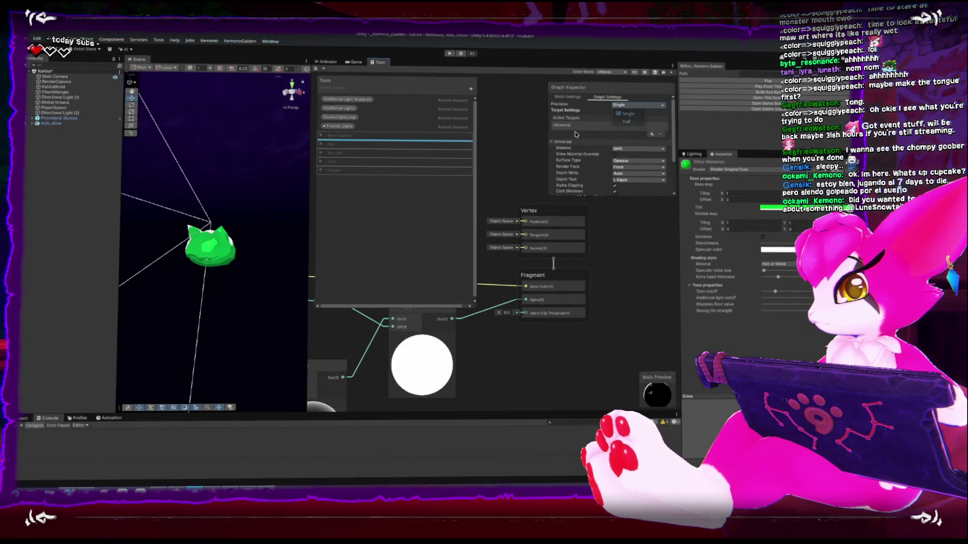
scroll(582, 146, "down", 2)
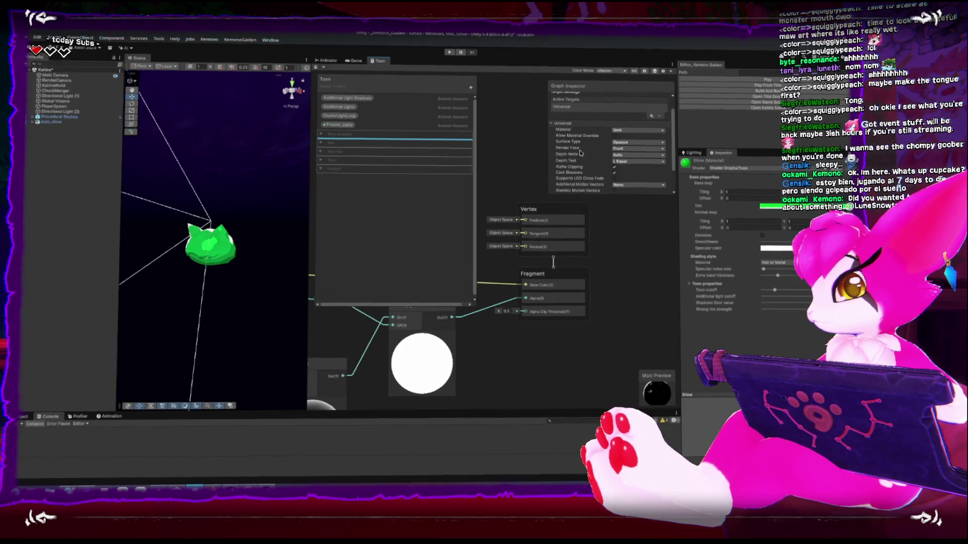
scroll(581, 154, "down", 2)
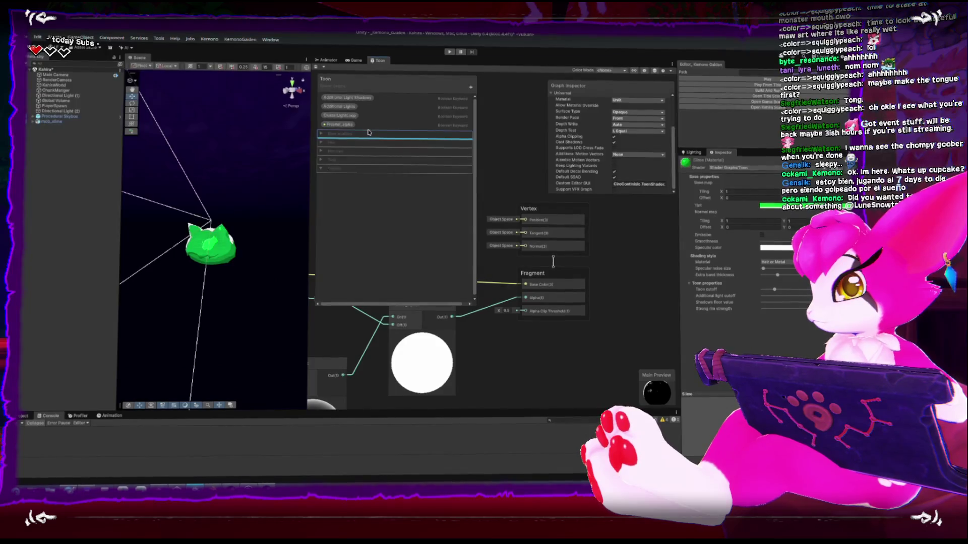
left_click(351, 125)
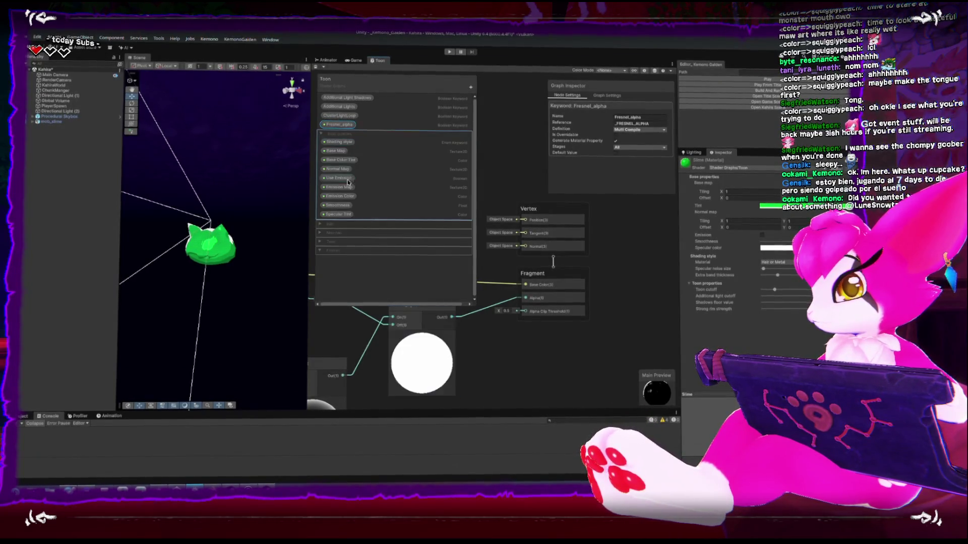
scroll(537, 352, "down", 3)
scroll(393, 377, "up", 5)
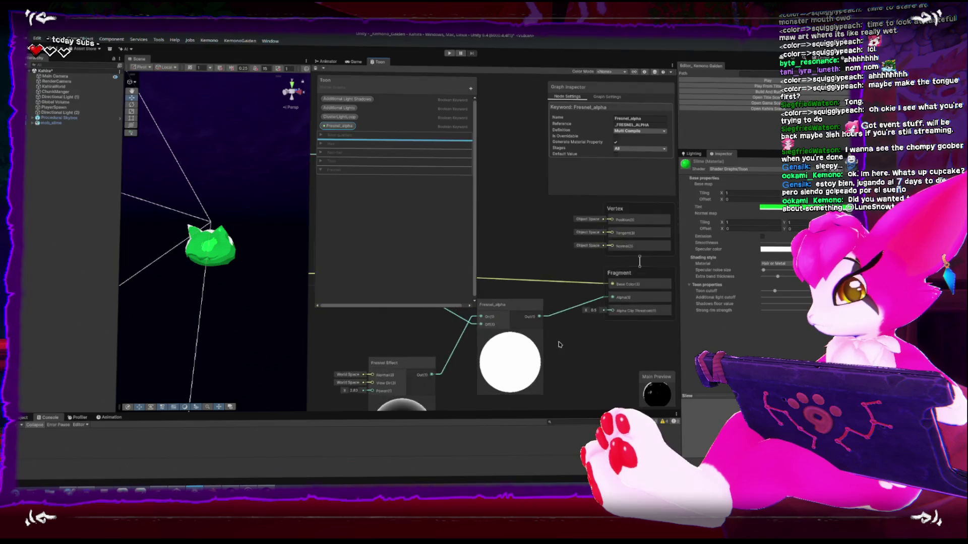
left_click(350, 116)
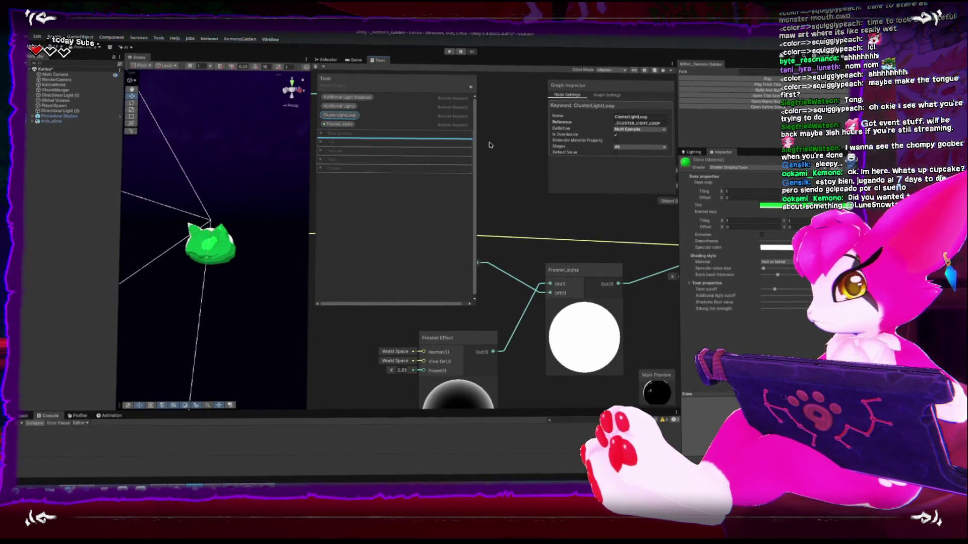
scroll(572, 265, "down", 4)
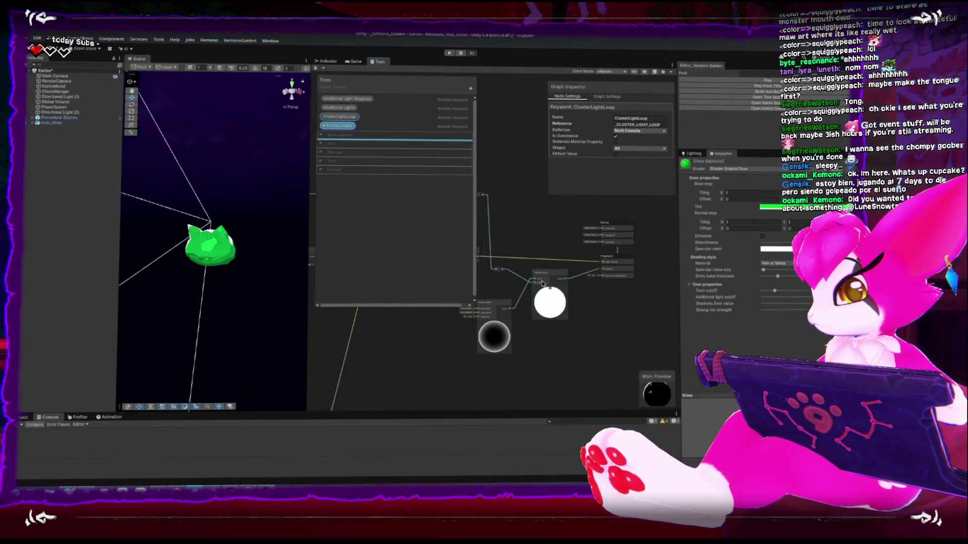
middle_click_drag(572, 266, 521, 243)
left_click(607, 94)
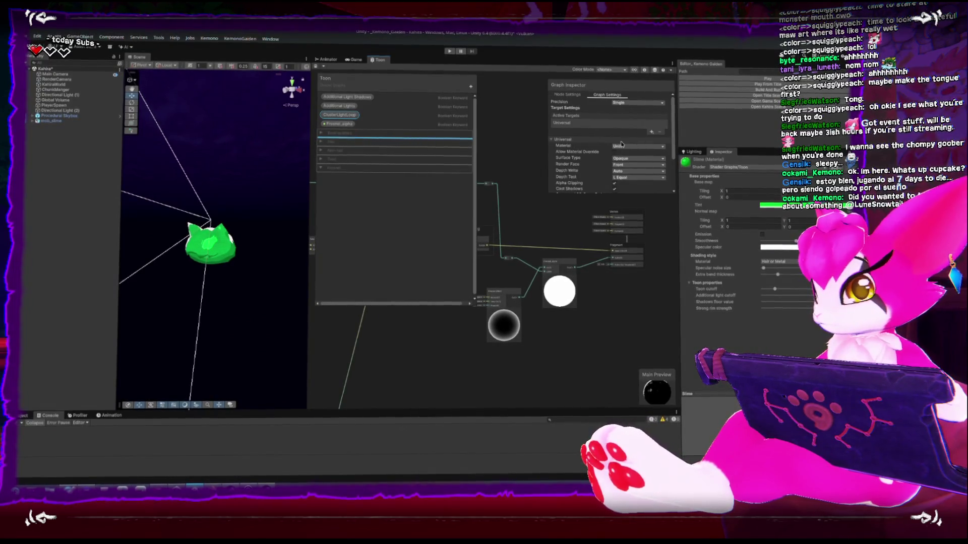
left_click(342, 126)
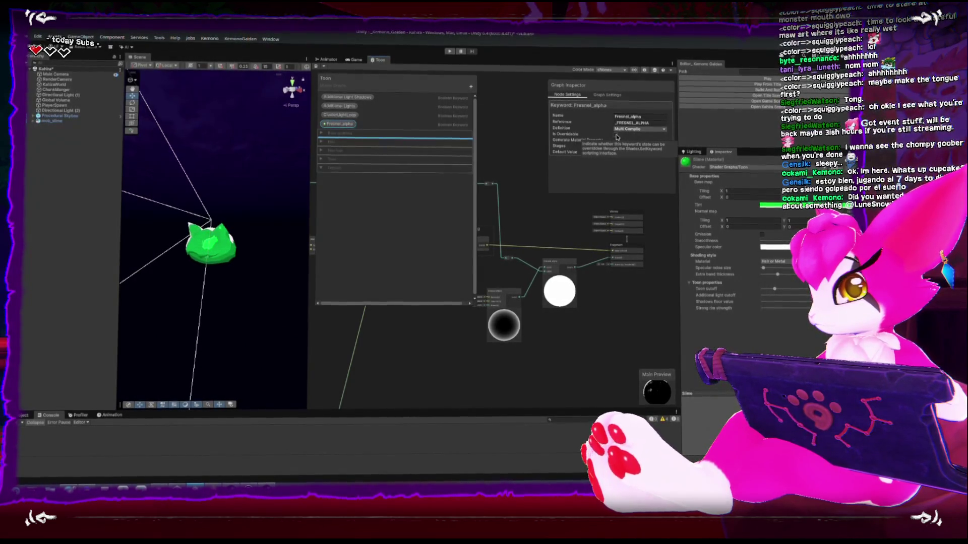
- Set the Fresnel_alpha keyword's Stages to All and save the graph with Ctrl+S
left_click(616, 137)
left_click(618, 147)
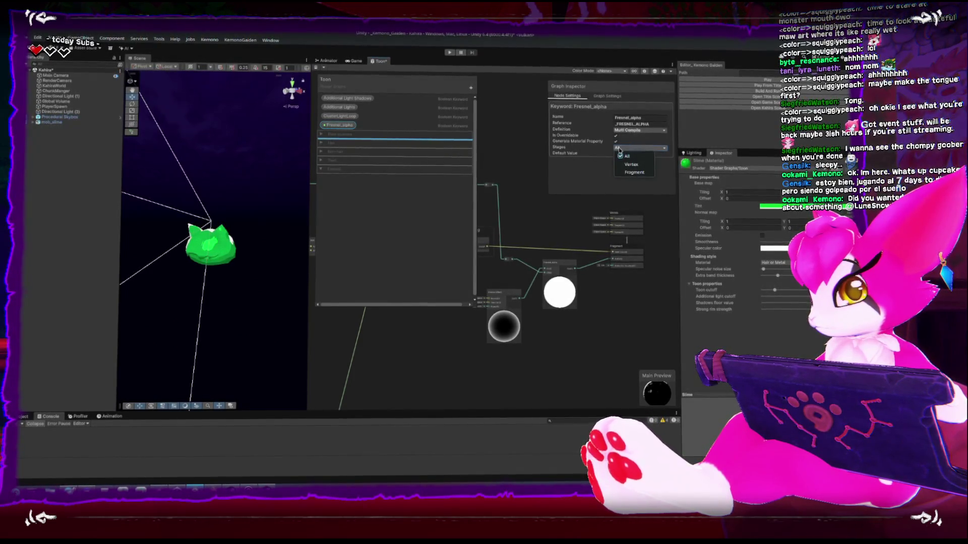
left_click(316, 66)
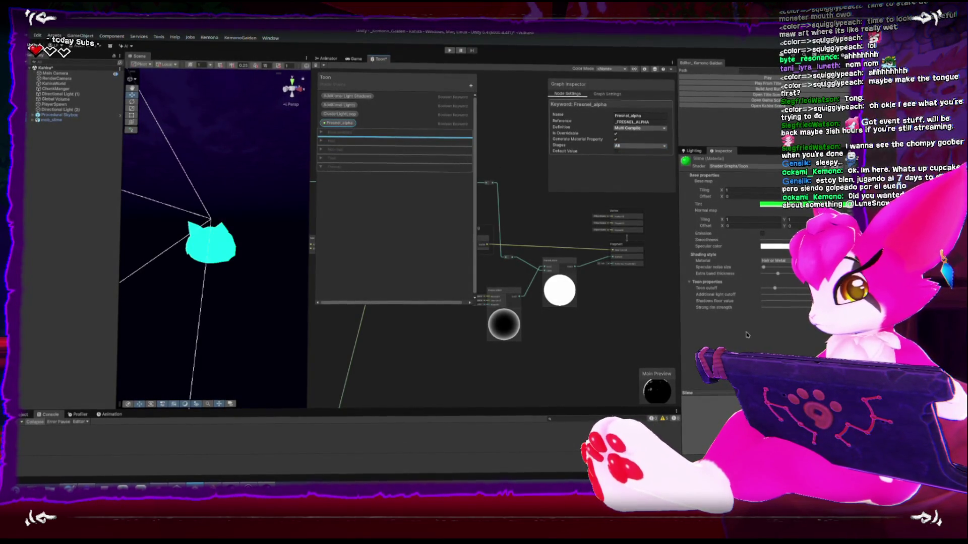
key("ctrl+s")
- Expand the Toon group, move Fresnel_alpha into Base properties, and review its compile options
left_click(320, 160)
left_click(320, 159)
left_click(319, 160)
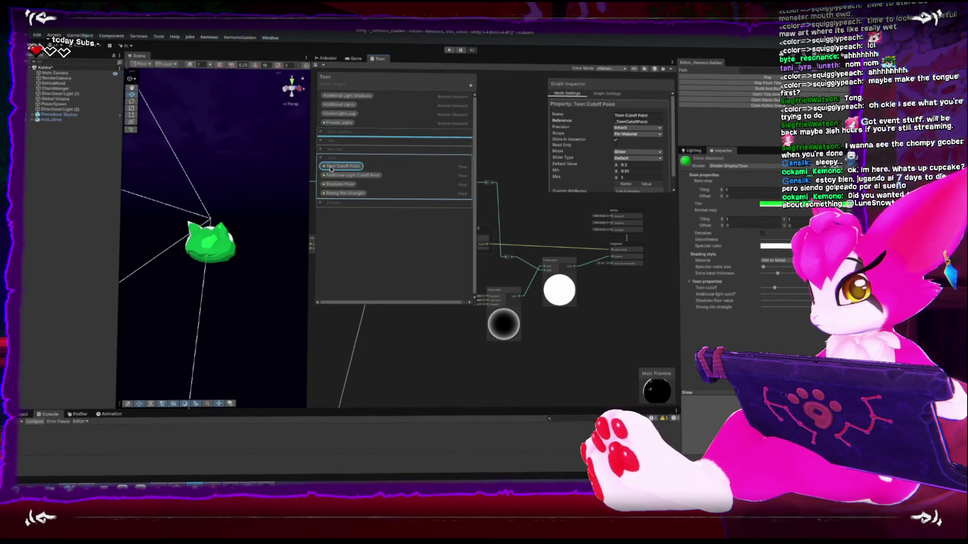
left_click(350, 125)
mouse_move(349, 125)
left_mouse_down()
mouse_move(347, 154)
mouse_move(337, 125)
left_mouse_up()
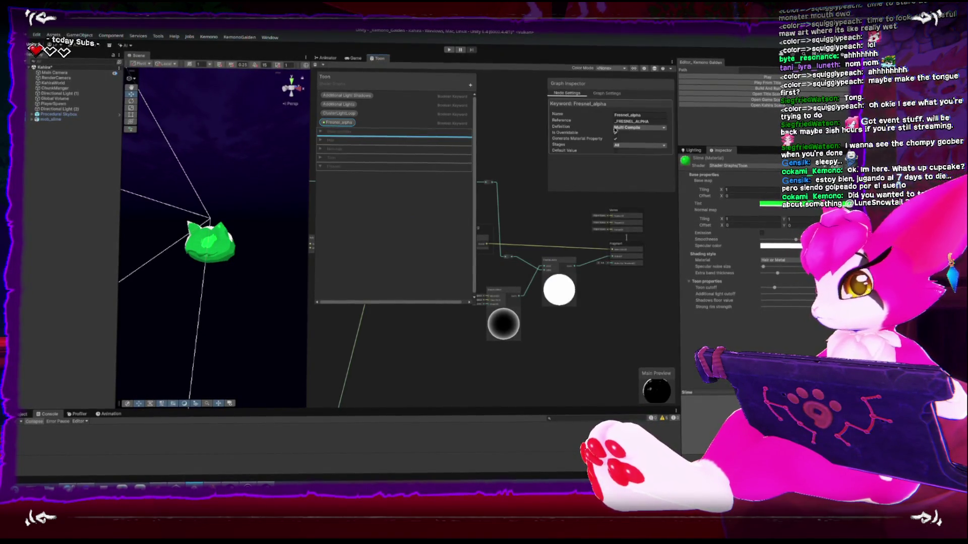
left_click(641, 129)
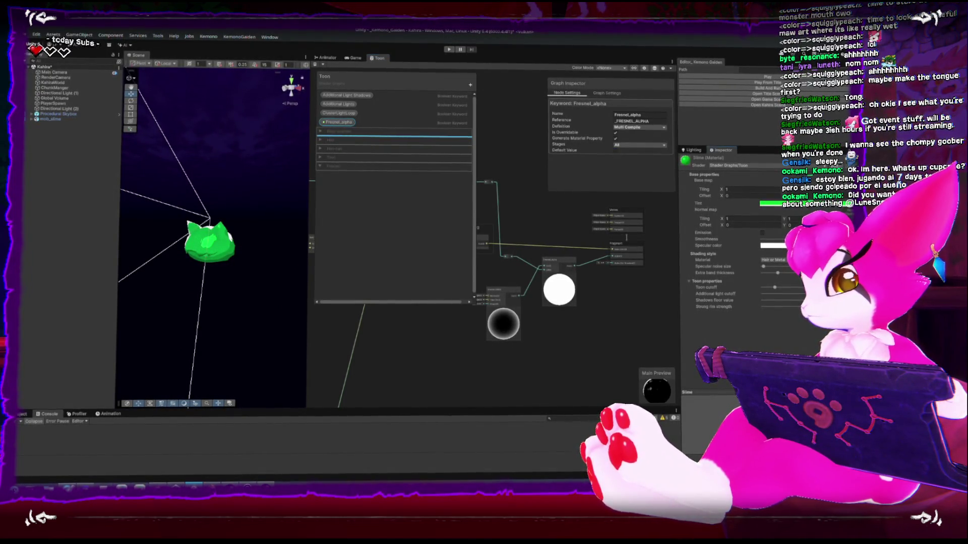
left_click(765, 151)
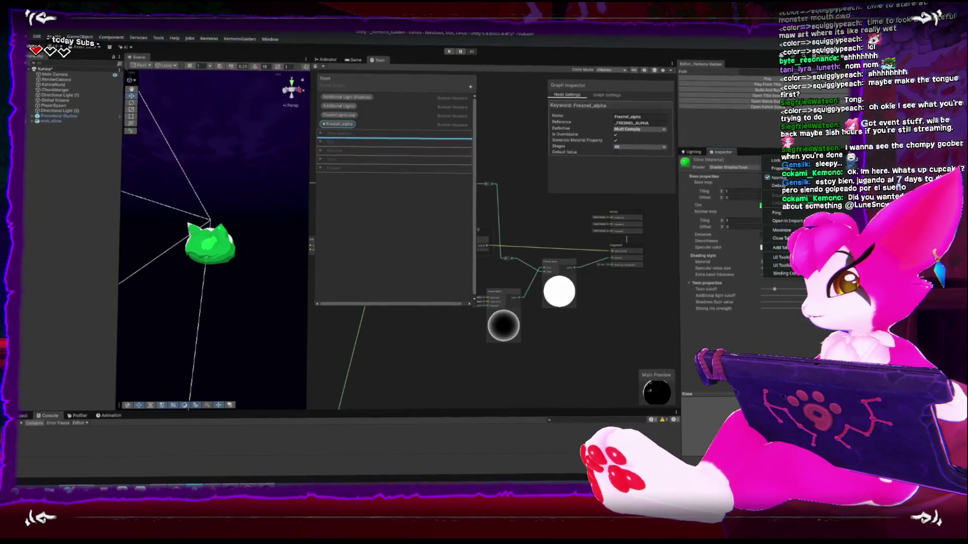
- Toggle the Slime material inspector to Debug and back to Normal, then show the Project files
left_click(775, 185)
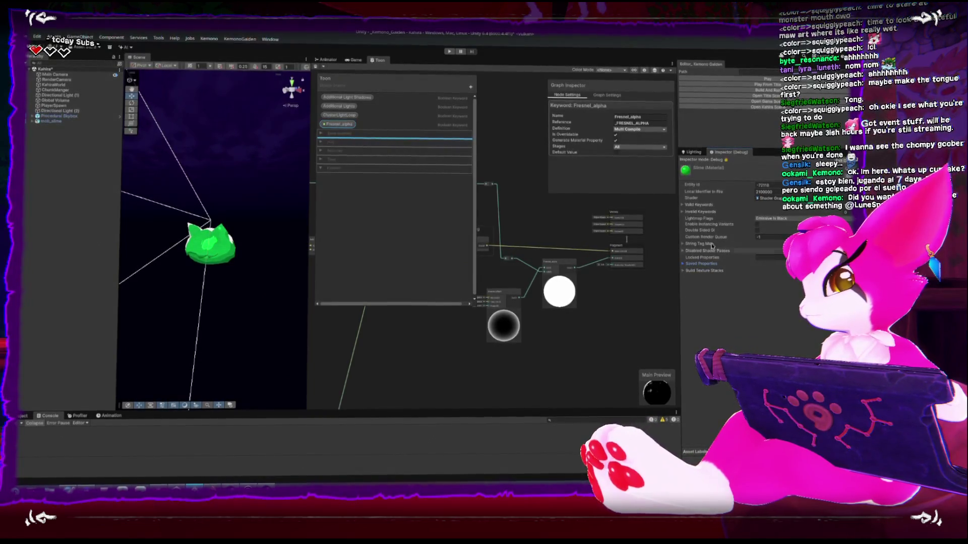
left_click(787, 166)
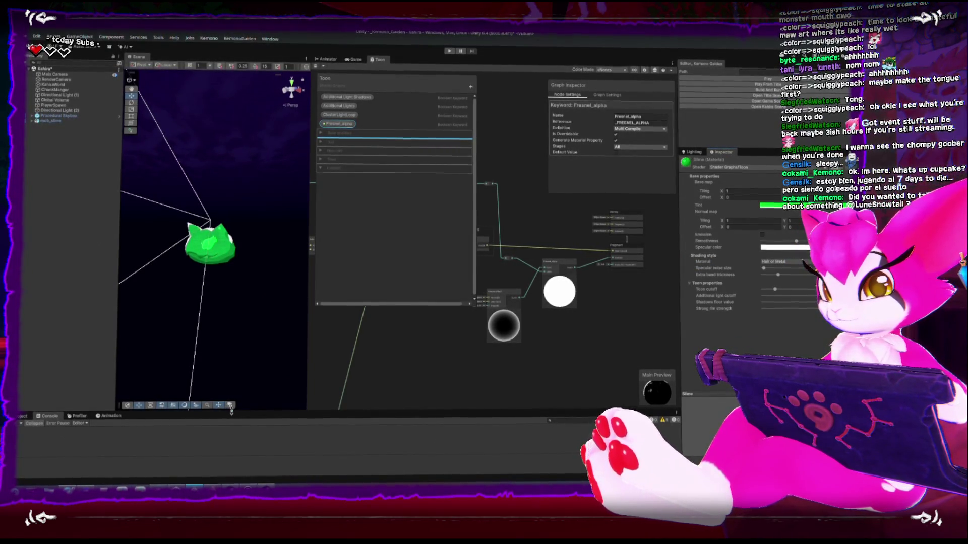
left_click_drag(231, 409, 230, 339)
left_click(25, 345)
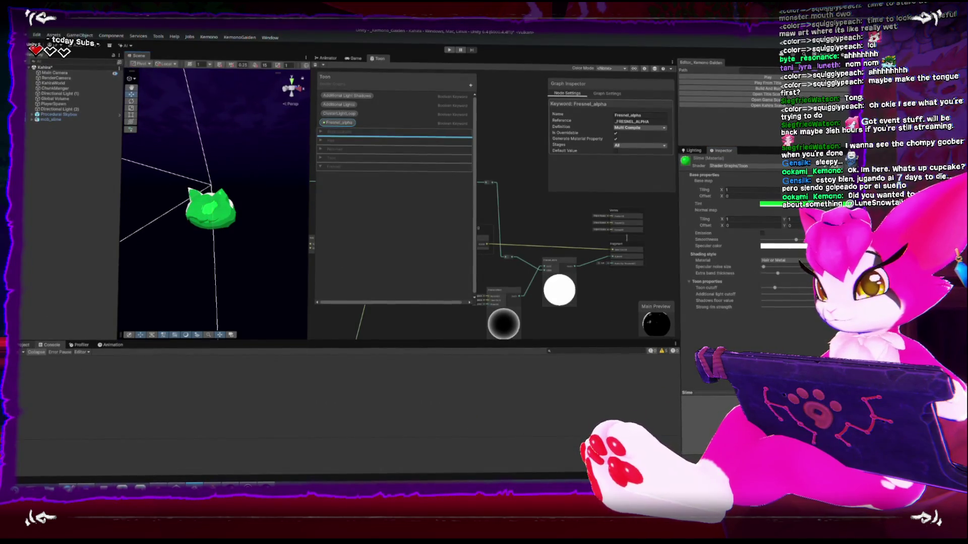
- Open the Art folder in the Project window and select the Preview group in the blackboard
scroll(41, 383, "up", 3)
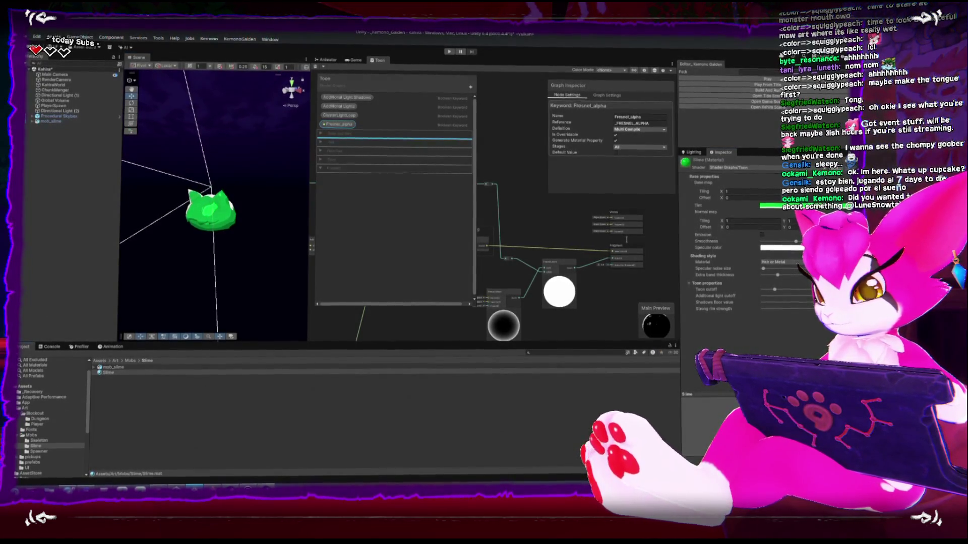
left_click(23, 408)
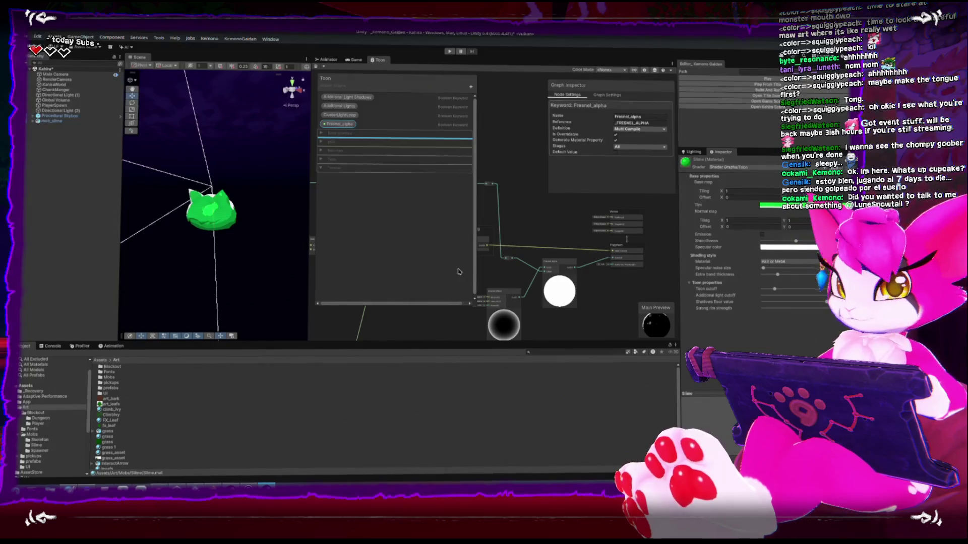
left_click(323, 171)
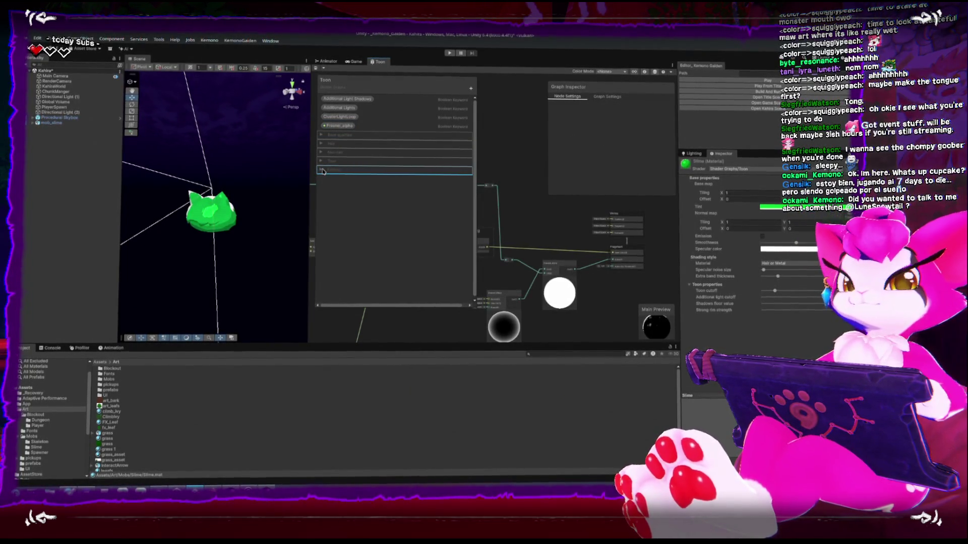
- Select the Fresnel_alpha keyword to view its Multi Compile, all-stages settings in the Graph Inspector
left_click(335, 127)
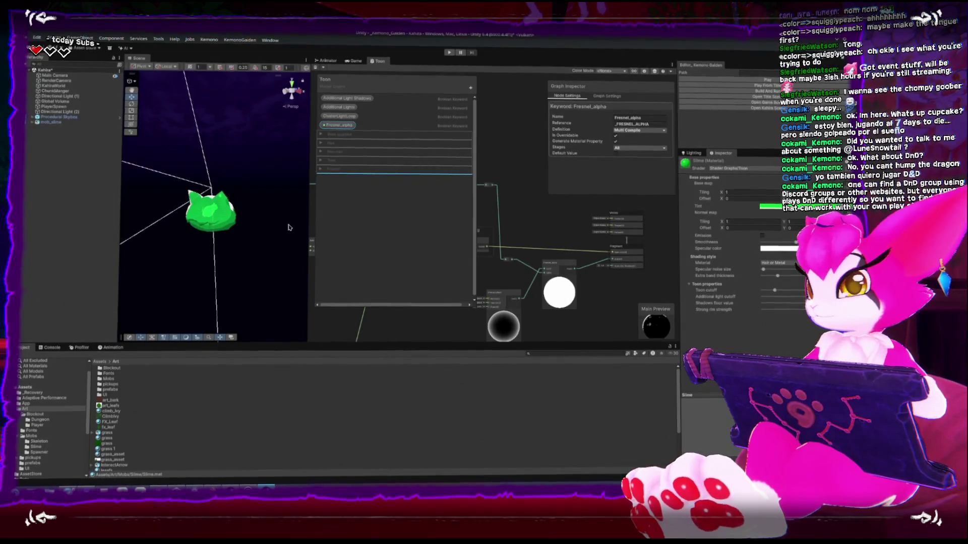
- Orbit closer to the slime and enlarge the Project window's file area and folder tree
mouse_move(210, 147)
right_mouse_down()
mouse_move(216, 137)
mouse_move(200, 137)
mouse_move(217, 171)
right_mouse_up()
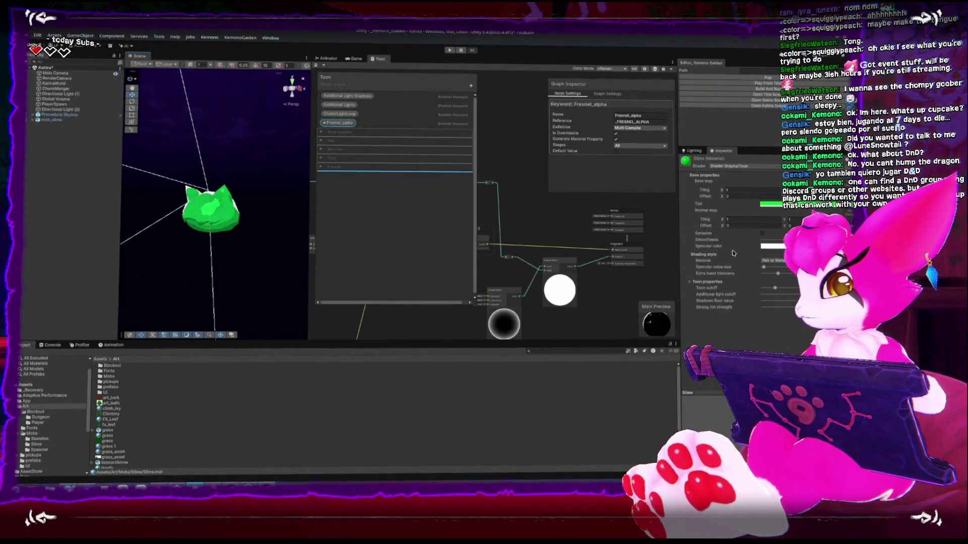
left_click_drag(199, 341, 198, 316)
left_click_drag(87, 411, 123, 409)
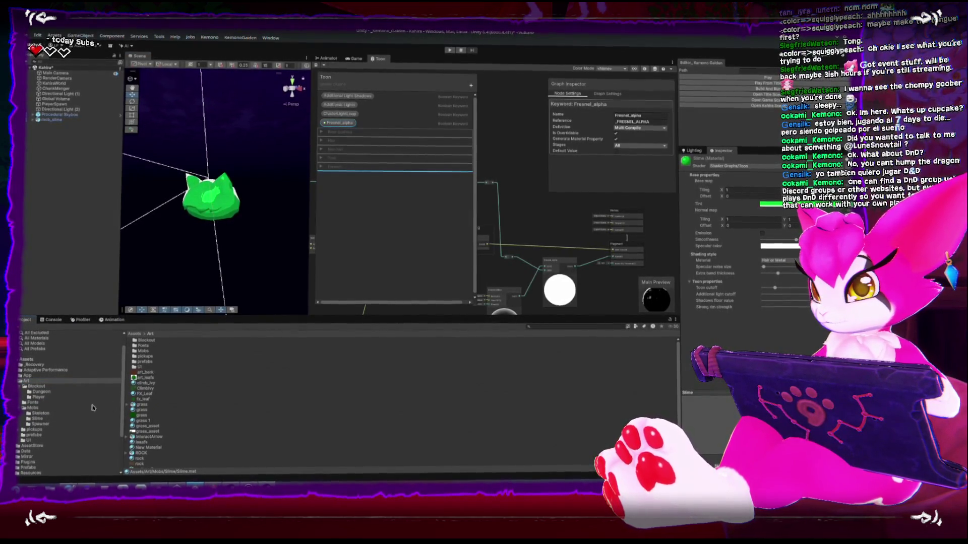
- Browse Shaders > AssetStore > Editor and open the ToonShaderGUI script in Rider
left_click(20, 381)
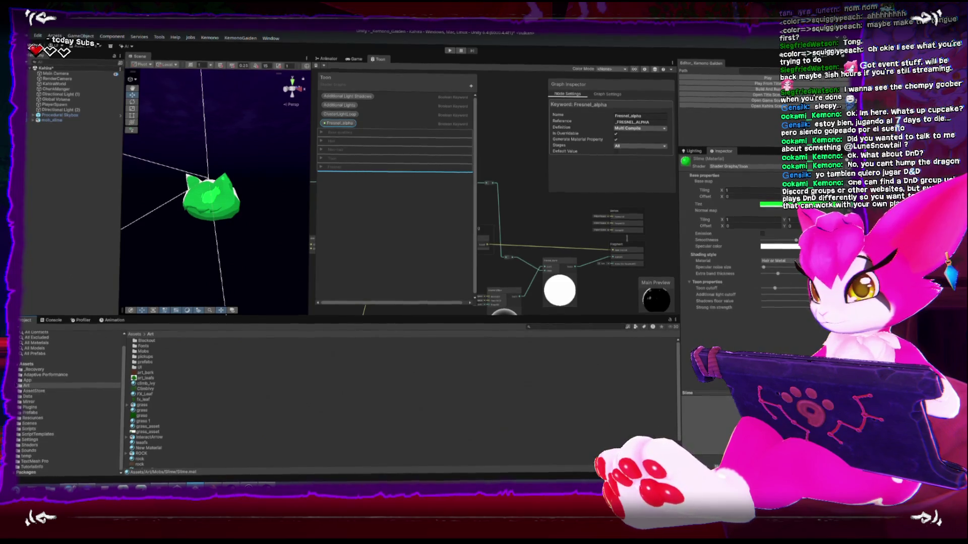
left_click(29, 447)
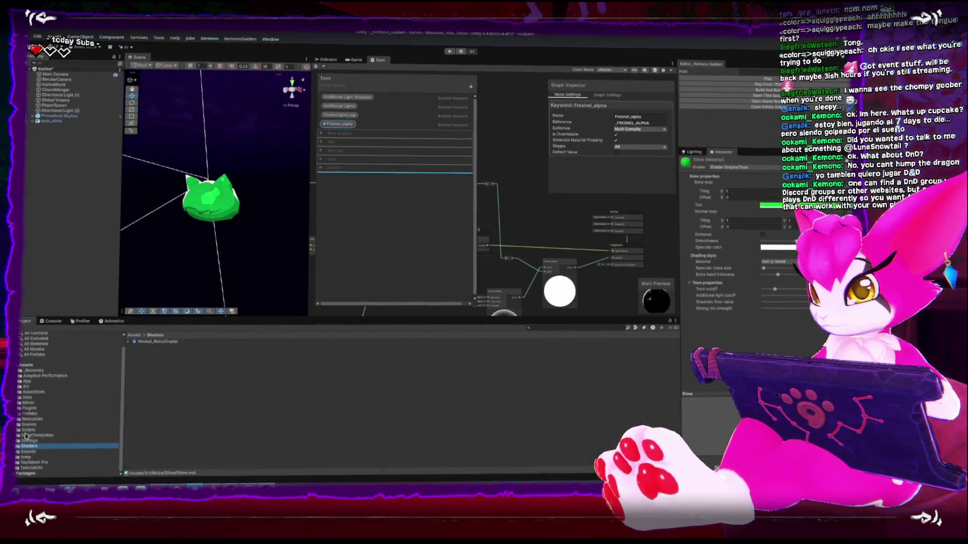
left_click(34, 390)
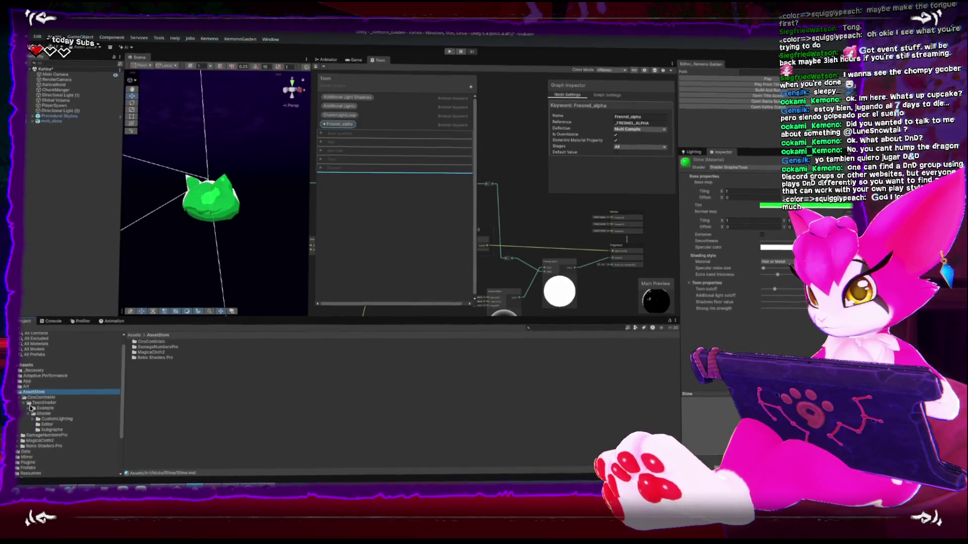
left_click(47, 425)
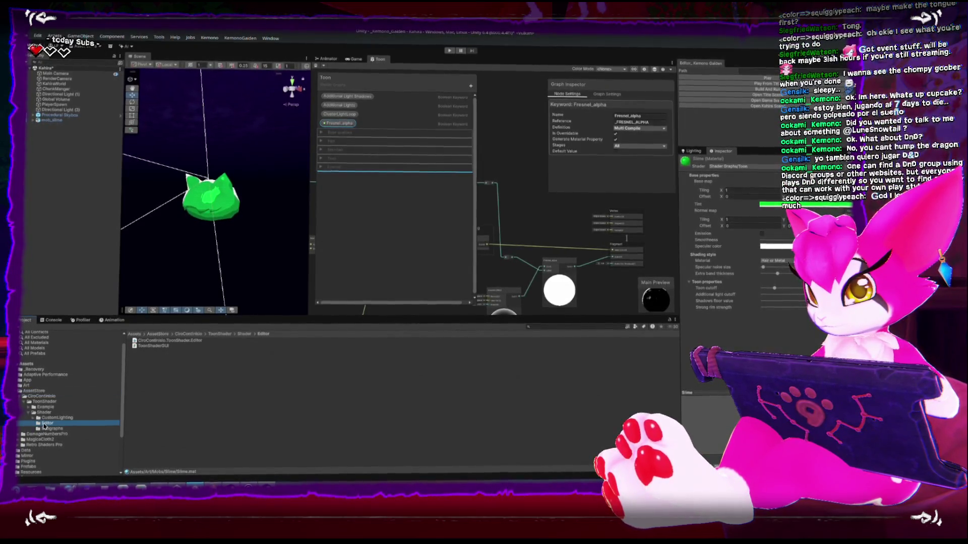
left_click(163, 346)
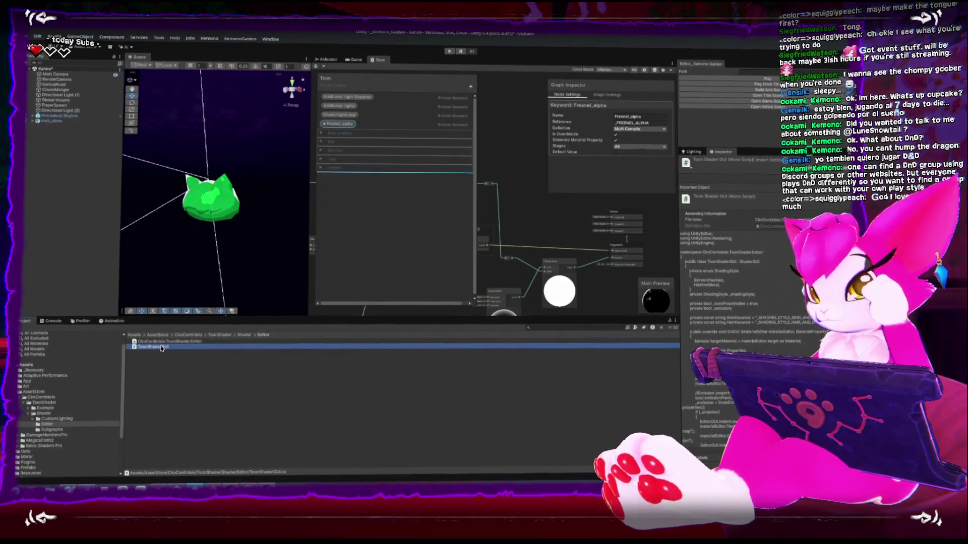
double_click(162, 347)
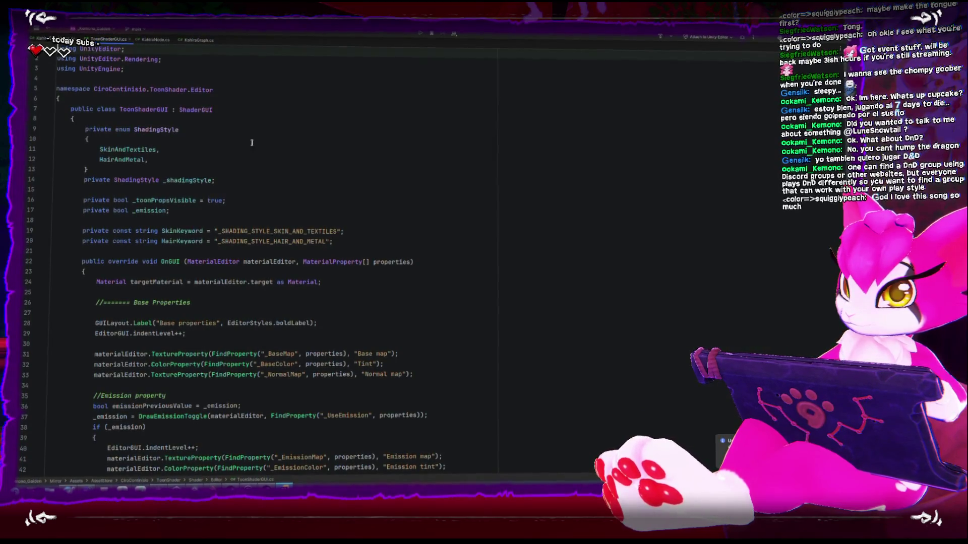
- Open a new line after the namespace's opening brace to begin commenting out the class
left_click(199, 110)
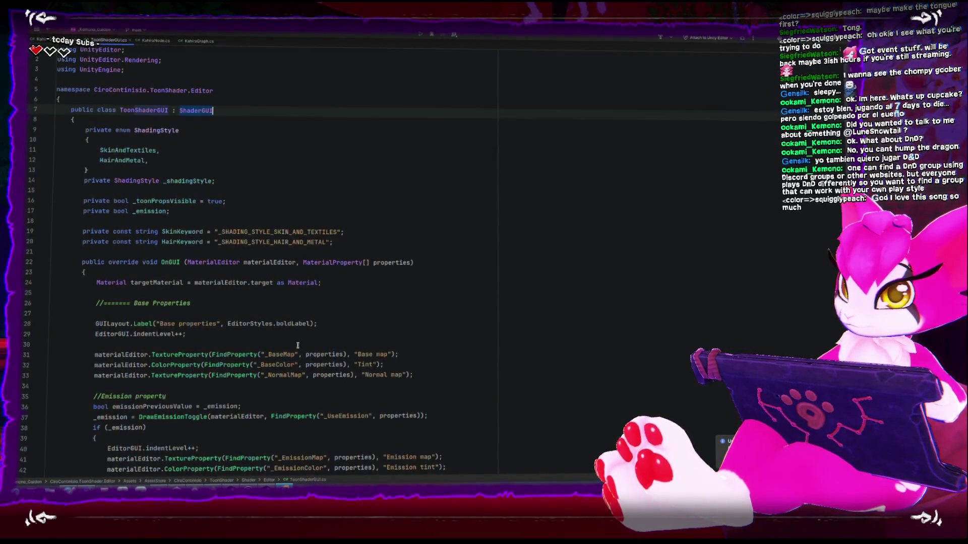
scroll(342, 348, "down", 5)
scroll(342, 348, "down", 20)
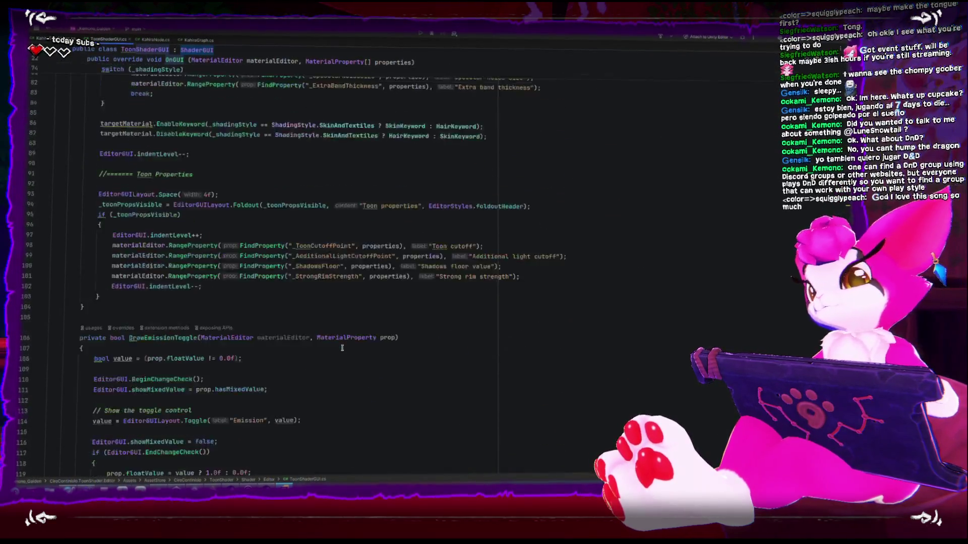
scroll(343, 348, "down", 3)
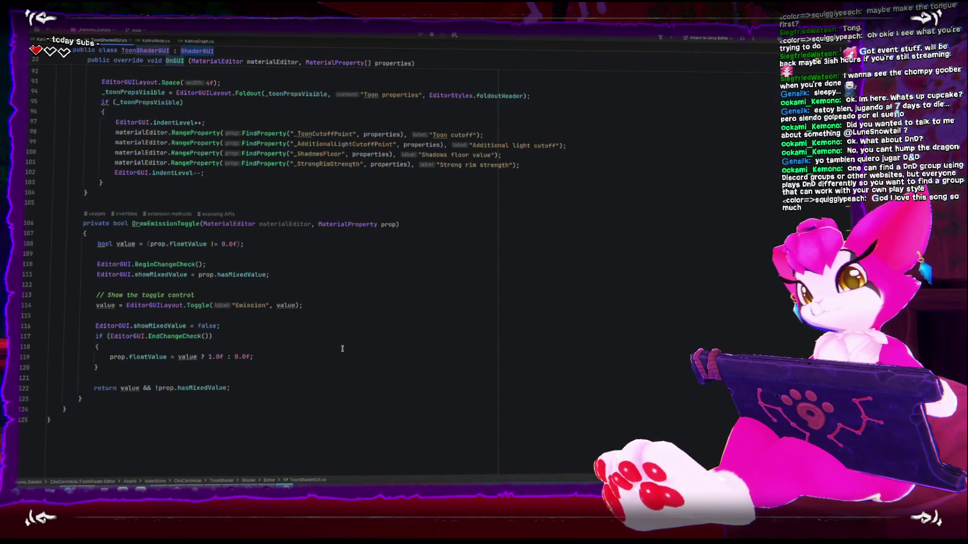
scroll(343, 348, "up", 2)
scroll(342, 344, "up", 20)
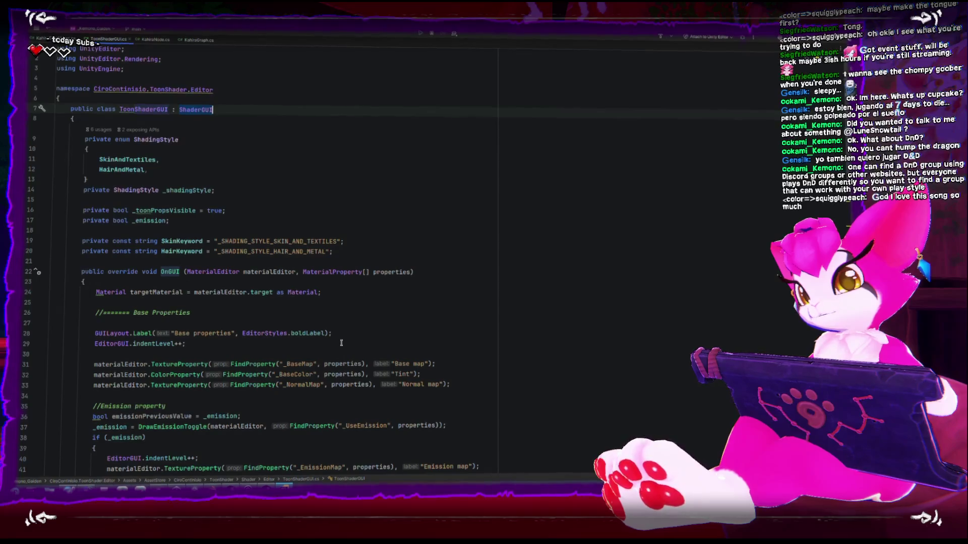
left_click(136, 123)
left_click(91, 100)
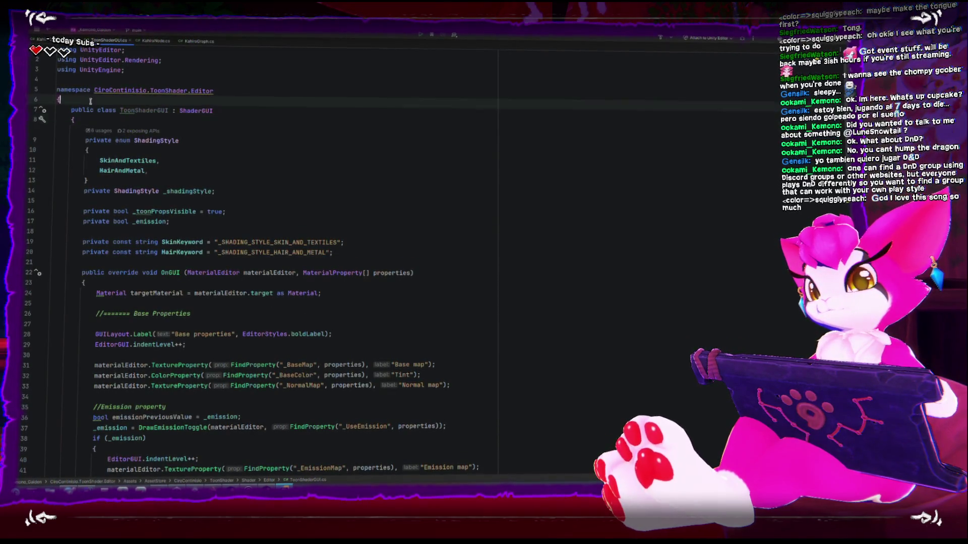
key("Return")
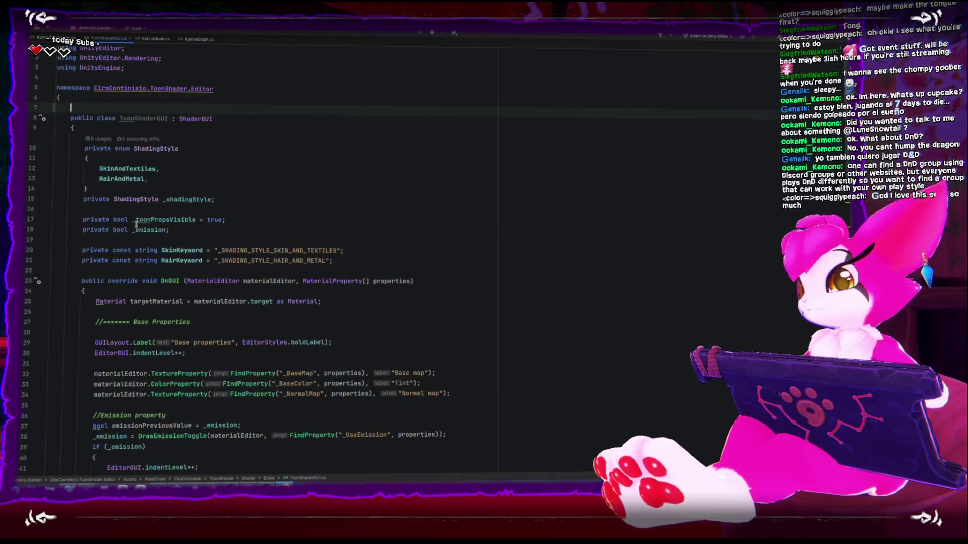
type("/")
- Open a new line after the class's closing brace to end the comment, then return to Unity
scroll(151, 249, "down", 20)
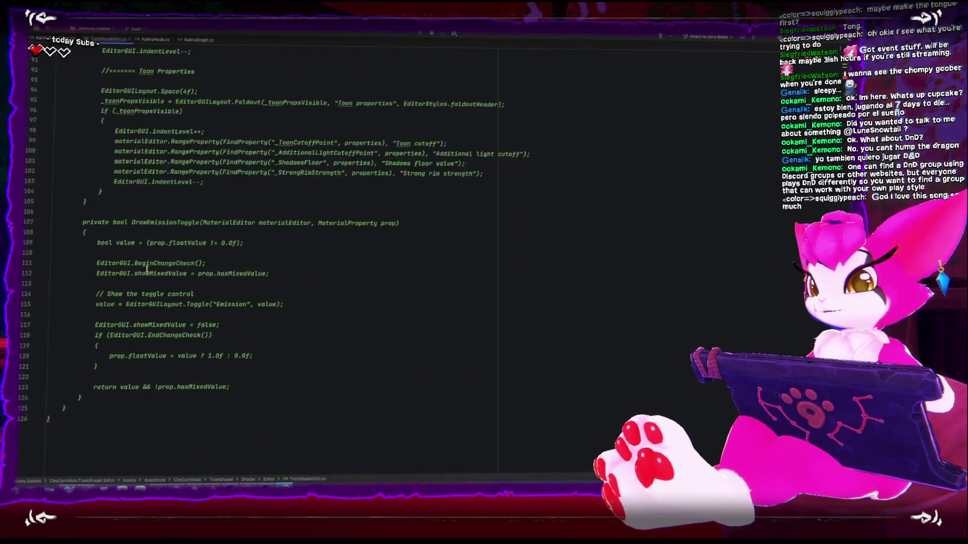
left_click(66, 406)
key("Return")
type("*/")
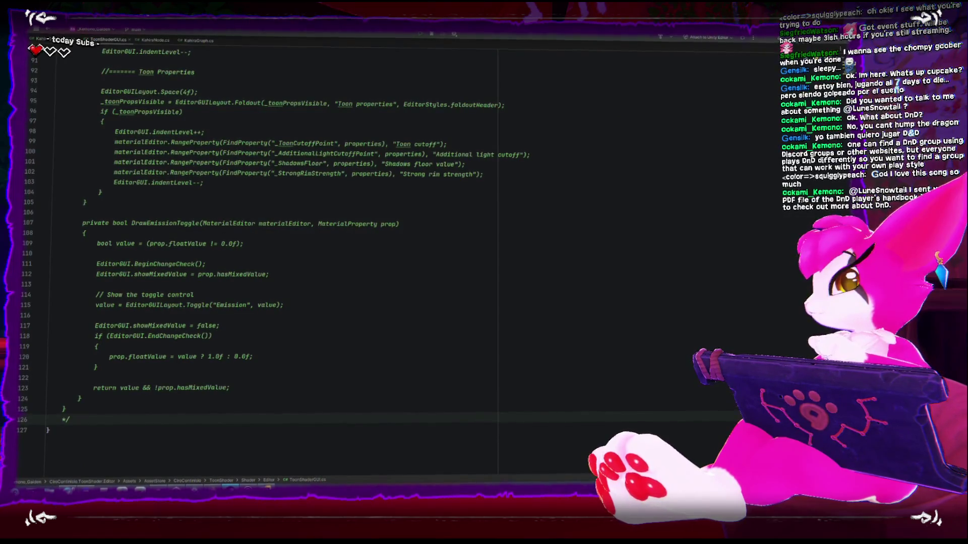
key("alt+Tab")
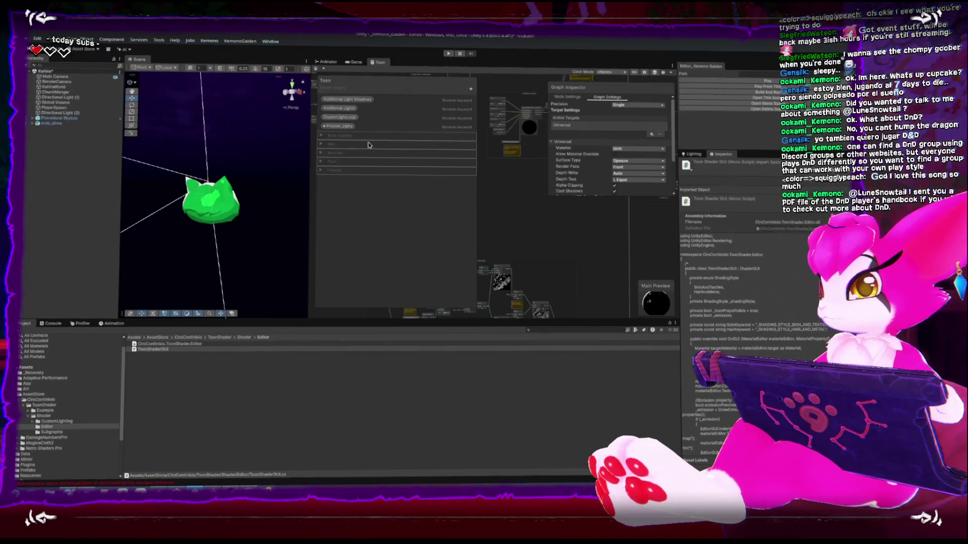
- Inspect the slime's Toon material via mob_slime and its mesh, then orbit the Scene view around it
left_click(151, 349)
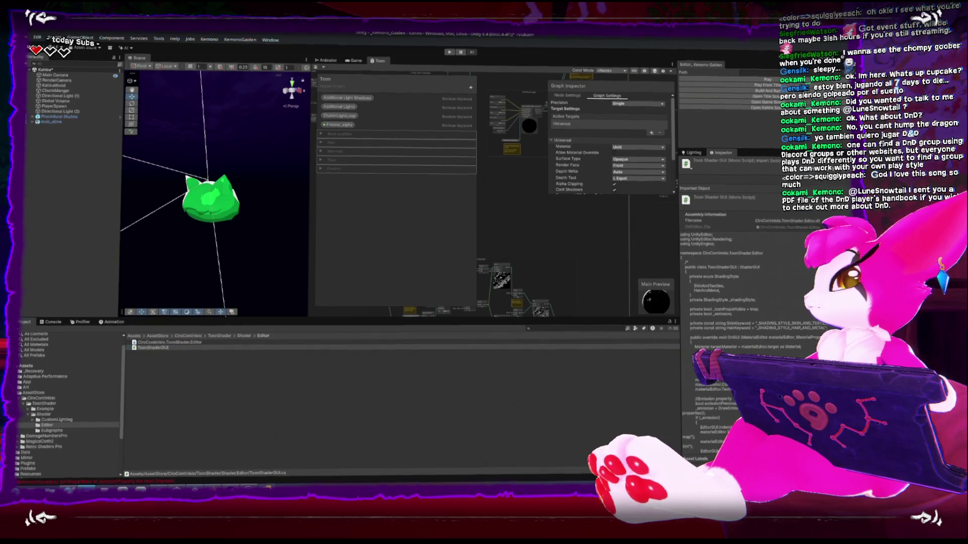
left_click(56, 124)
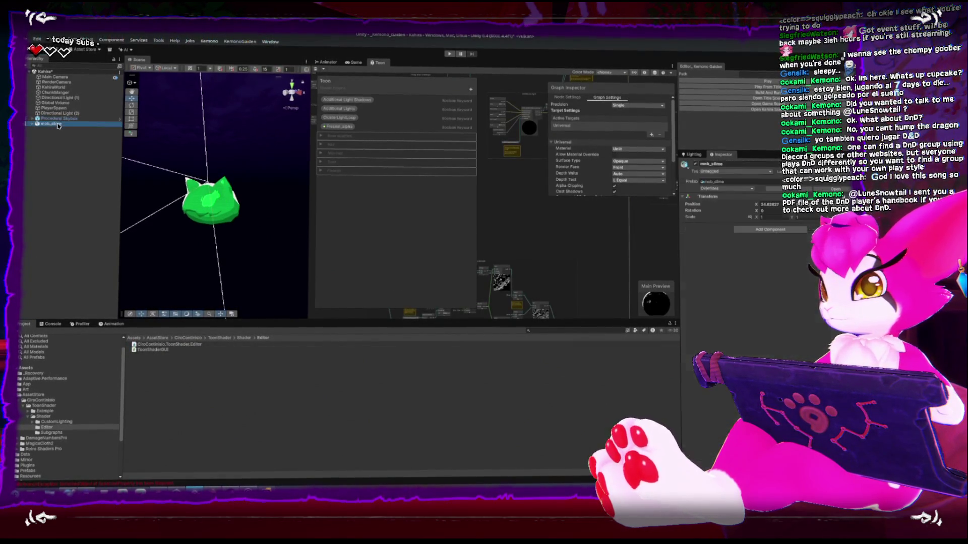
left_click(231, 186)
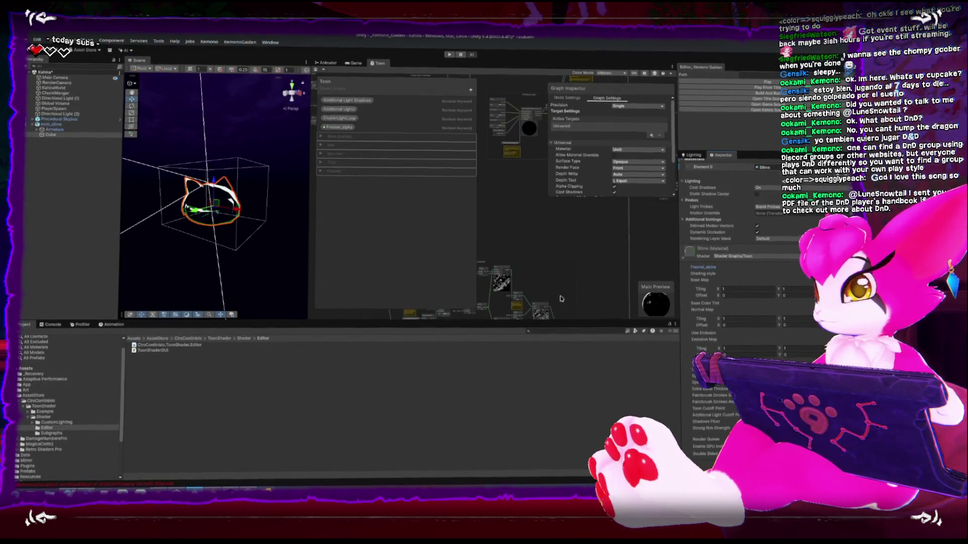
left_click(234, 259)
mouse_move(233, 259)
right_mouse_down()
mouse_move(244, 259)
mouse_move(224, 287)
mouse_move(232, 216)
right_mouse_up()
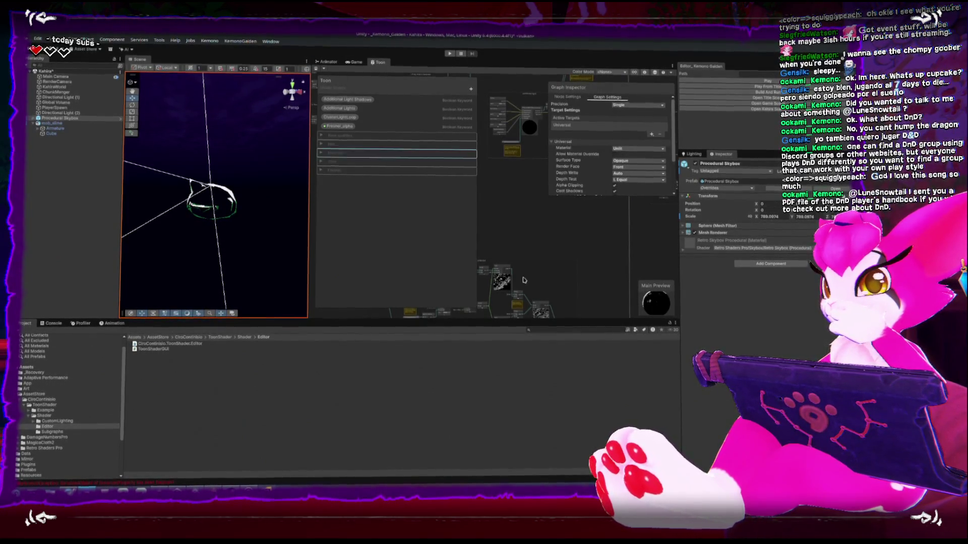
- Widen the shader graph beside the Scene view and pan until the Fresnel Effect node is visible
scroll(485, 208, "down", 3)
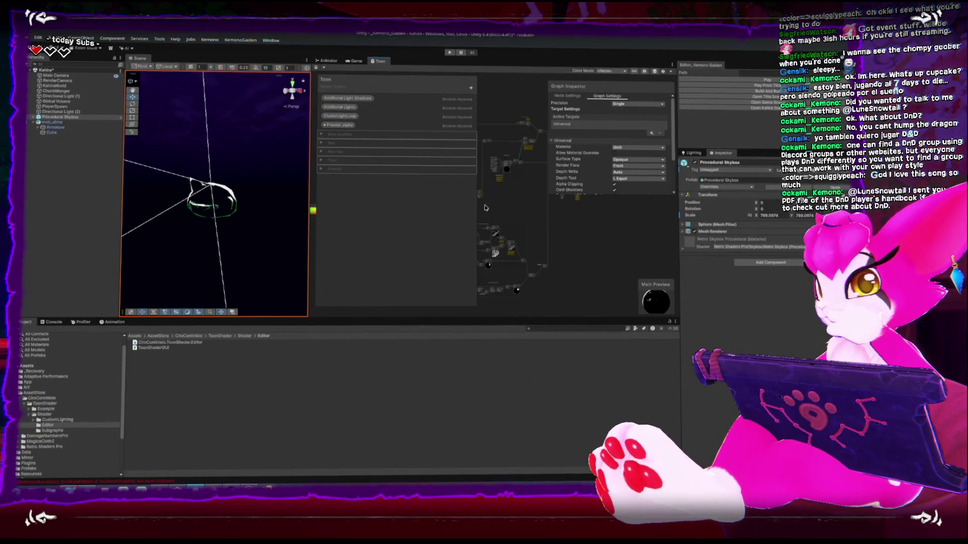
left_click_drag(310, 183, 246, 183)
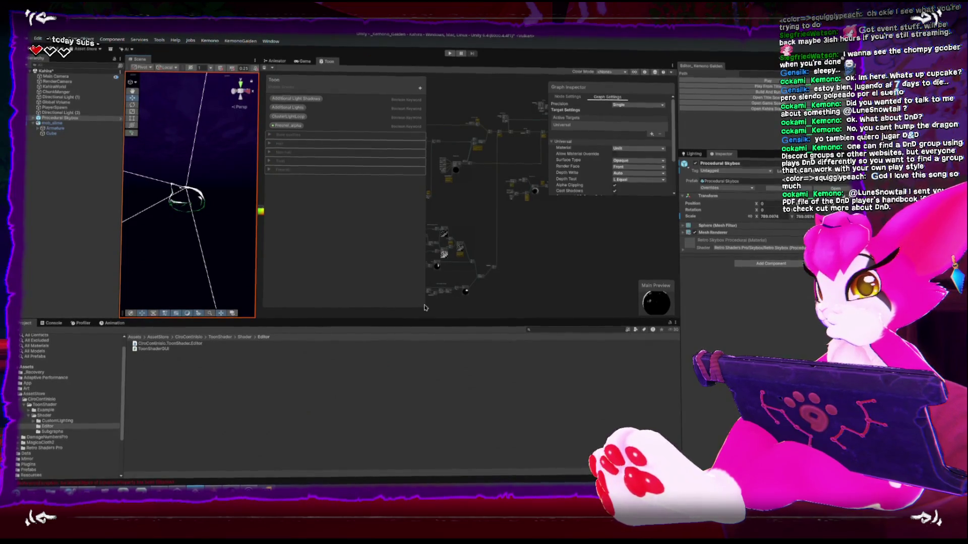
mouse_move(426, 308)
left_mouse_down()
mouse_move(362, 290)
mouse_move(386, 288)
mouse_move(383, 314)
mouse_move(381, 270)
left_mouse_up()
scroll(484, 267, "up", 10)
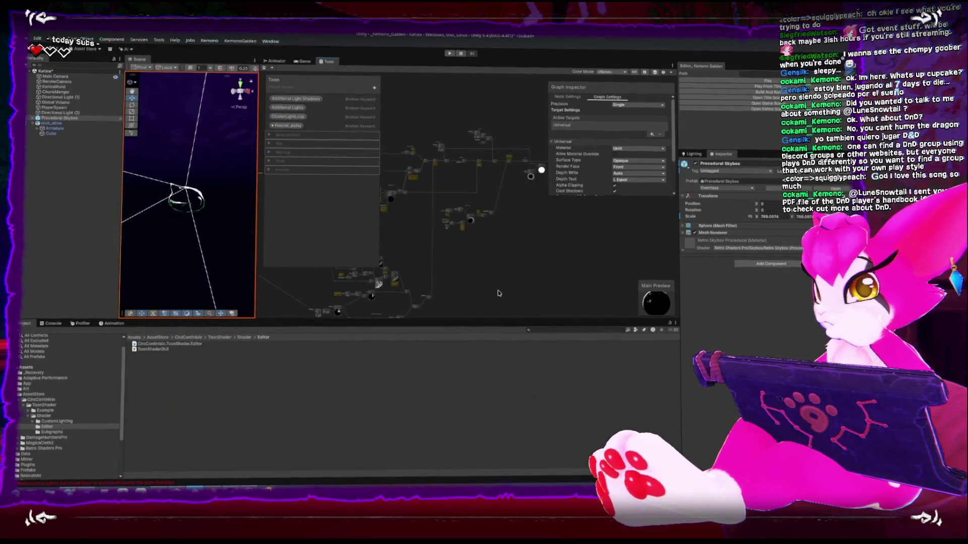
scroll(484, 267, "up", 4)
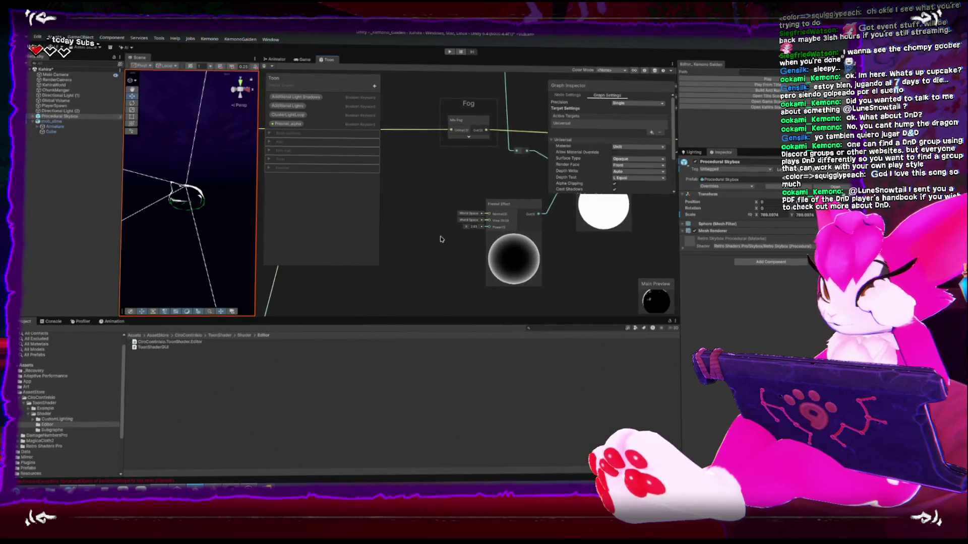
middle_click_drag(437, 239, 455, 237)
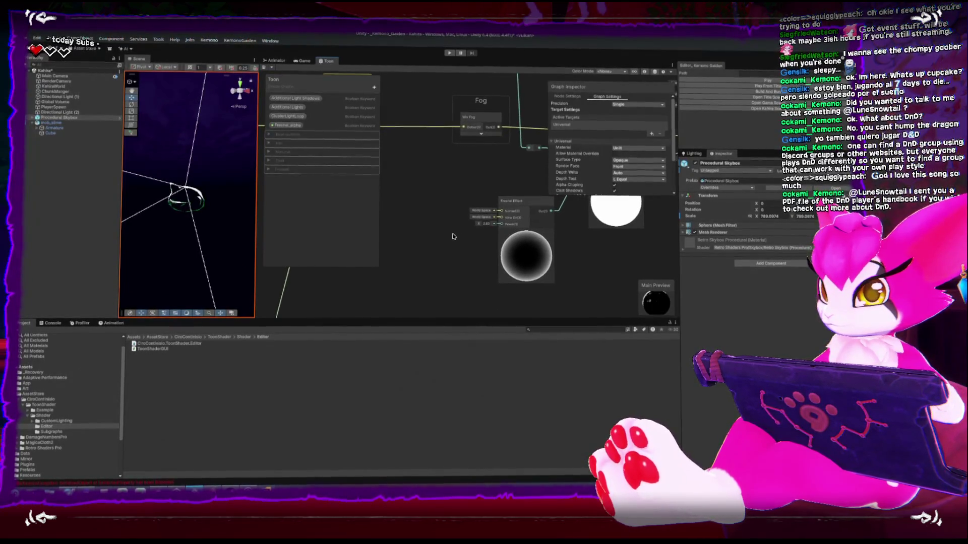
middle_click_drag(431, 274, 436, 265)
- Drag the Fresnel Effect node left and down below the Fog node, checking its Fresnel_alpha link
left_click(493, 214)
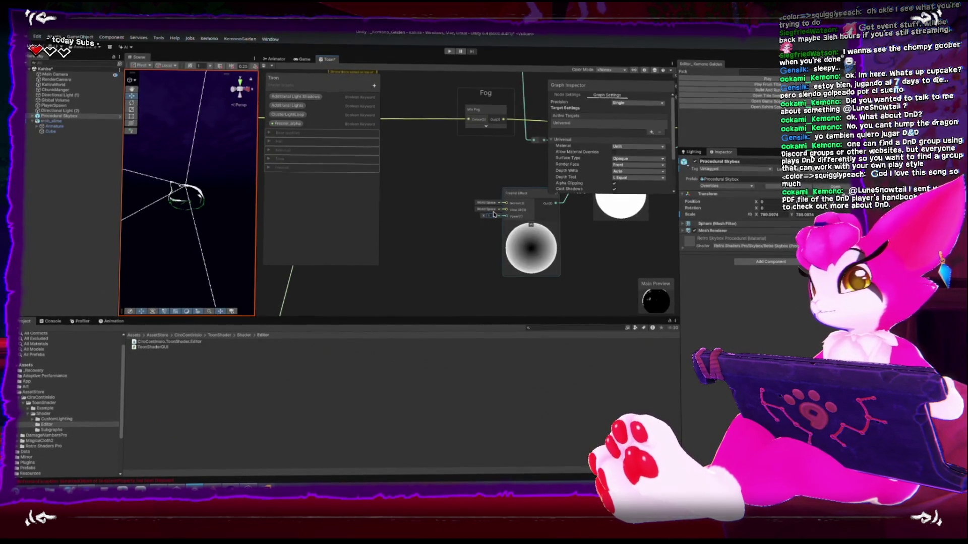
left_click_drag(521, 196, 416, 224)
middle_click_drag(416, 223, 300, 239)
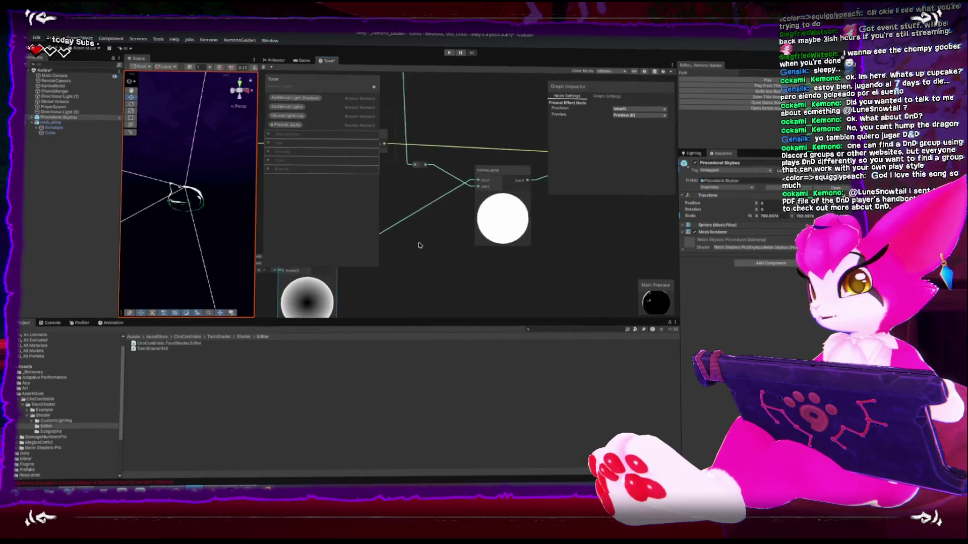
middle_click_drag(474, 166, 491, 151)
left_click(503, 149)
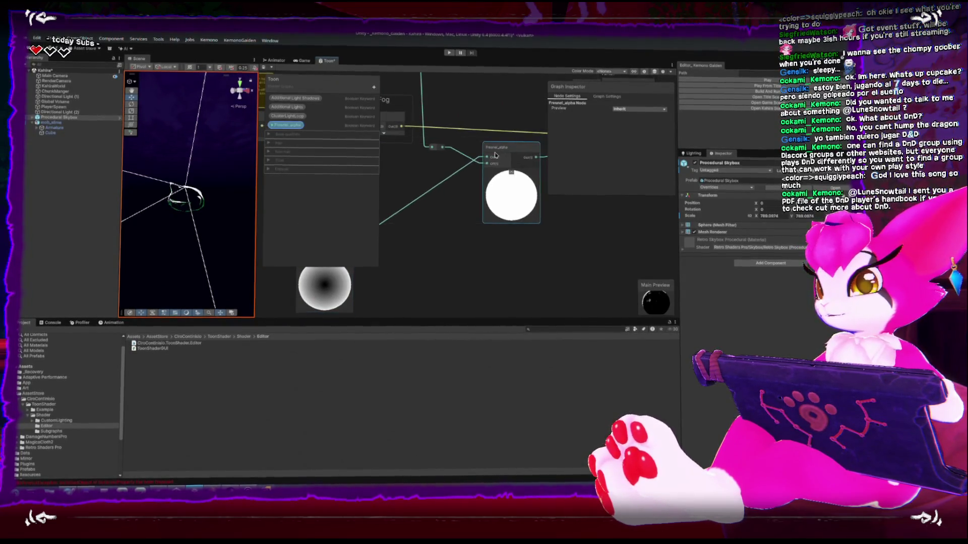
middle_click_drag(453, 237, 511, 227)
left_click(405, 225)
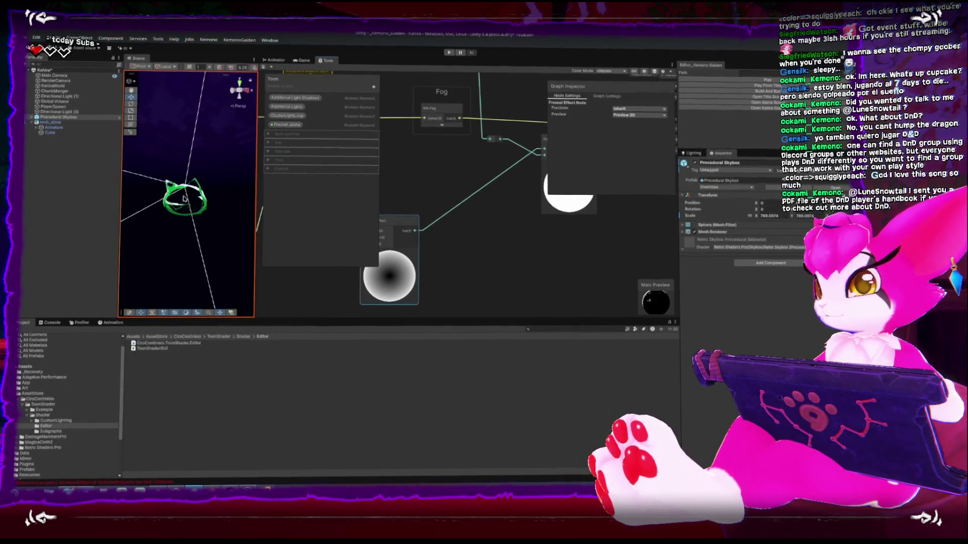
- Move the Fresnel Effect node further left and drag a wire from its Out port to open Create Node
scroll(218, 204, "down", 2)
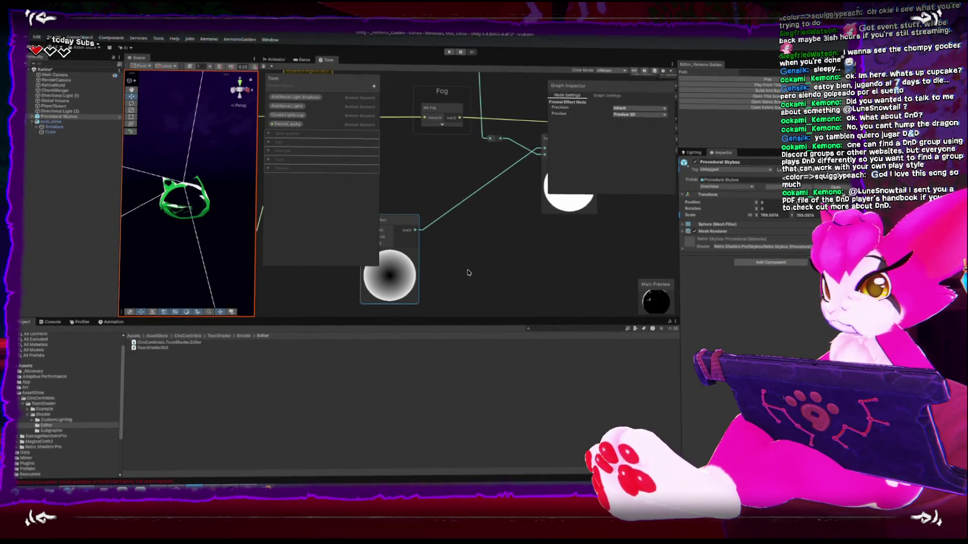
scroll(531, 259, "down", 5)
scroll(531, 258, "up", 3)
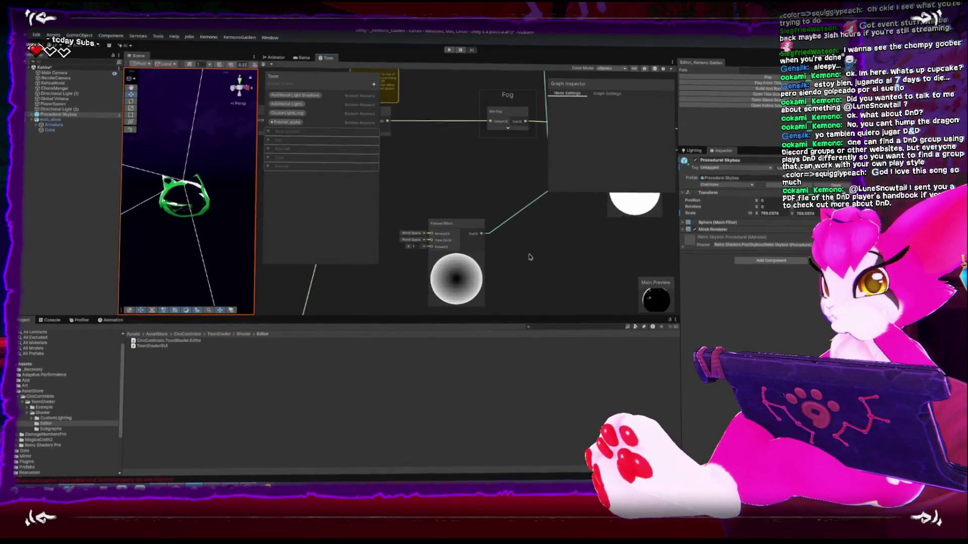
scroll(527, 255, "down", 2)
scroll(487, 224, "up", 3)
left_click_drag(487, 223, 387, 235)
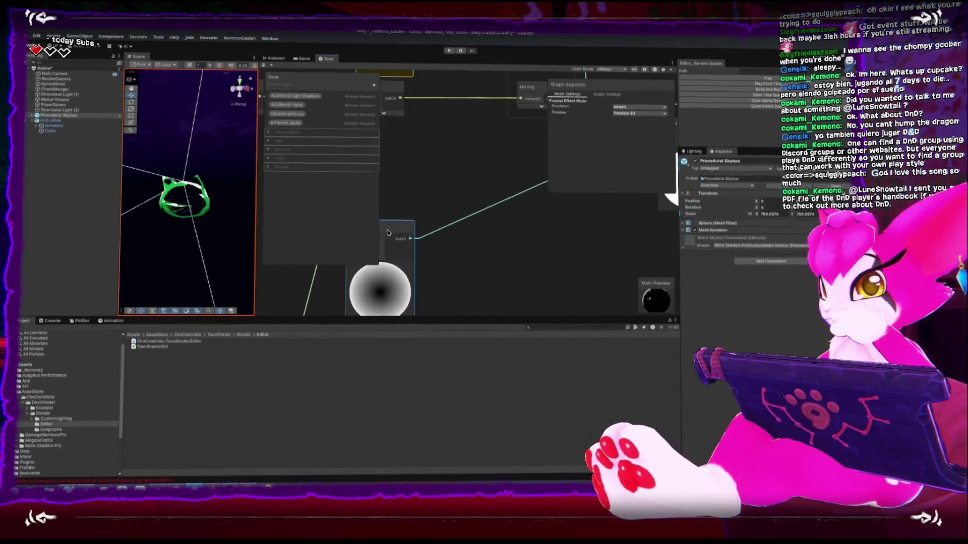
left_click_drag(507, 260, 514, 260)
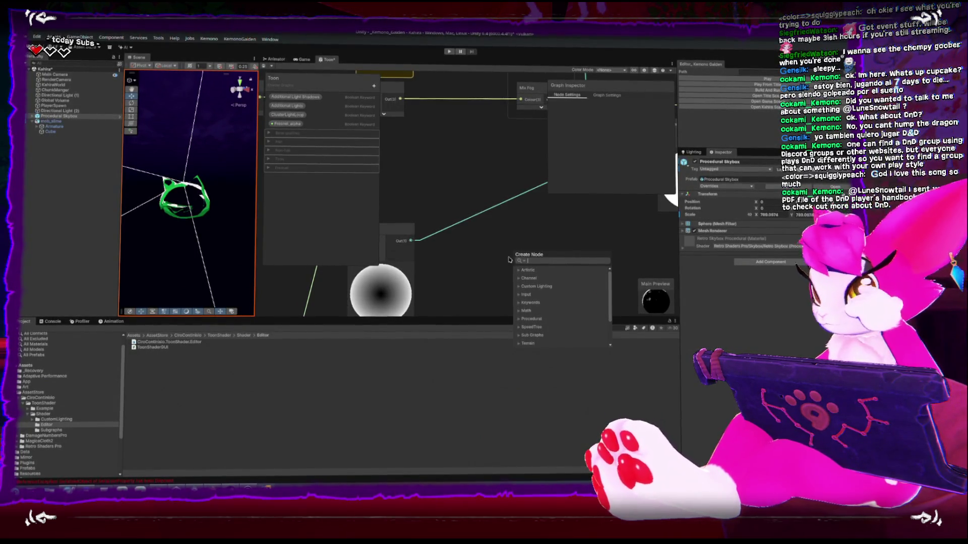
- Browse Artistic > Filter in Create Node, then search 'dither' to list the Dither nodes
left_click(520, 270)
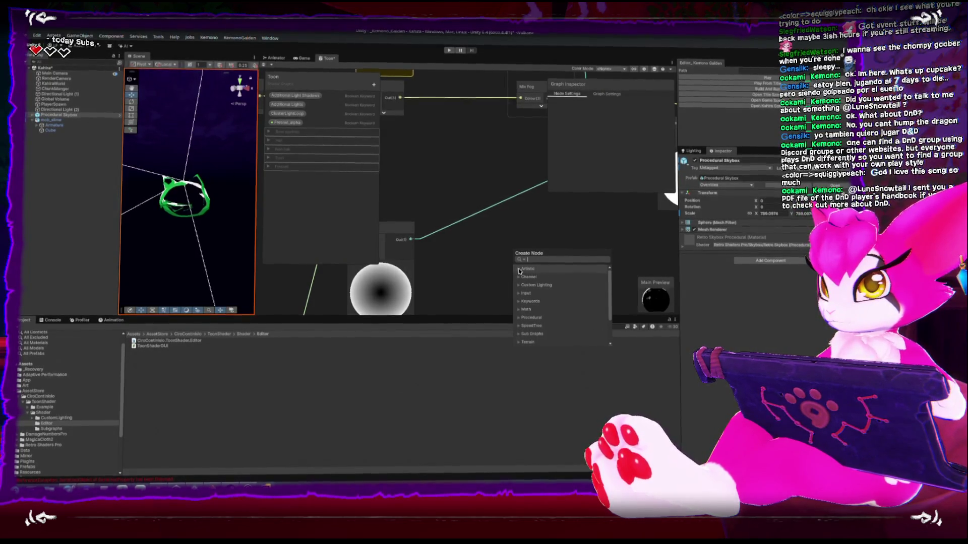
scroll(520, 272, "down", 2)
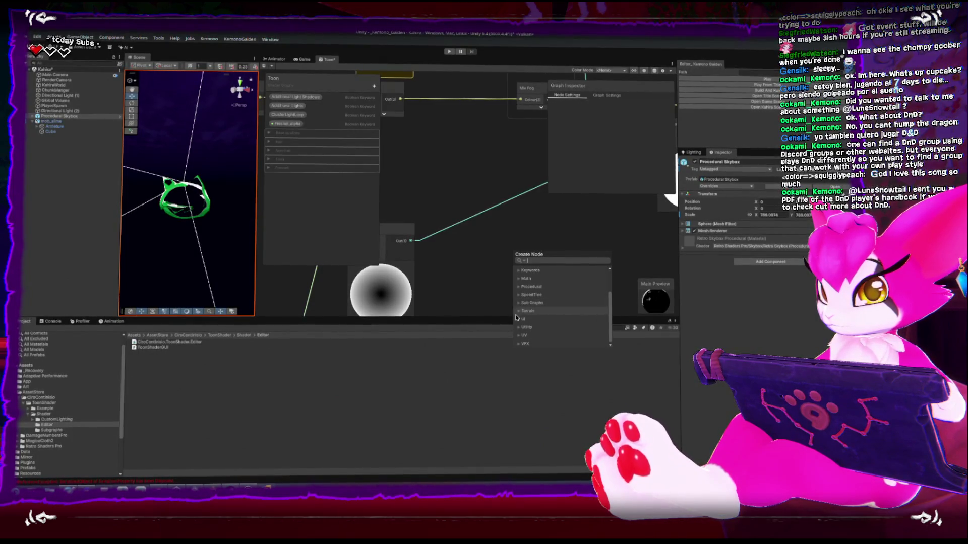
left_click(520, 326)
scroll(519, 310, "up", 5)
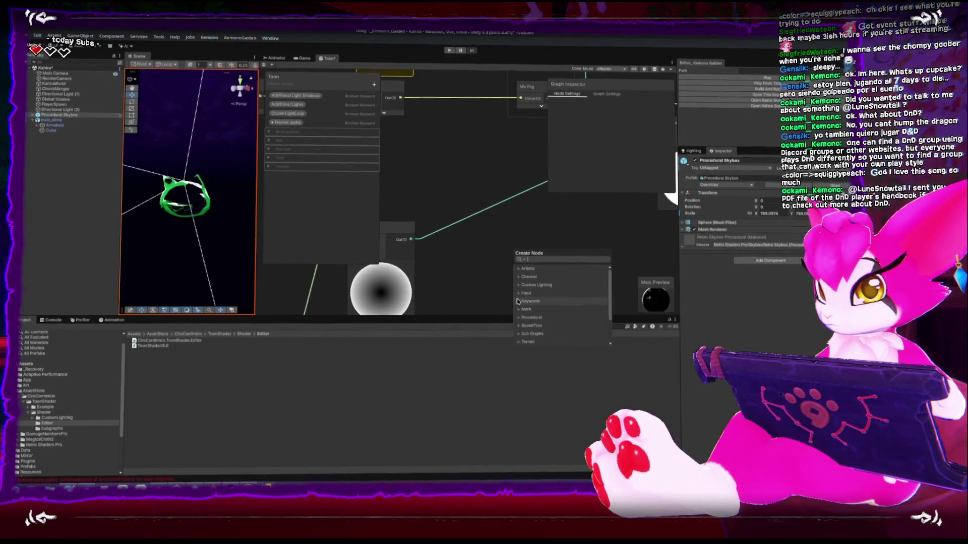
left_click(519, 269)
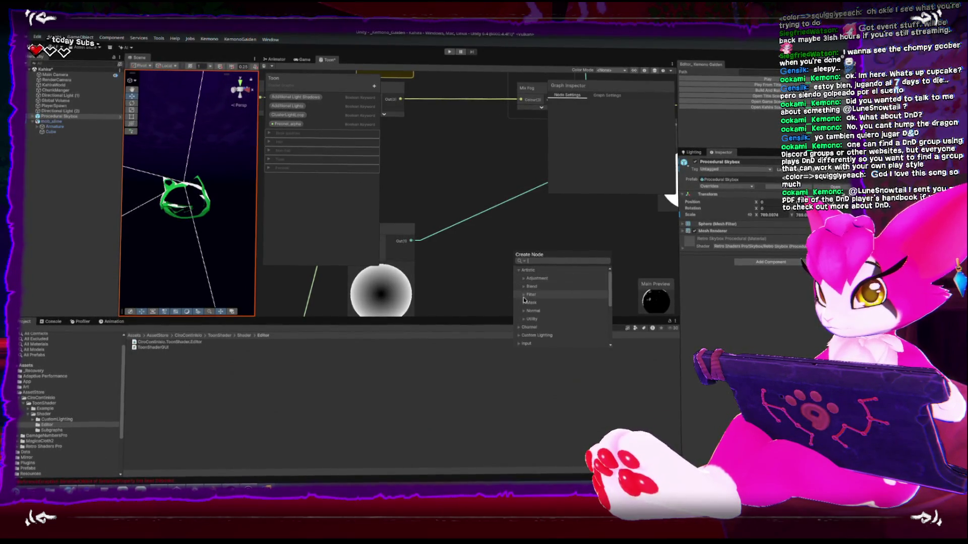
left_click(523, 297)
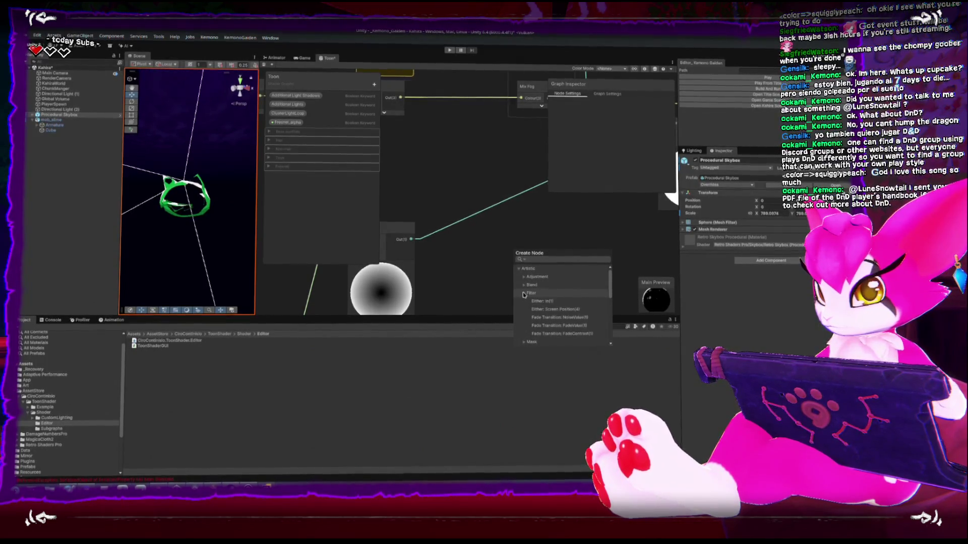
left_click(525, 294)
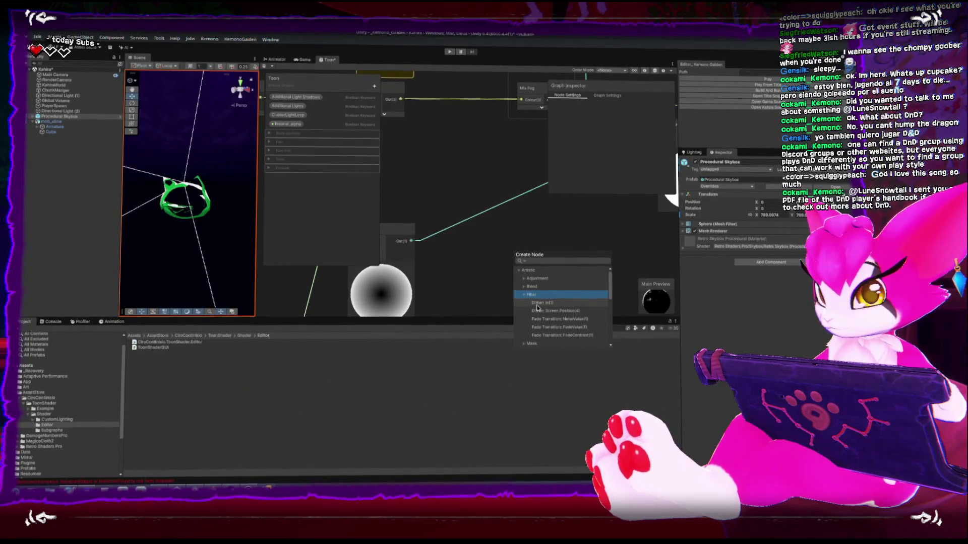
left_click(543, 266)
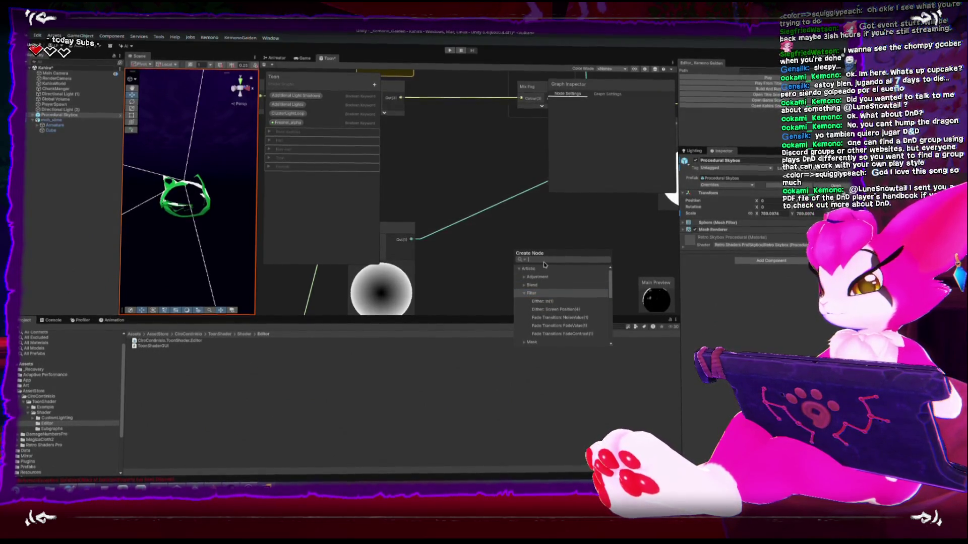
type("dither")
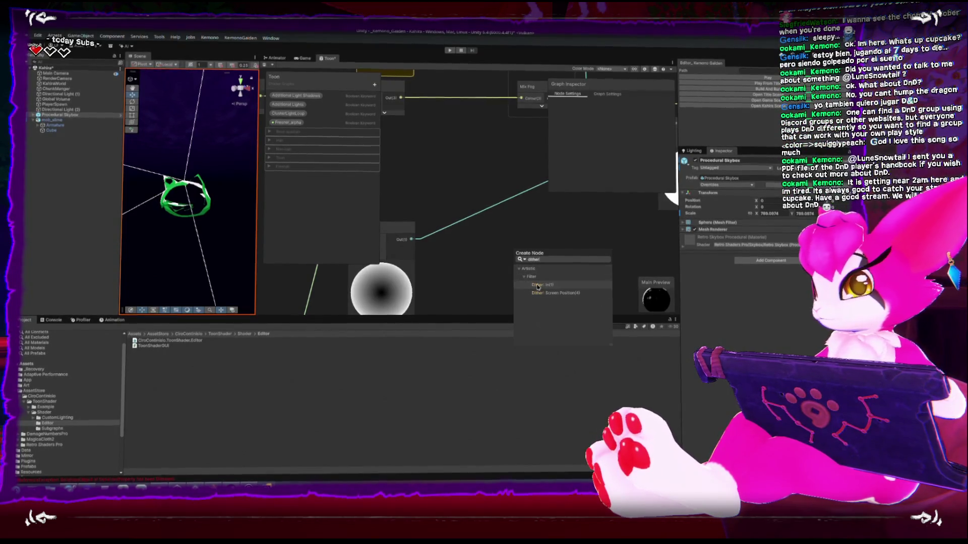
- Add a Dither node and wire its output into the Fresnel_alpha input, replacing the direct Fresnel link
left_click(528, 284)
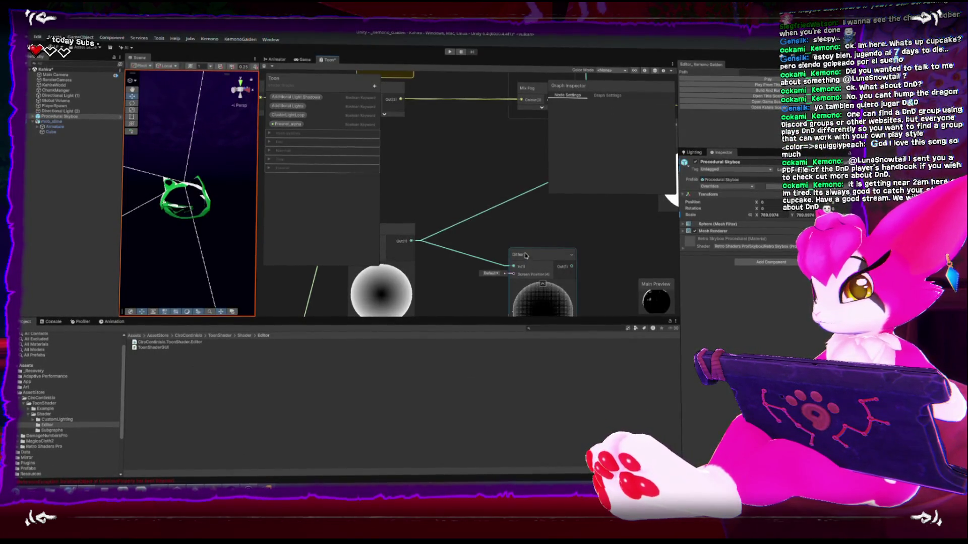
left_click_drag(524, 256, 499, 254)
scroll(502, 257, "down", 3)
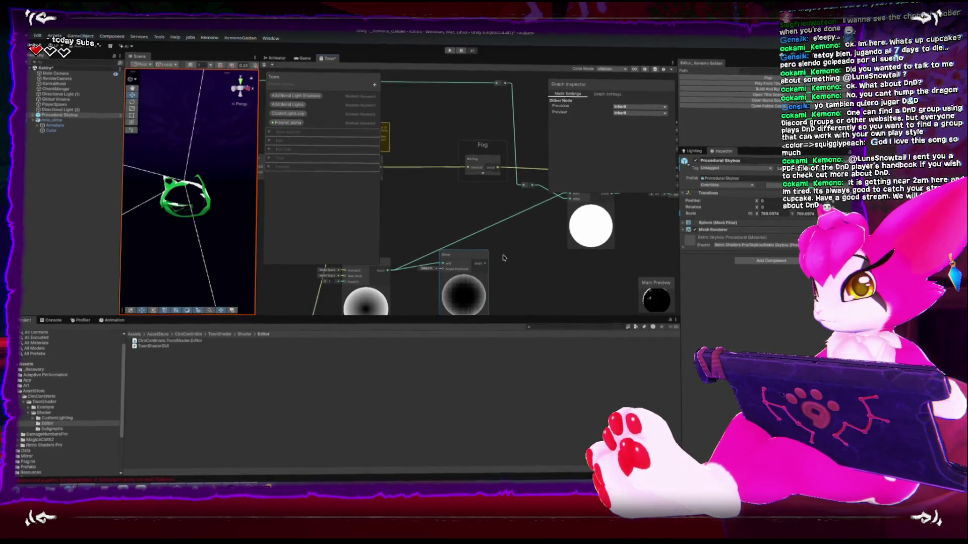
middle_click_drag(503, 257, 481, 271)
left_click_drag(464, 277, 549, 209)
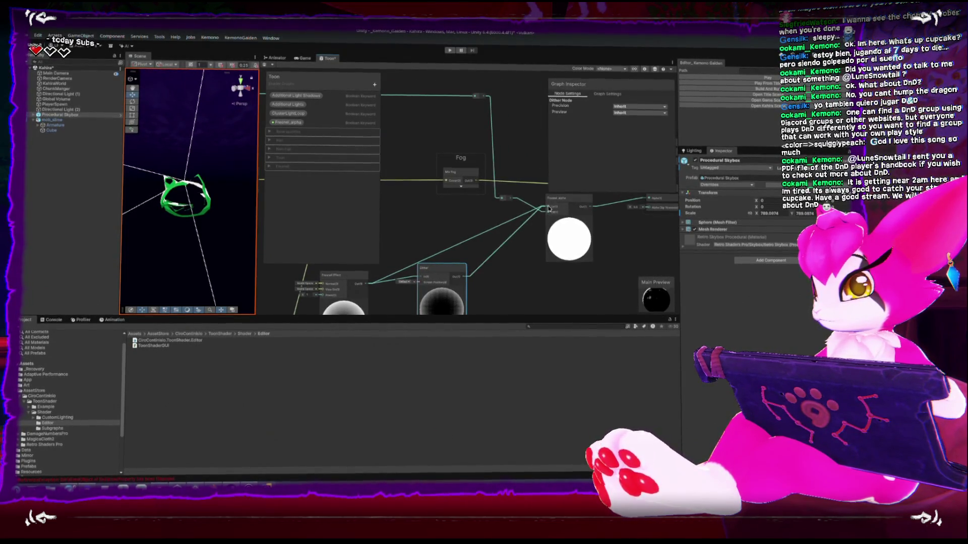
middle_click_drag(549, 209, 565, 193)
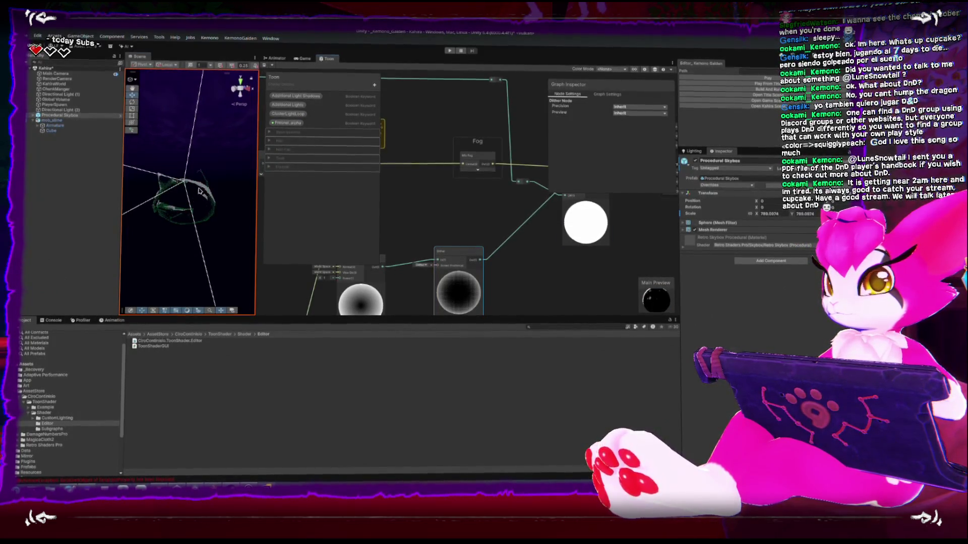
- Reposition the Fresnel Effect node to the right, close beside the Dither node
mouse_move(429, 226)
middle_mouse_down()
mouse_move(581, 205)
mouse_move(523, 195)
middle_mouse_up()
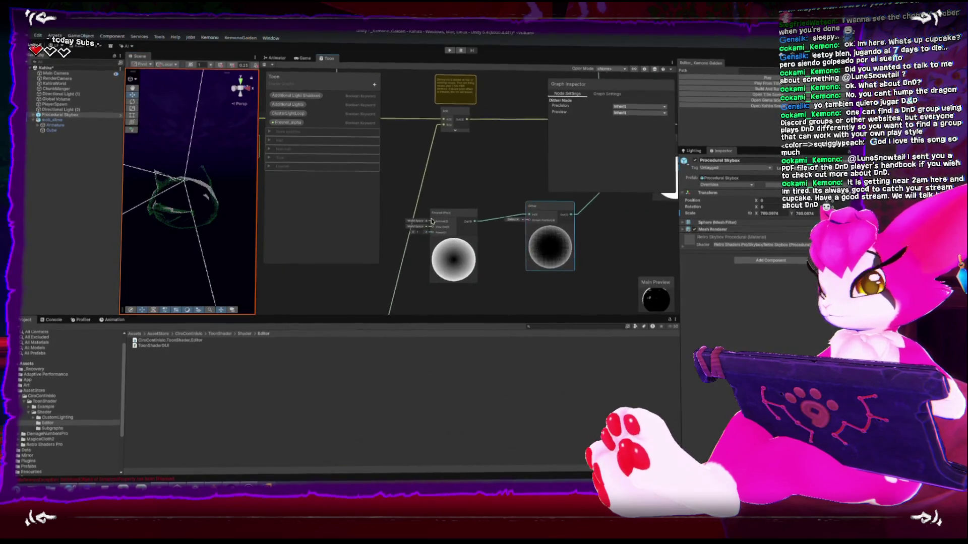
scroll(467, 224, "down", 2)
left_click_drag(493, 220, 515, 227)
middle_click_drag(528, 227, 498, 257)
left_click_drag(391, 252, 429, 249)
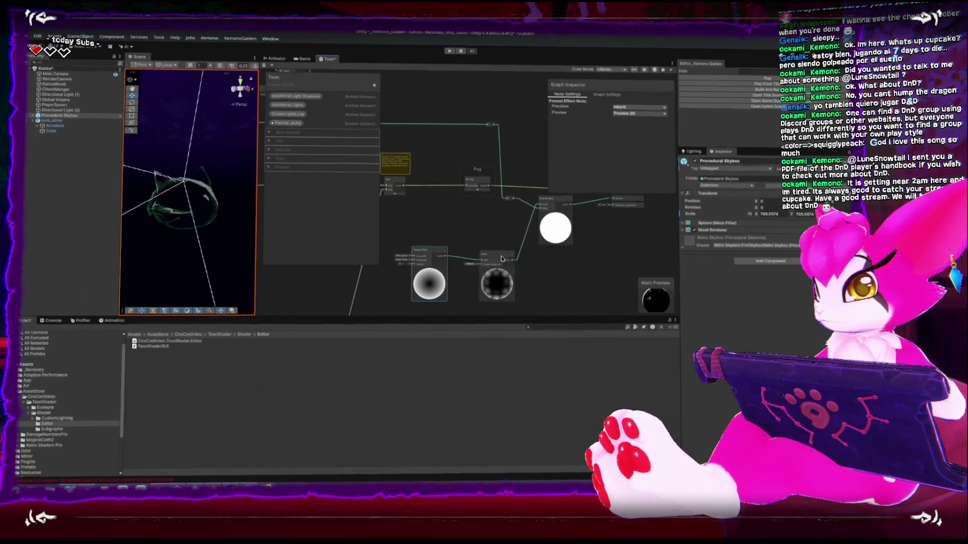
scroll(475, 271, "up", 3)
middle_click_drag(475, 270, 494, 252)
left_click_drag(469, 236, 480, 236)
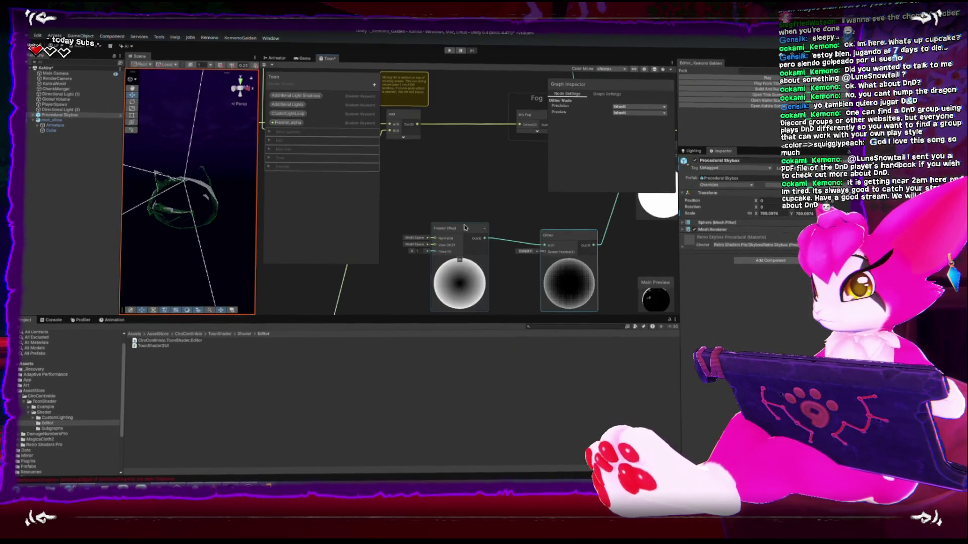
middle_click_drag(480, 236, 559, 227)
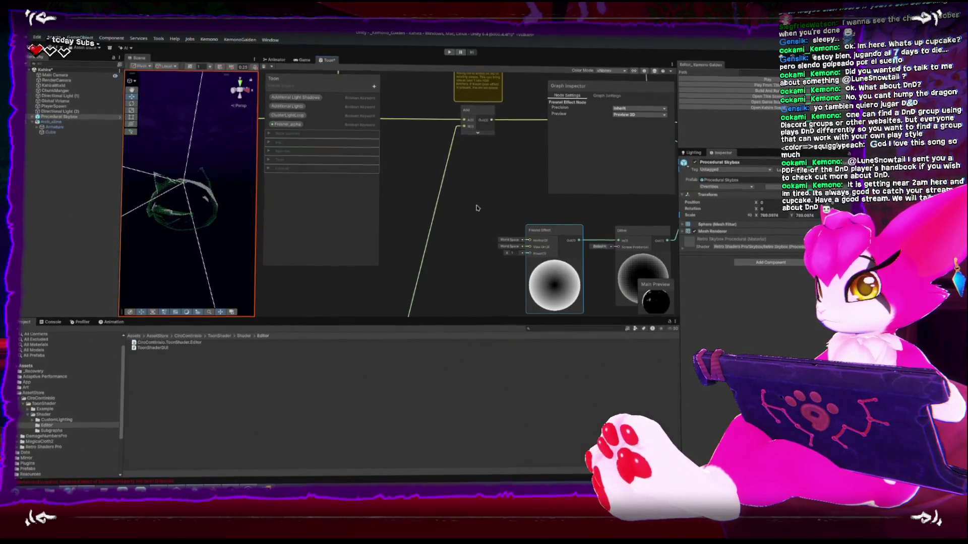
scroll(494, 194, "down", 3)
mouse_move(494, 195)
middle_mouse_down()
mouse_move(471, 192)
mouse_move(302, 242)
middle_mouse_up()
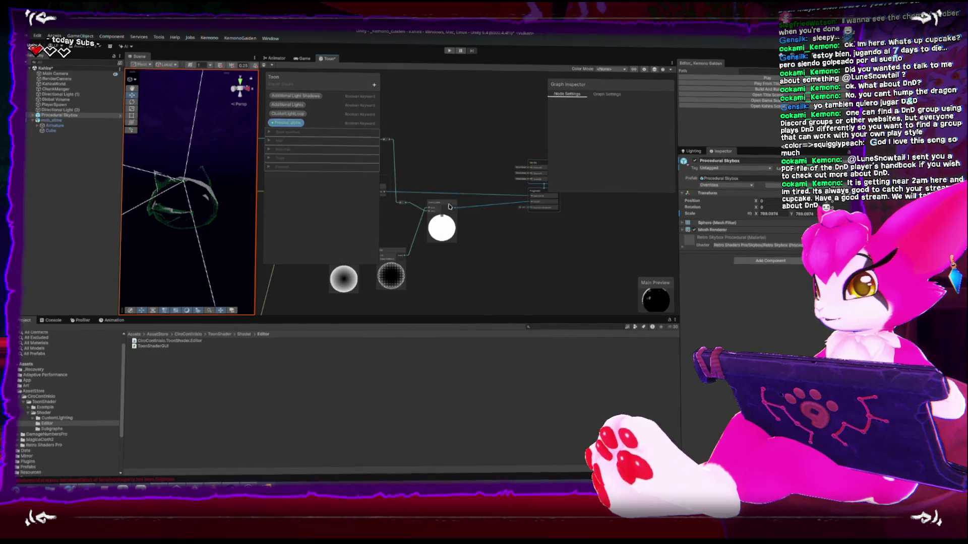
left_click_drag(443, 214, 478, 214)
middle_click_drag(478, 215, 550, 219)
- Center the Fog, Fresnel Effect and Dither nodes and shift the Fresnel Effect node slightly left
mouse_move(396, 299)
left_mouse_down()
mouse_move(475, 251)
mouse_move(499, 249)
left_mouse_up()
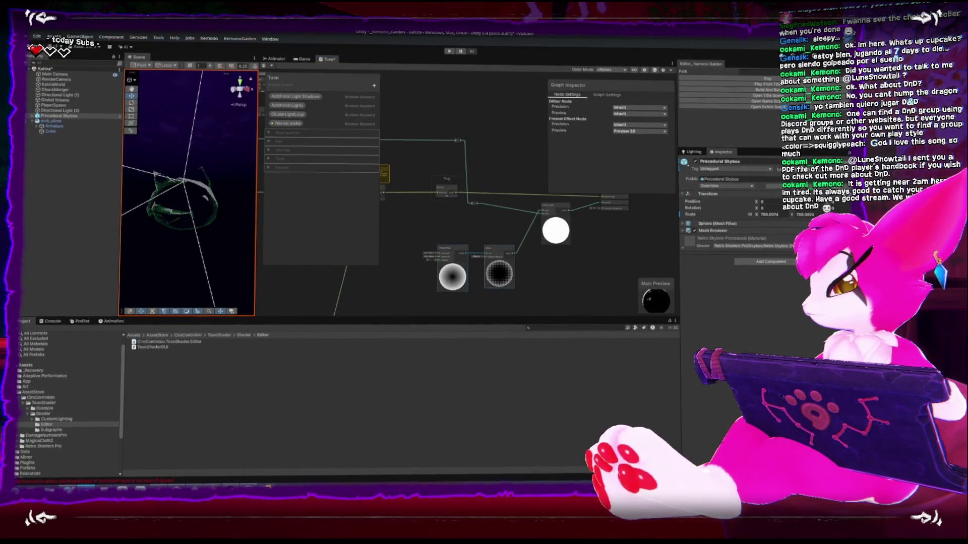
scroll(422, 297, "up", 5)
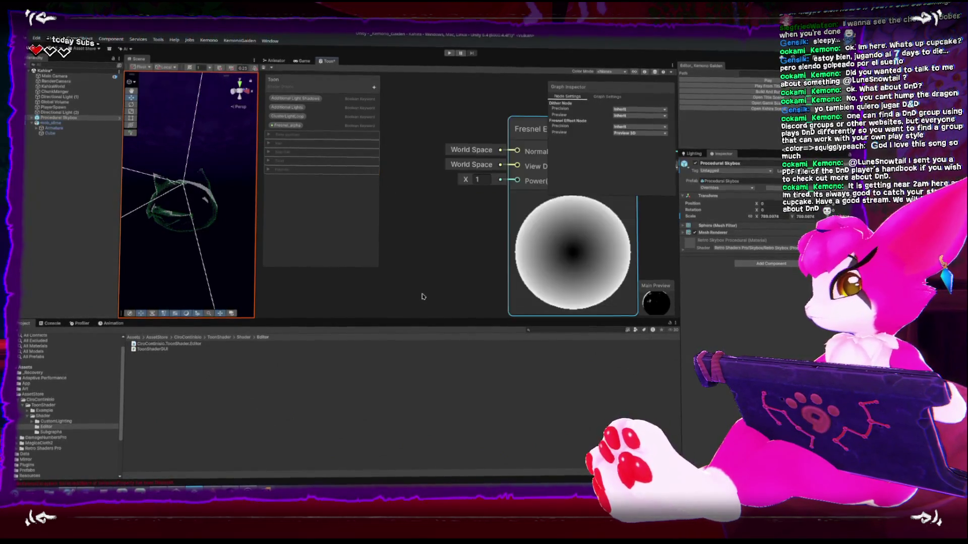
left_click(423, 297)
scroll(422, 297, "up", 2)
scroll(470, 263, "down", 6)
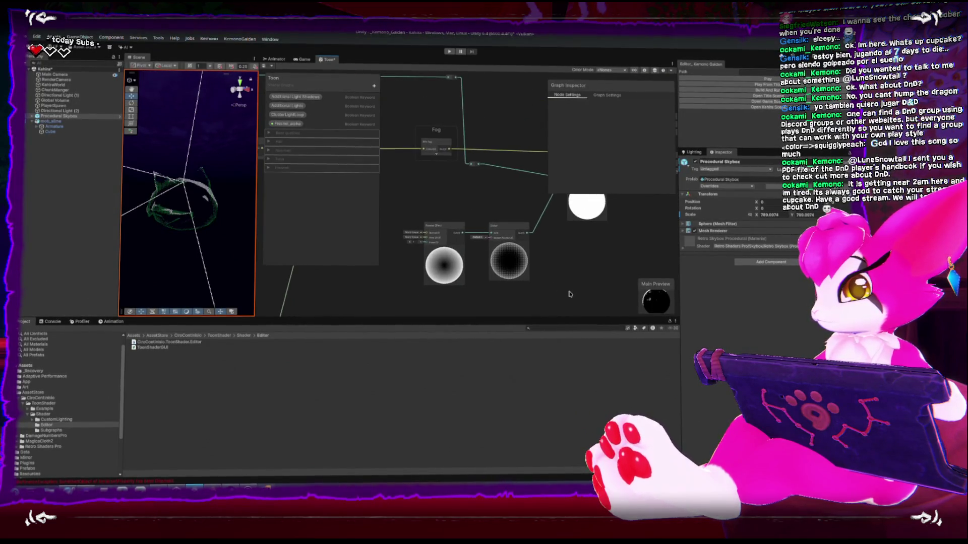
scroll(565, 242, "up", 3)
scroll(510, 265, "down", 3)
mouse_move(416, 209)
middle_mouse_down()
mouse_move(488, 237)
mouse_move(516, 233)
middle_mouse_up()
left_click_drag(517, 233, 456, 232)
middle_click_drag(496, 309, 495, 272)
- Nudge the Fresnel Effect node slightly right to make space for a new node
right_click(495, 272)
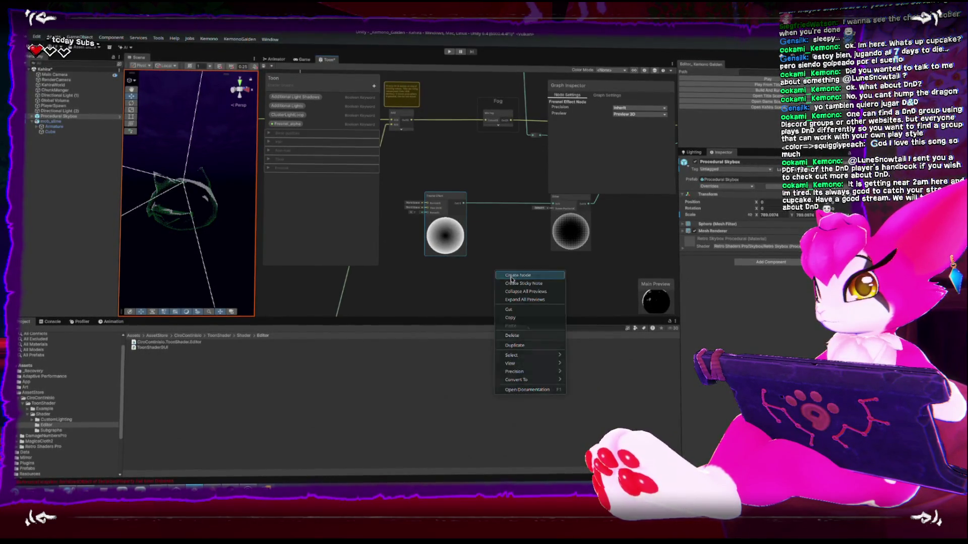
left_click(491, 252)
left_click_drag(462, 208, 471, 209)
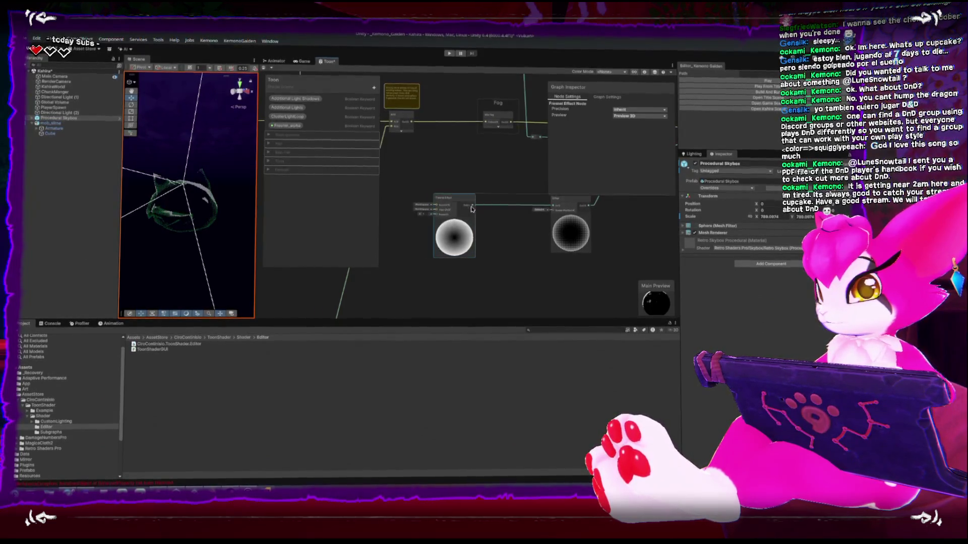
- Browse the Blend and Mask categories in the node creation search
key("space")
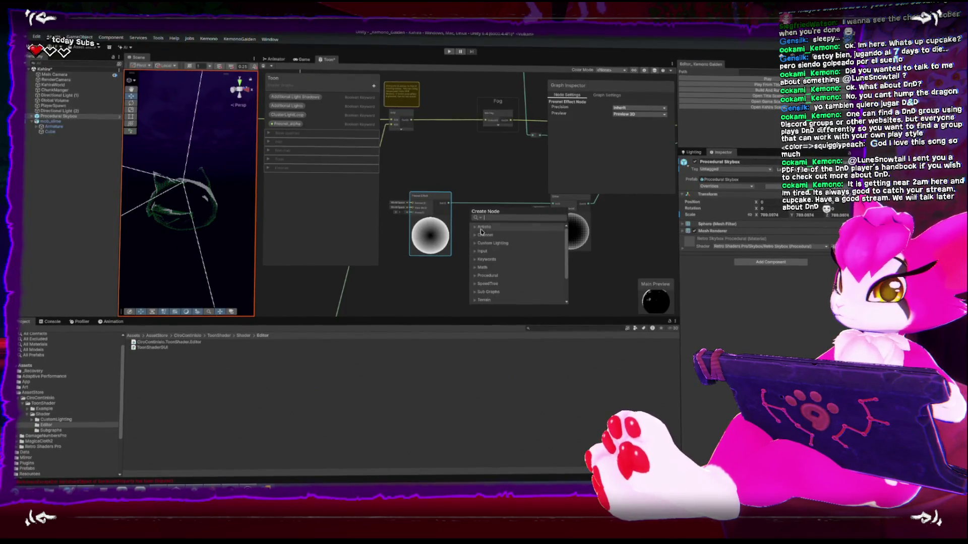
scroll(474, 262, "down", 1)
scroll(475, 273, "up", 1)
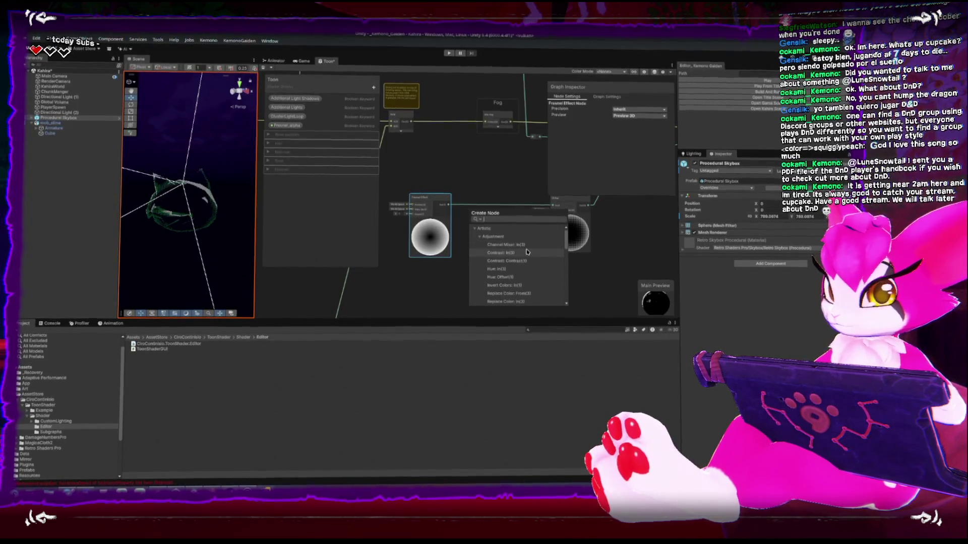
scroll(525, 253, "down", 1)
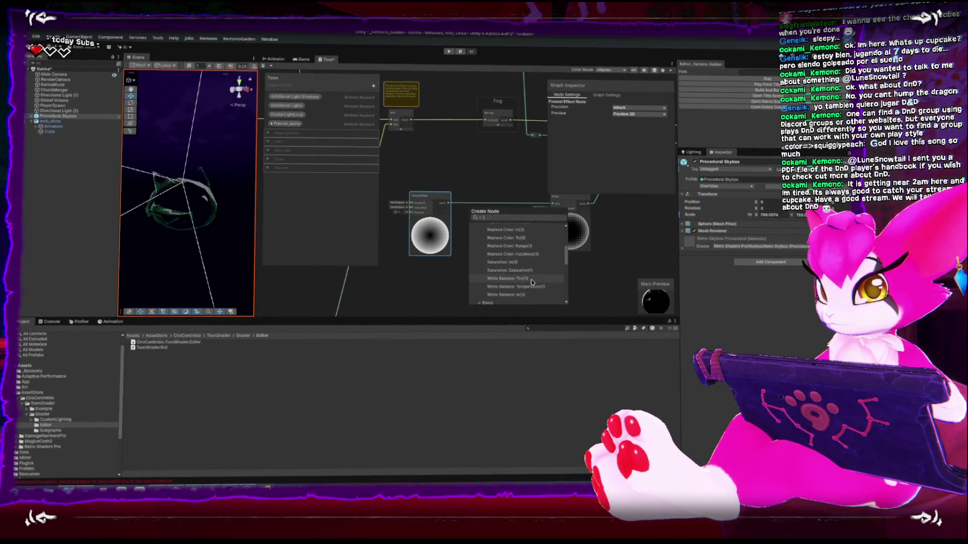
scroll(527, 280, "down", 1)
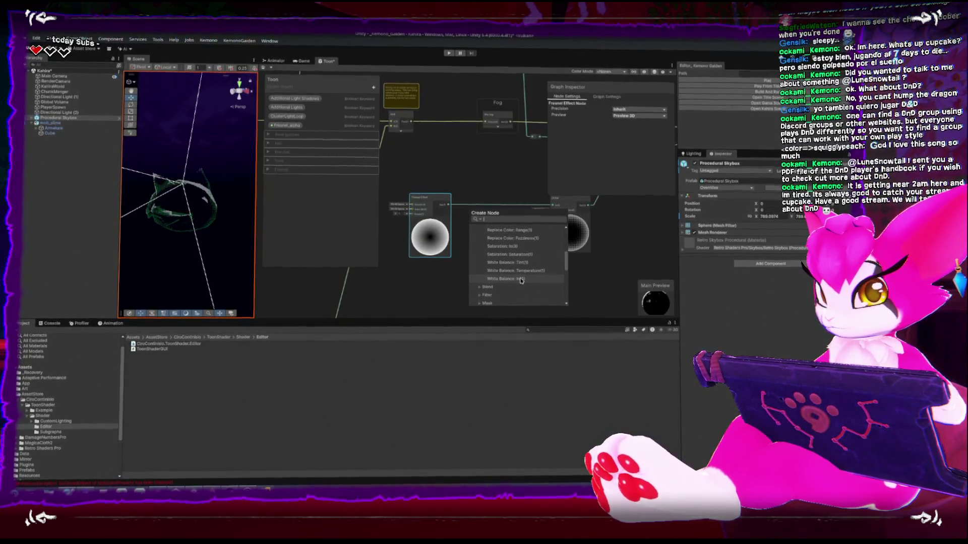
left_click(479, 286)
scroll(481, 287, "down", 2)
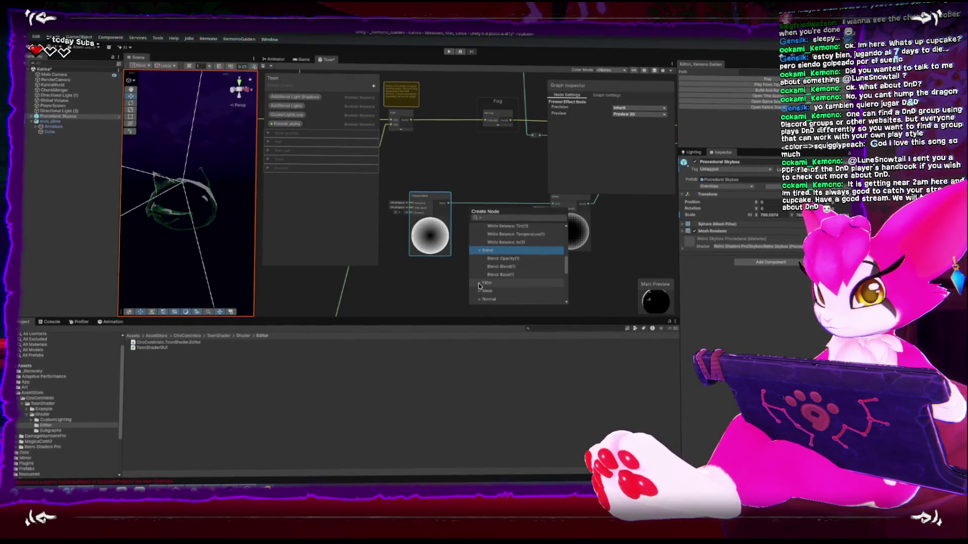
scroll(481, 274, "down", 2)
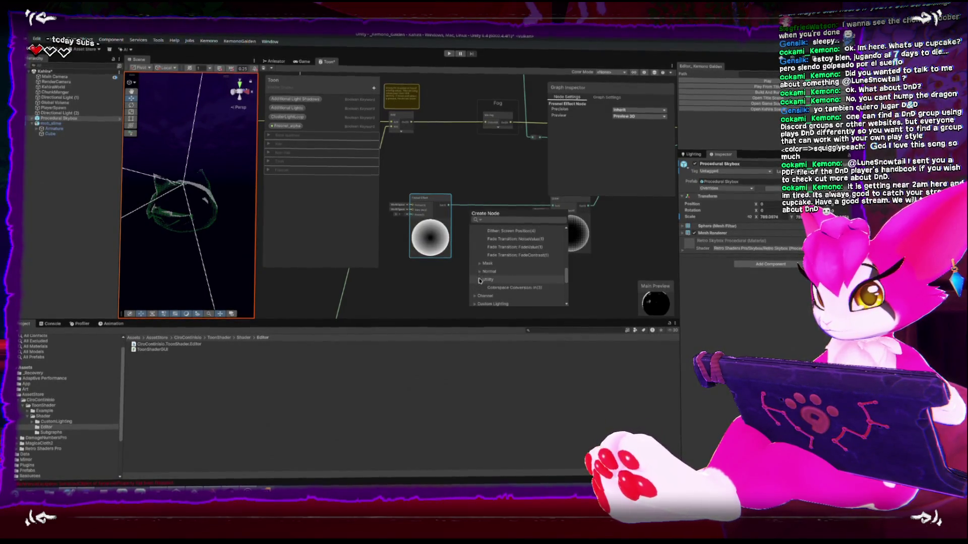
scroll(480, 280, "down", 1)
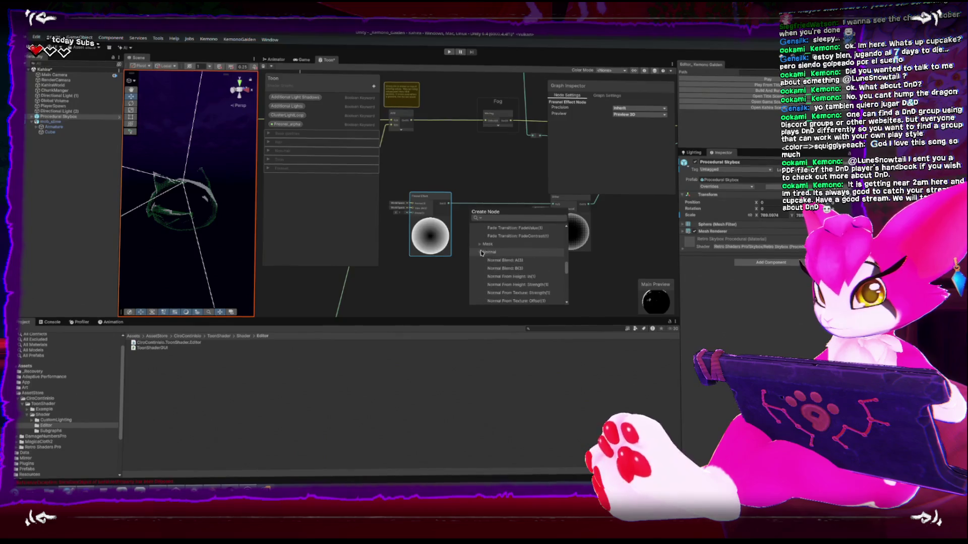
left_click(480, 245)
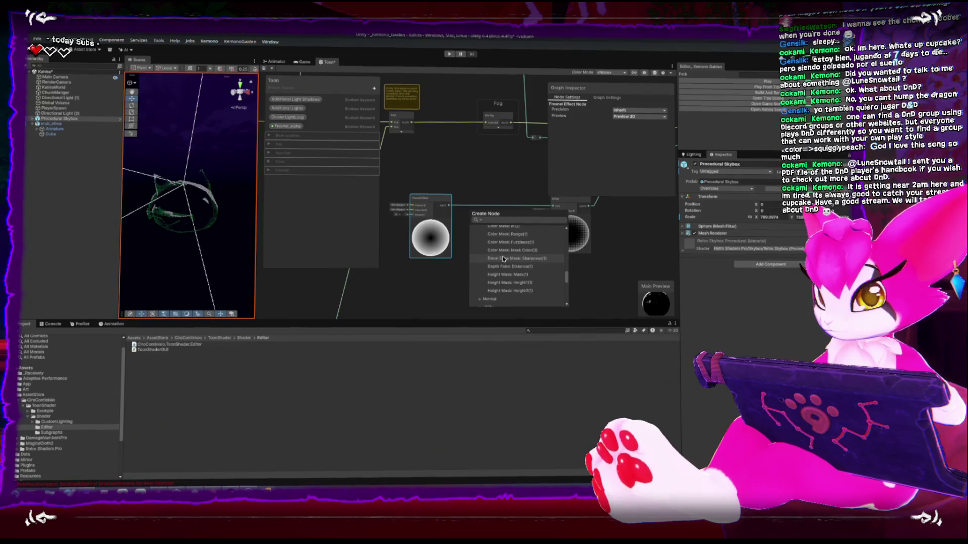
scroll(501, 258, "up", 2)
left_click(480, 263)
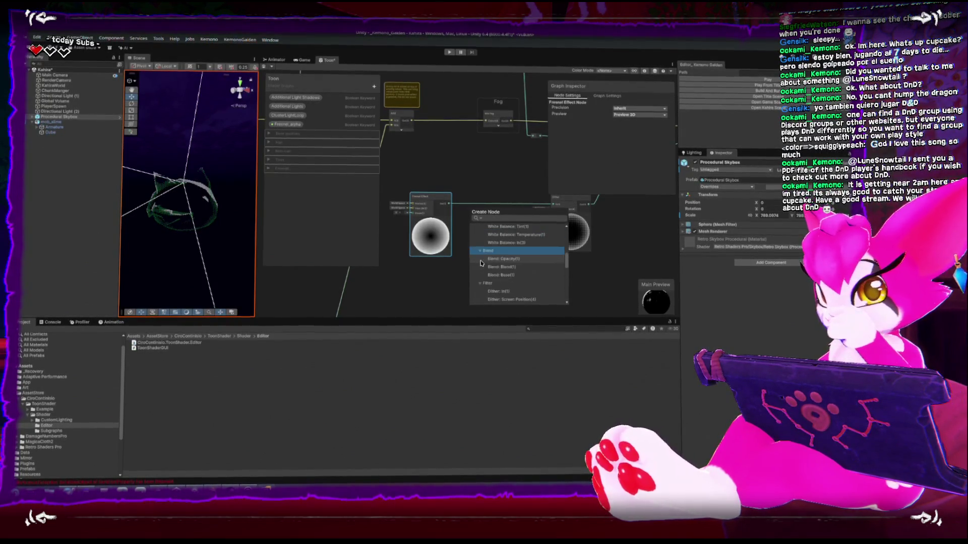
- Search 'ref' and add a Remap node beside the Fresnel Effect node
left_click(503, 218)
type("ref")
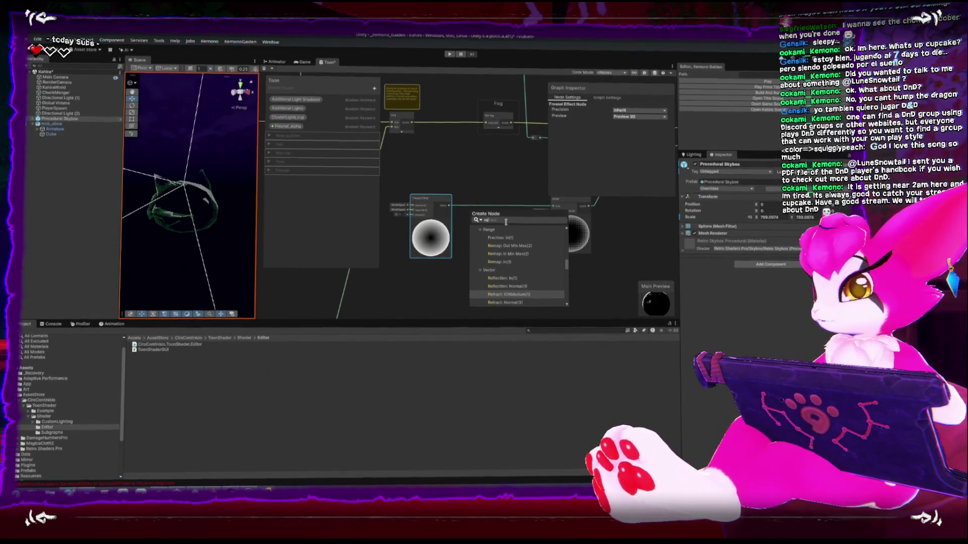
left_click(510, 262)
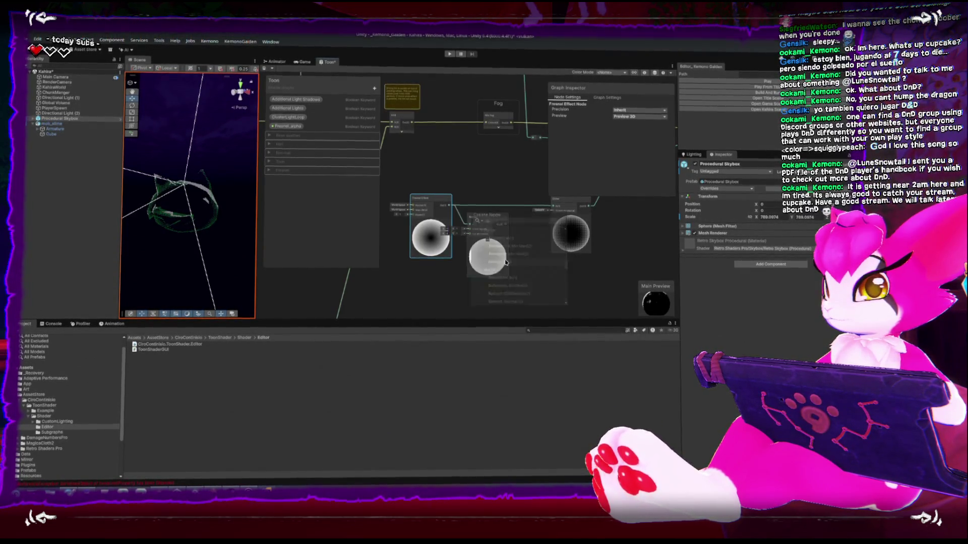
- Place a Remap node between Fresnel and Dither and set its In Min X to 0
middle_click_drag(506, 256, 474, 273)
left_click_drag(468, 247, 515, 227)
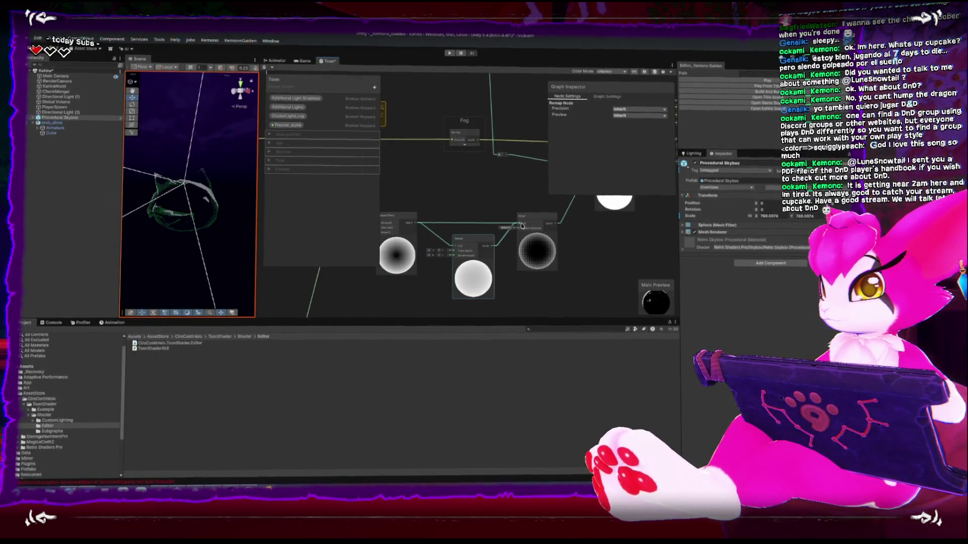
middle_click_drag(447, 250, 482, 232)
scroll(483, 232, "up", 3)
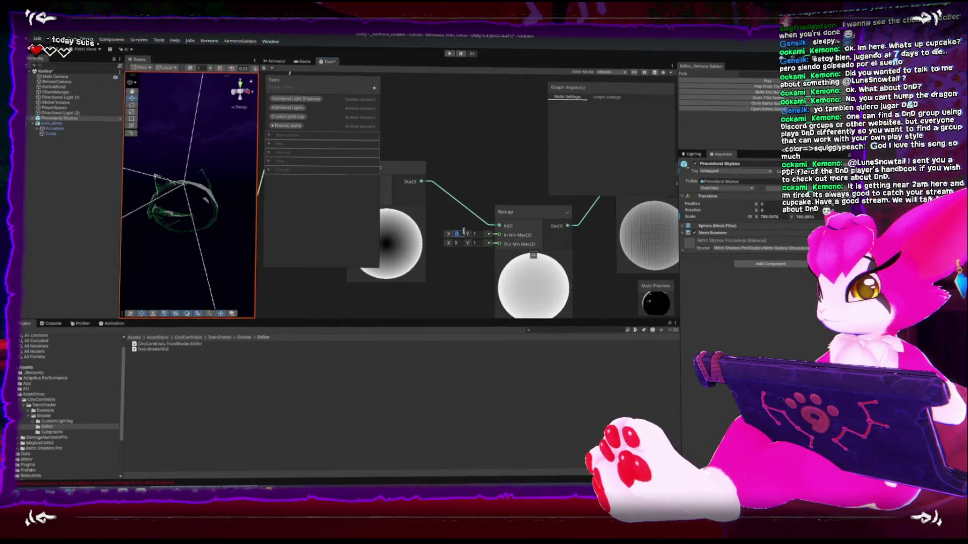
left_click(462, 232)
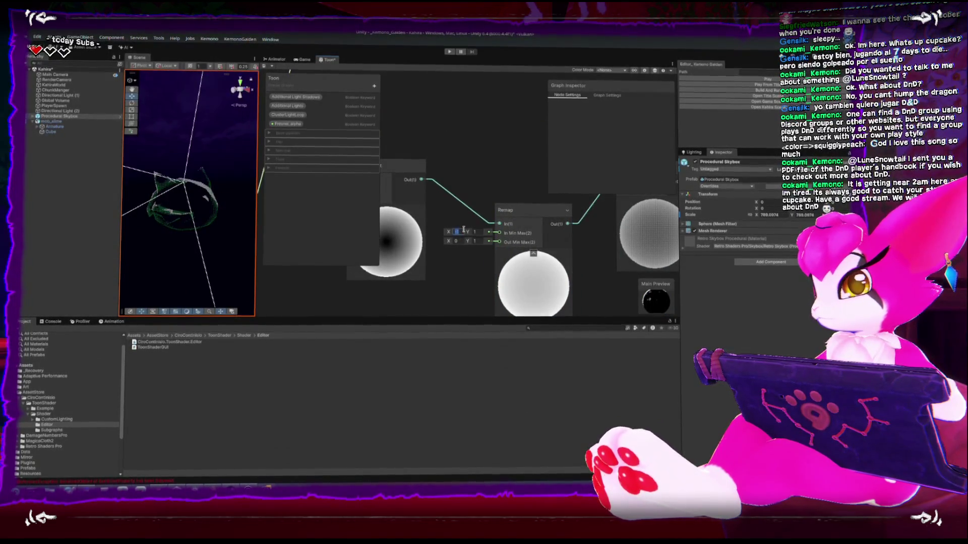
type("0")
key("Return")
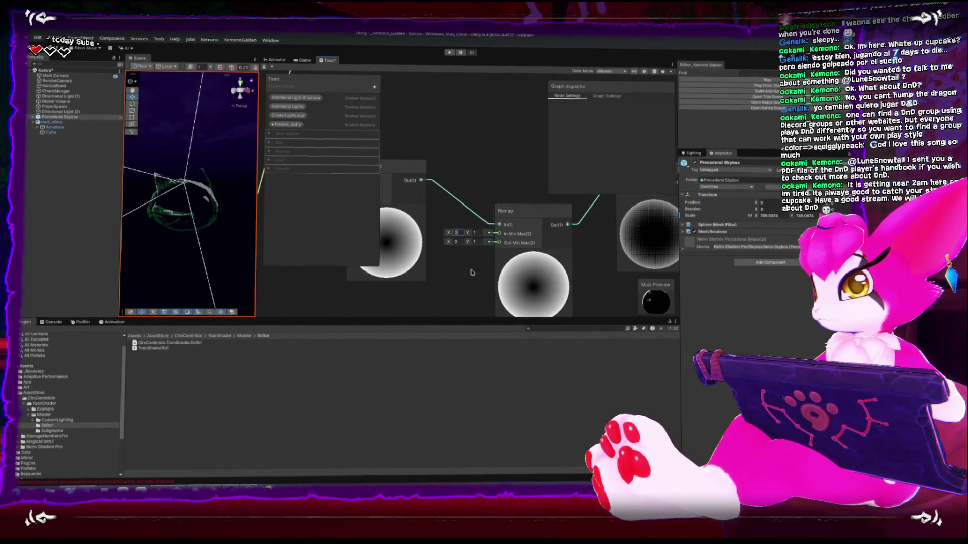
- Create a Vector2 'alpha fresnel' property, move it into the last category, and drag it into the graph
left_click(374, 89)
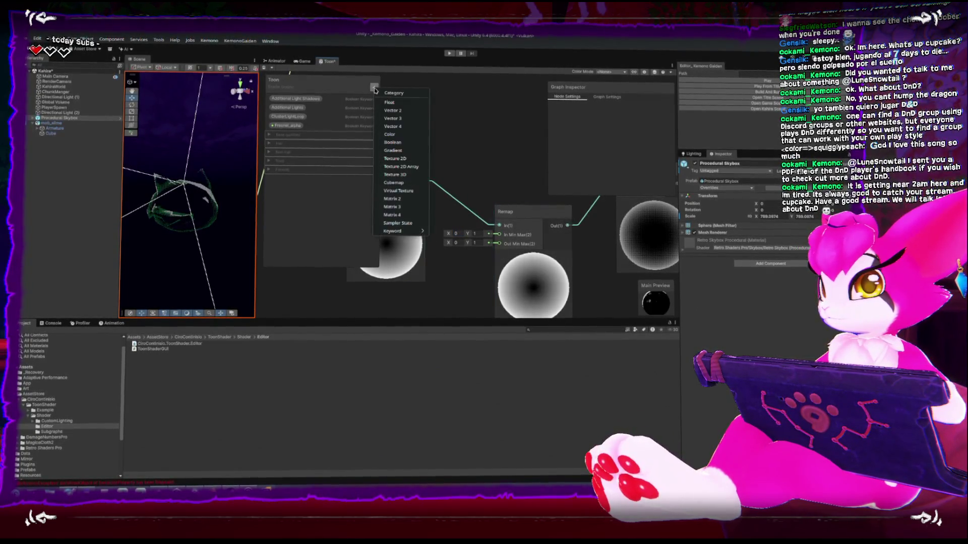
left_click(393, 112)
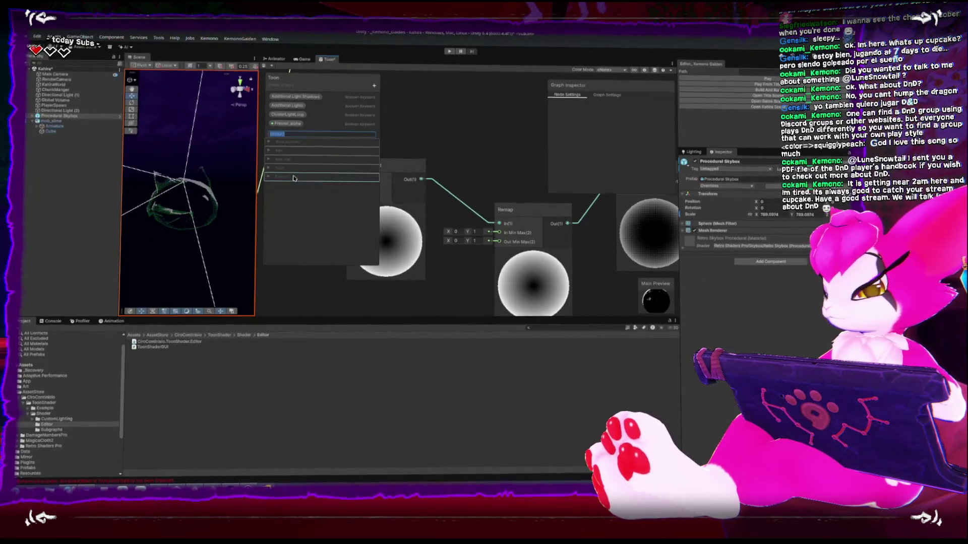
type("alpha_fresnel")
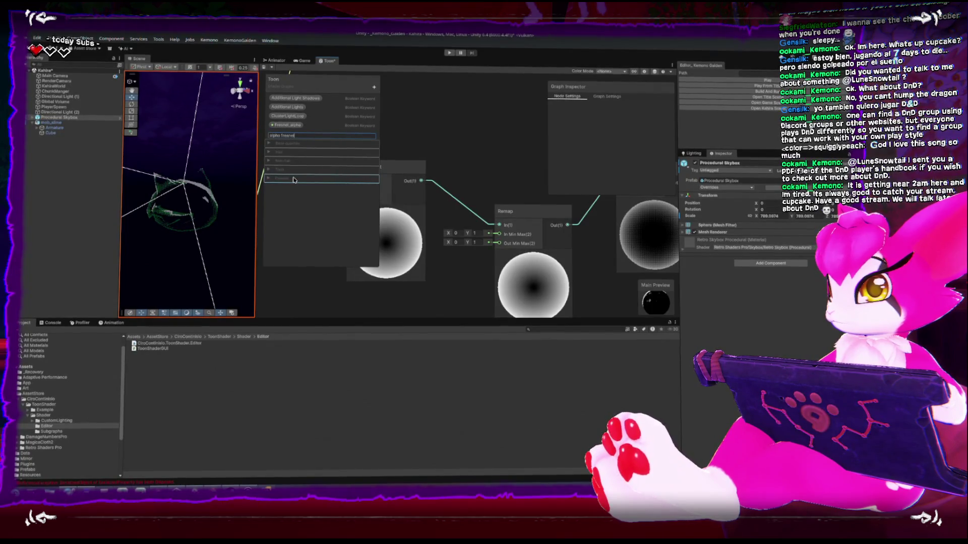
left_click_drag(294, 180, 283, 169)
middle_click_drag(486, 223, 507, 191)
mouse_move(286, 176)
left_mouse_down()
mouse_move(291, 142)
mouse_move(298, 168)
mouse_move(300, 136)
mouse_move(297, 166)
mouse_move(268, 171)
mouse_move(325, 168)
mouse_move(280, 184)
mouse_move(301, 184)
mouse_move(446, 285)
mouse_move(406, 286)
mouse_move(436, 217)
mouse_move(466, 196)
left_mouse_up()
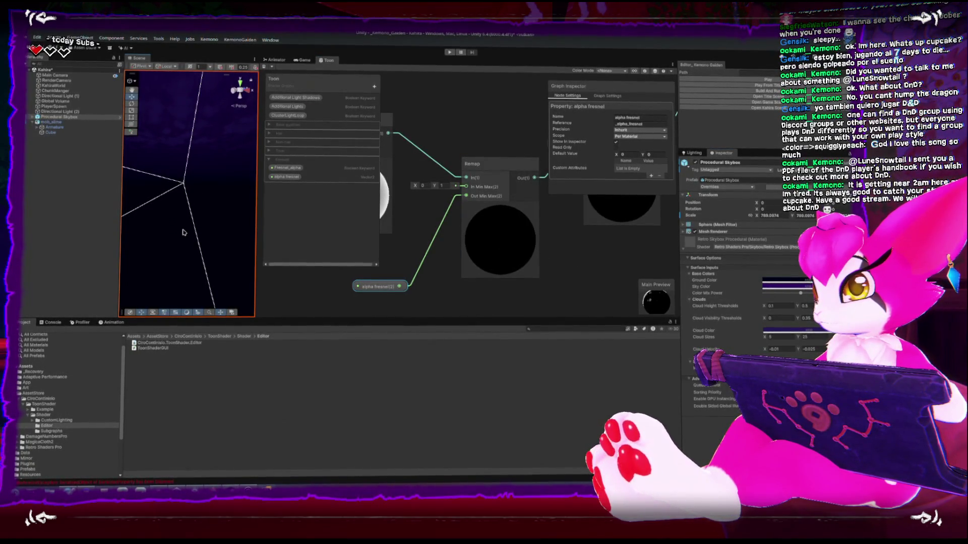
left_click(65, 133)
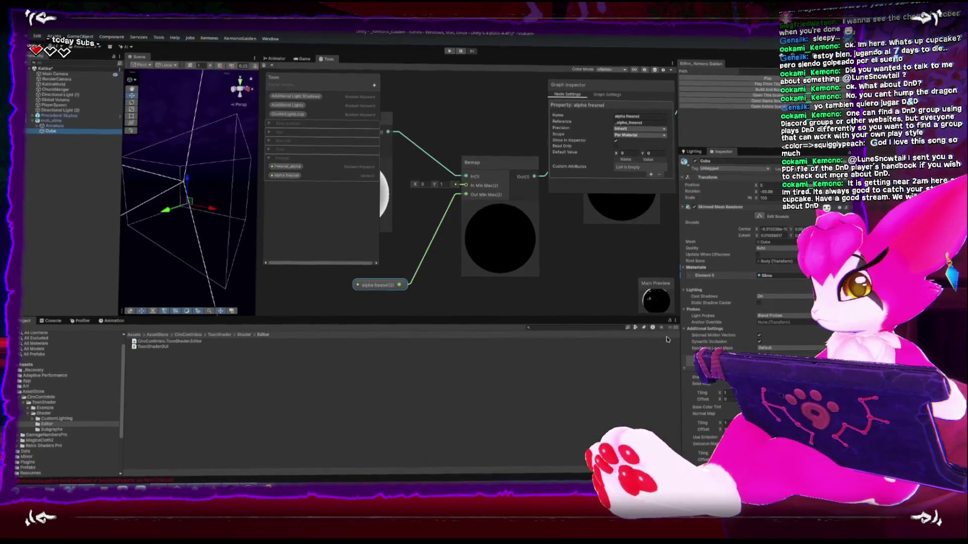
- Pull back, orbit and zoom the Scene camera around the green slime cube
scroll(731, 252, "down", 2)
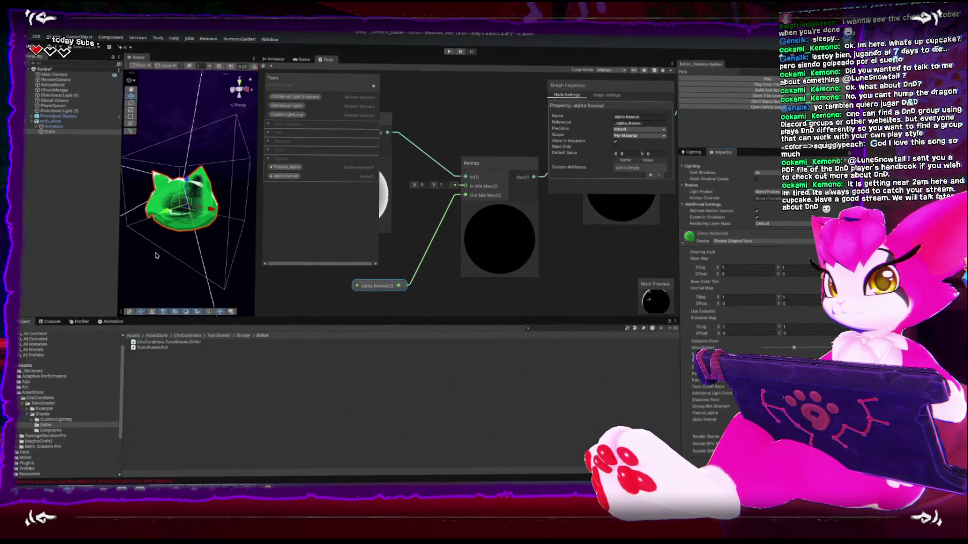
left_click(218, 246)
left_click_drag(187, 264, 208, 191, "alt")
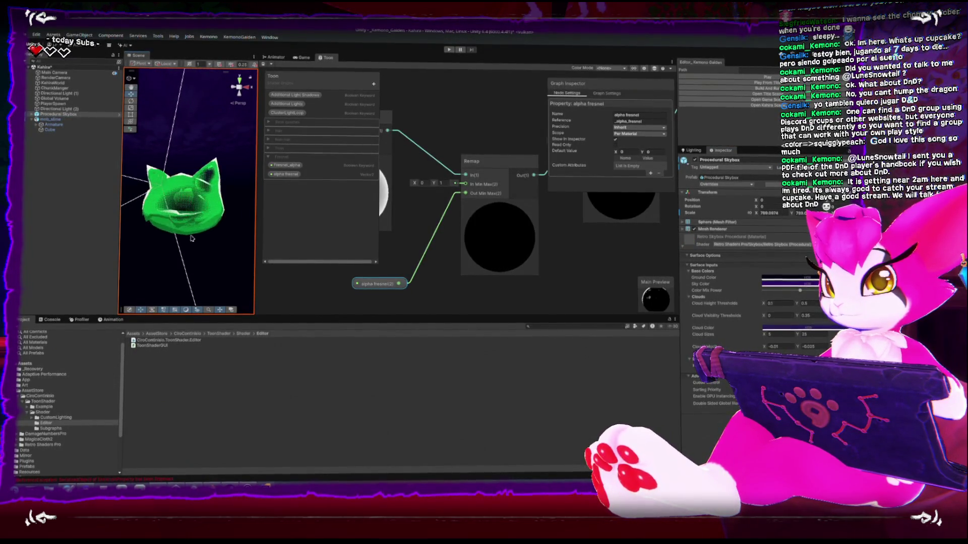
mouse_move(178, 236)
left_mouse_down("alt")
mouse_move(216, 208)
mouse_move(206, 217)
mouse_move(193, 203)
left_mouse_up("alt")
scroll(216, 195, "down", 3)
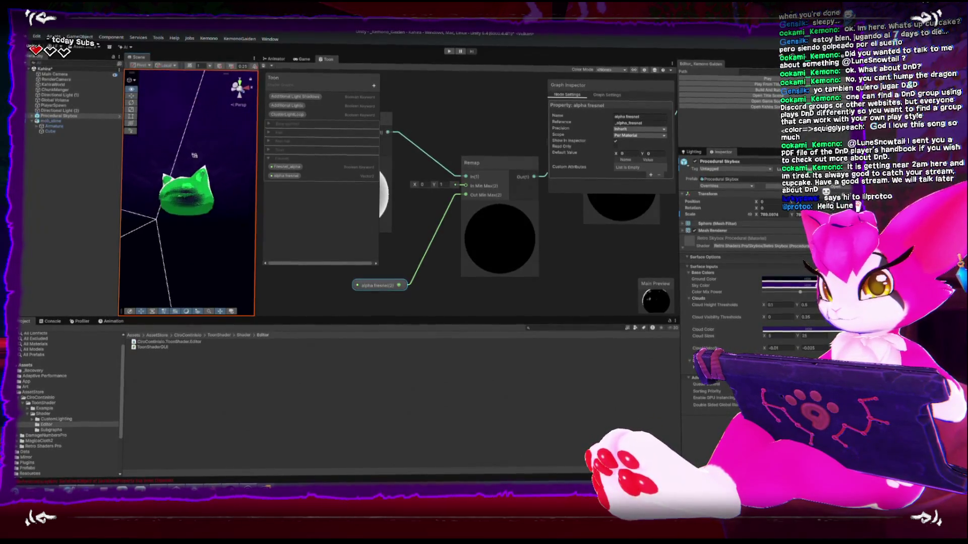
scroll(176, 222, "up", 2)
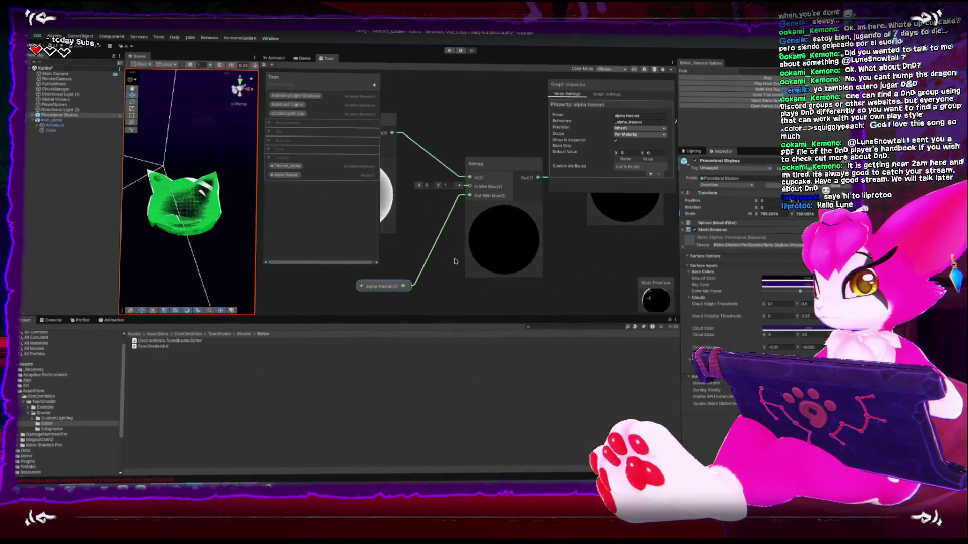
middle_click_drag(428, 227, 489, 242)
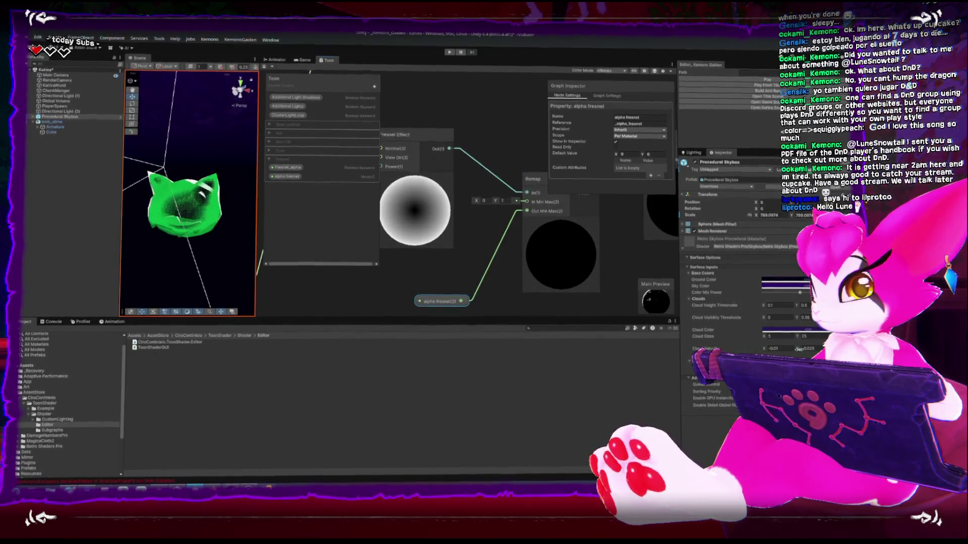
left_click(212, 204)
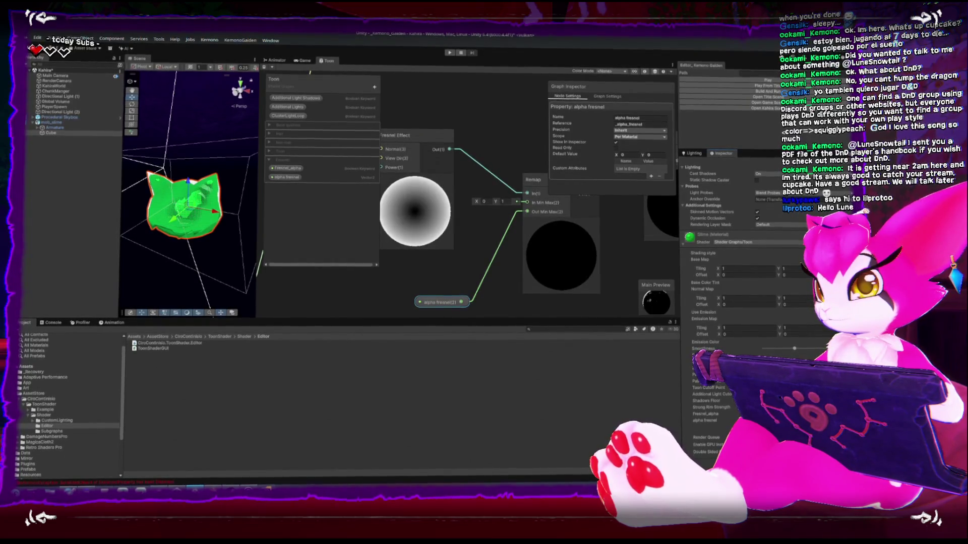
left_click(191, 271)
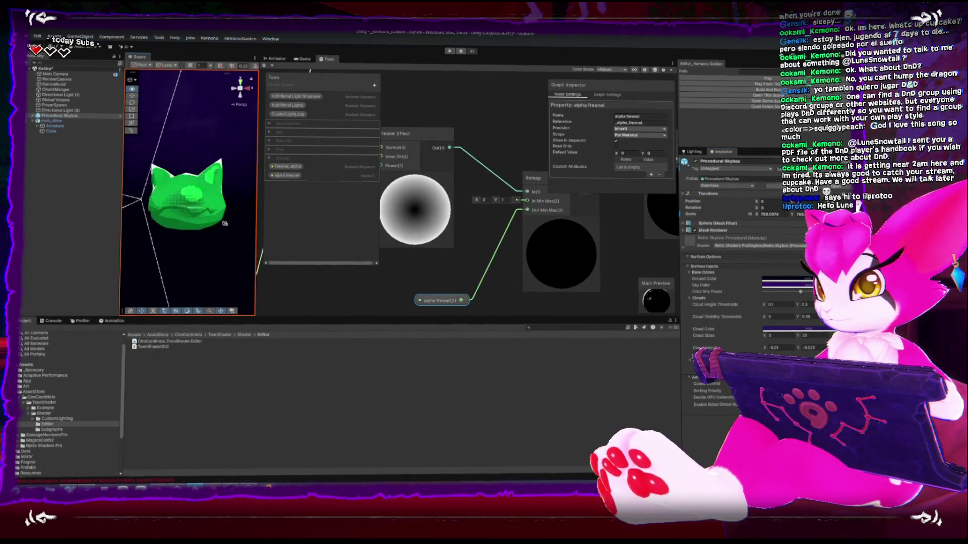
left_click_drag(222, 242, 211, 229, "alt")
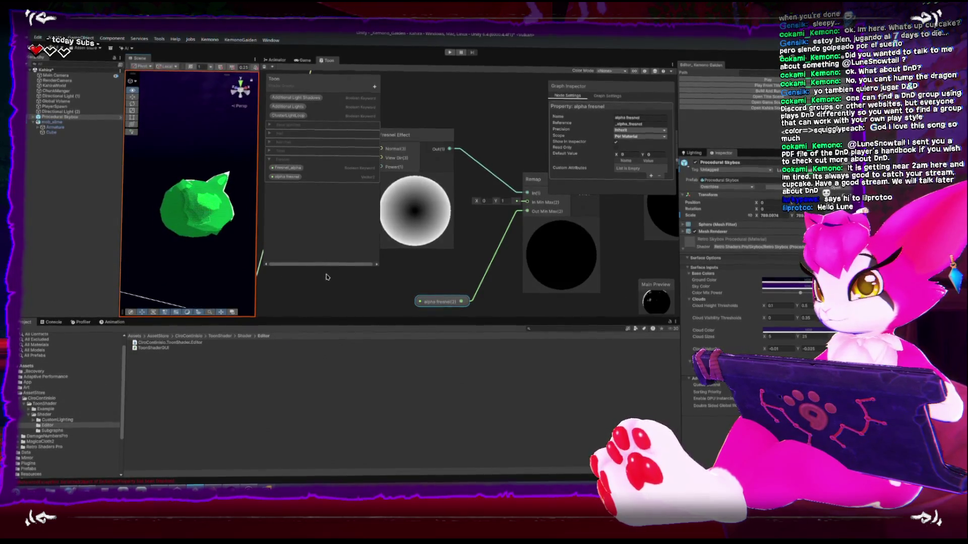
scroll(205, 190, "up", 5)
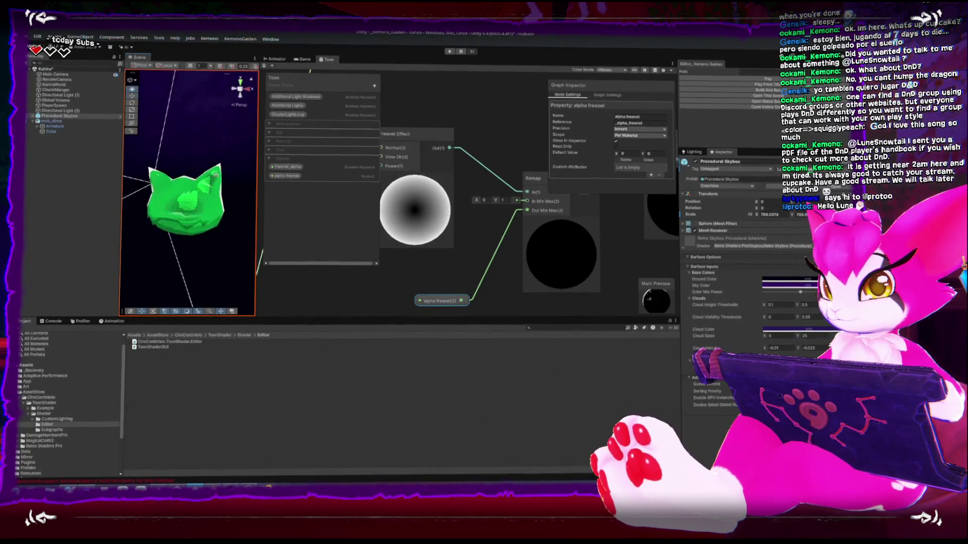
left_click_drag(228, 161, 183, 236, "alt")
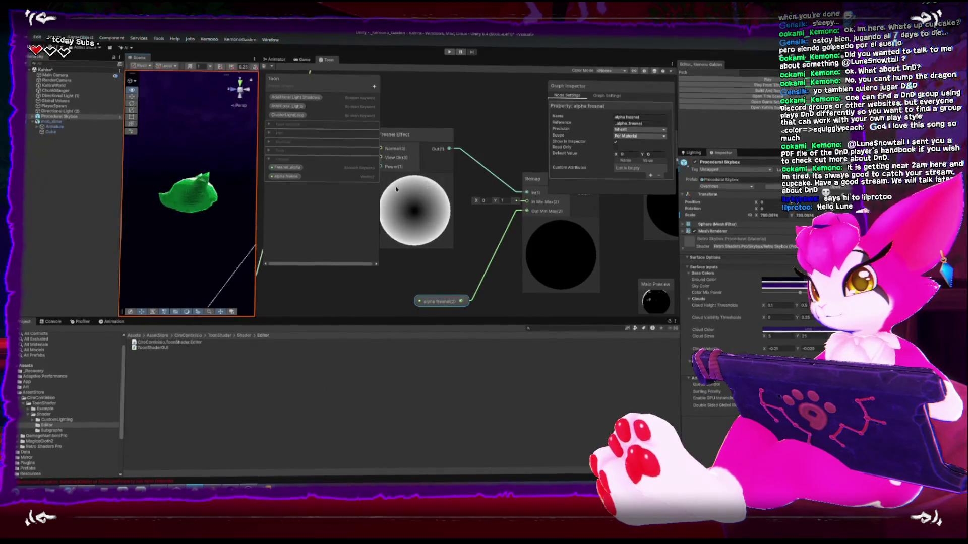
scroll(507, 286, "down", 6)
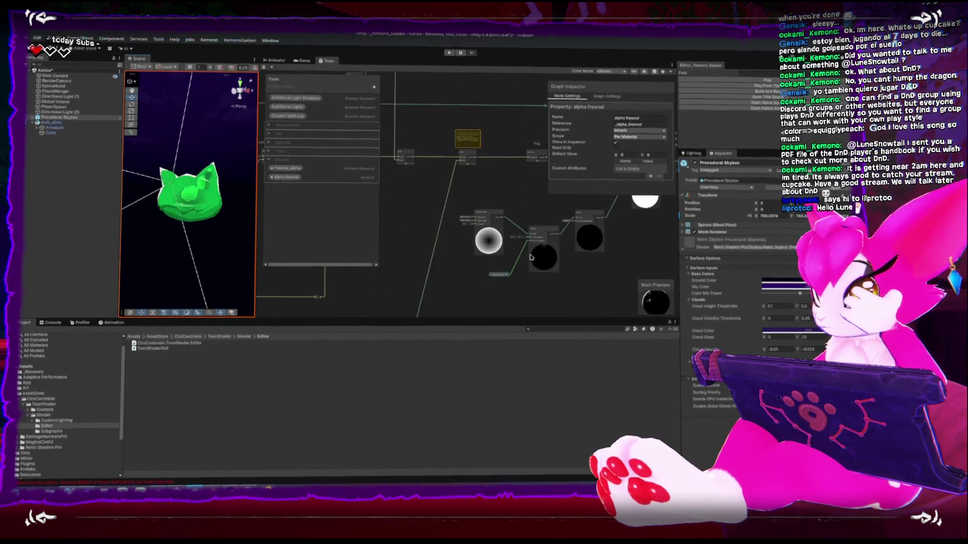
mouse_move(507, 287)
middle_mouse_down()
mouse_move(508, 262)
mouse_move(472, 281)
mouse_move(501, 280)
middle_mouse_up()
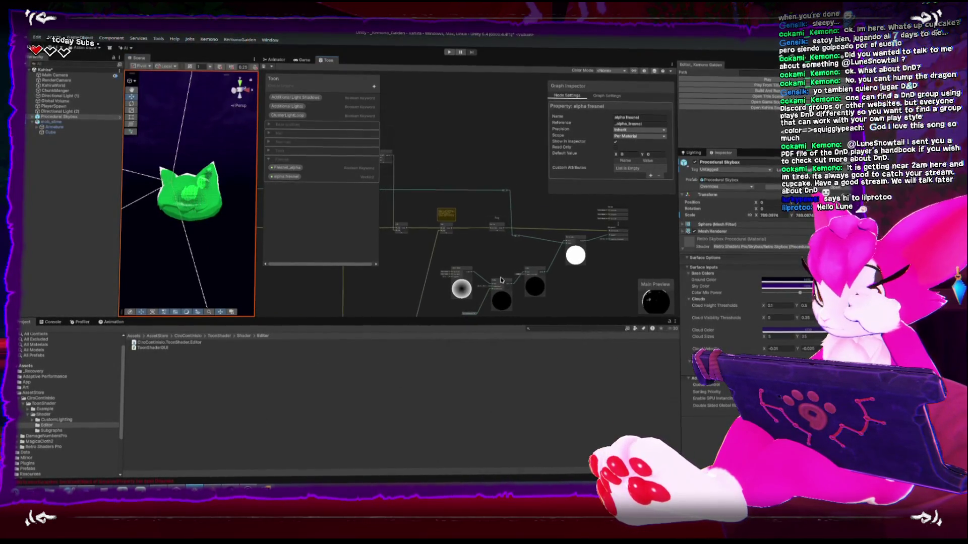
middle_click_drag(544, 258, 510, 261)
scroll(510, 253, "up", 3)
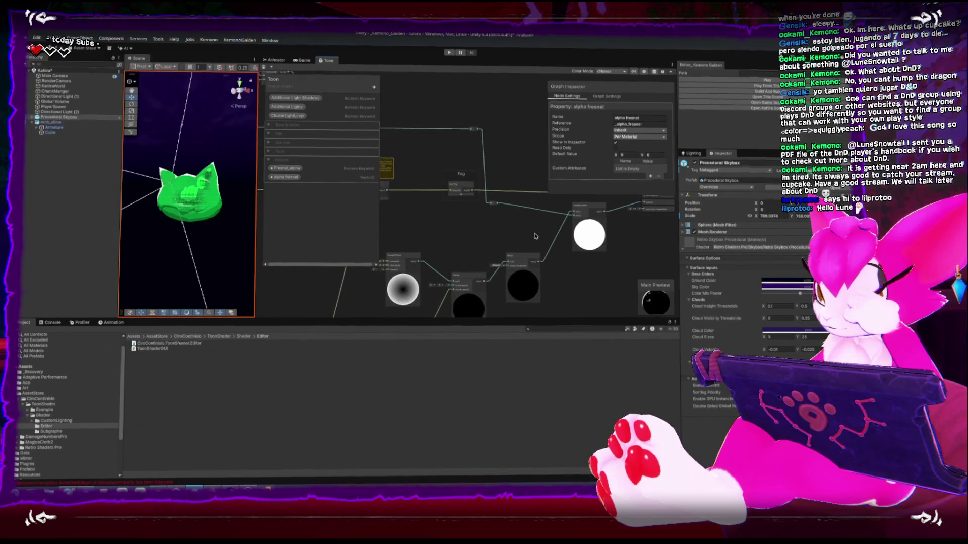
scroll(484, 252, "down", 4)
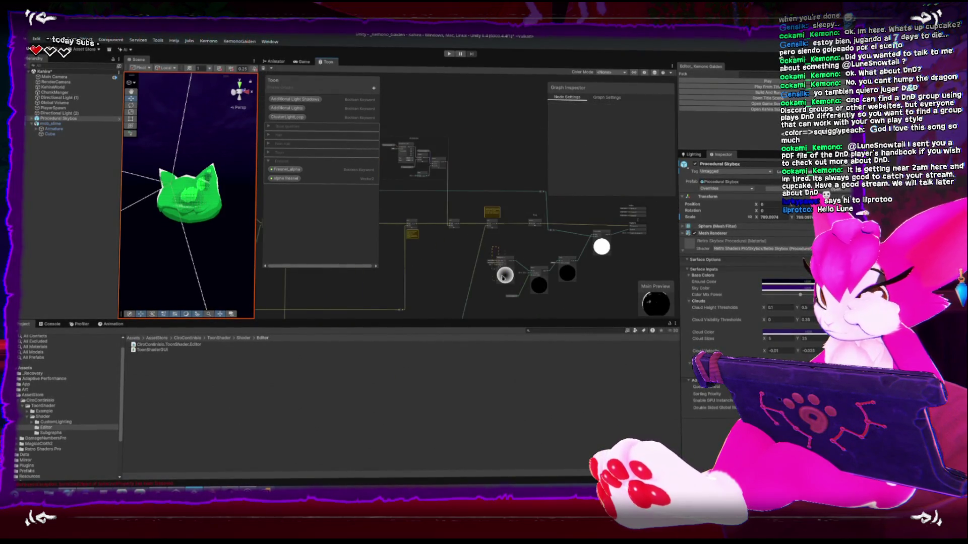
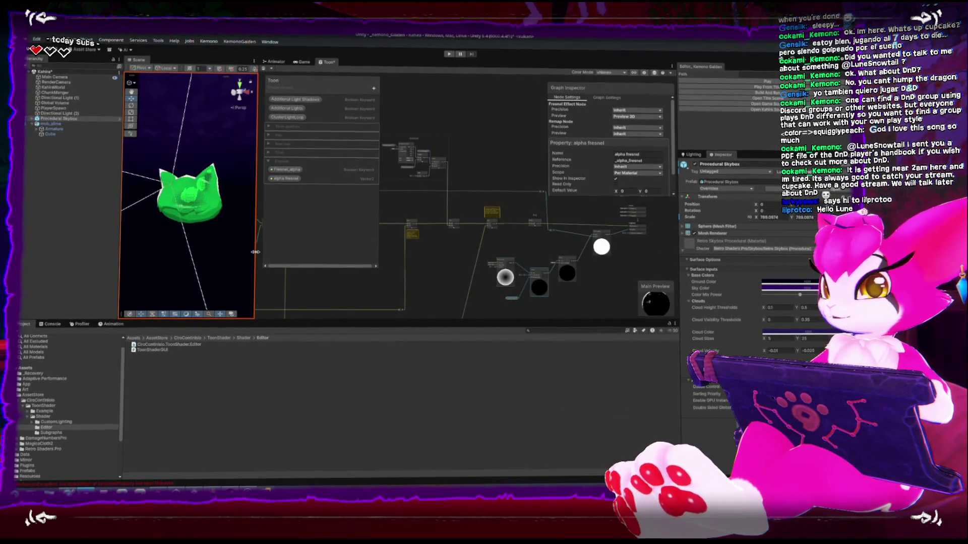
- Widen the Scene view and orbit around the green cat slime
mouse_move(289, 252)
left_mouse_down()
mouse_move(283, 285)
mouse_move(327, 282)
left_mouse_up()
scroll(217, 202, "down", 3)
mouse_move(217, 202)
left_mouse_down("alt")
mouse_move(171, 206)
mouse_move(168, 225)
left_mouse_up("alt")
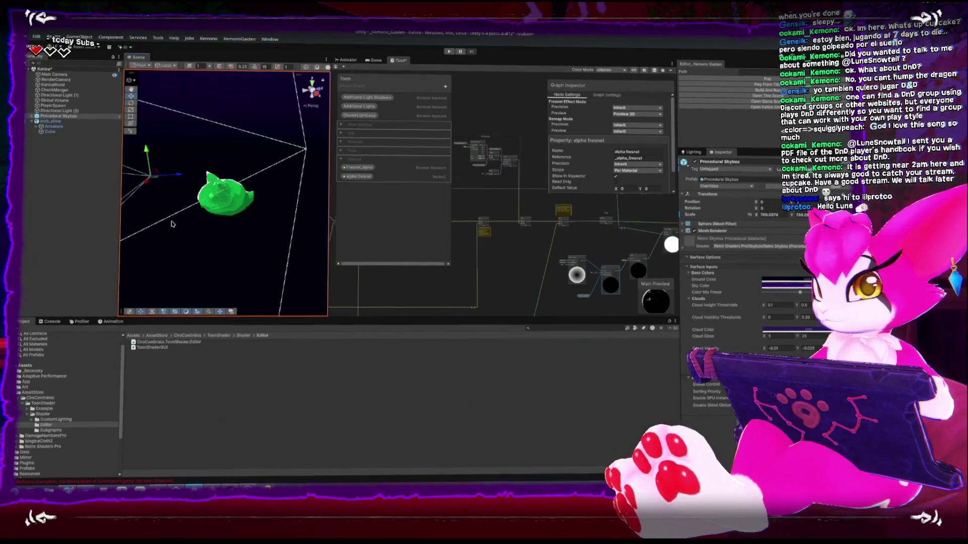
mouse_move(173, 225)
left_mouse_down("alt")
mouse_move(216, 195)
mouse_move(196, 206)
mouse_move(229, 195)
mouse_move(254, 217)
mouse_move(290, 225)
mouse_move(255, 212)
mouse_move(280, 205)
mouse_move(199, 203)
mouse_move(244, 186)
mouse_move(263, 200)
mouse_move(216, 203)
left_mouse_up("alt")
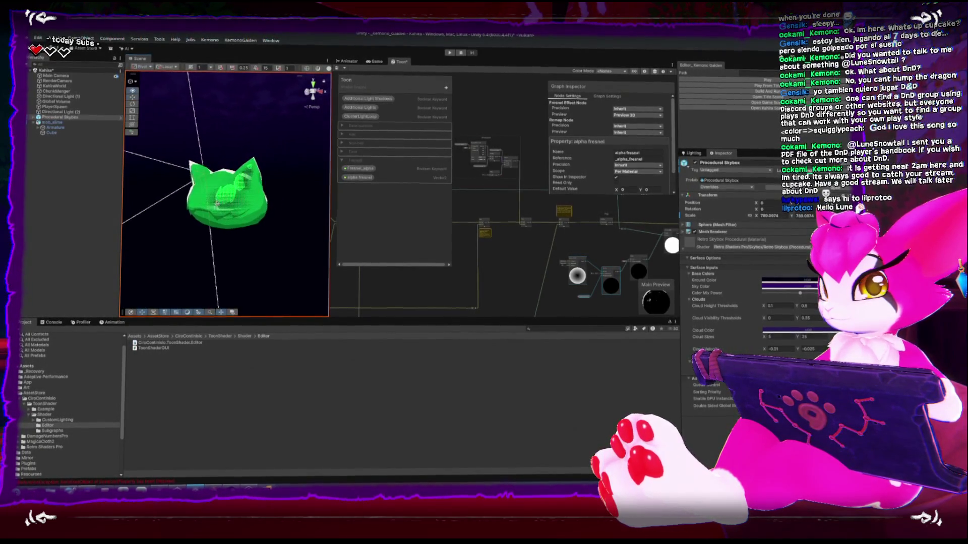
- Move the Fresnel node lower in the Shader Graph
mouse_move(563, 263)
left_mouse_down("alt")
mouse_move(477, 262)
mouse_move(503, 261)
left_mouse_up("alt")
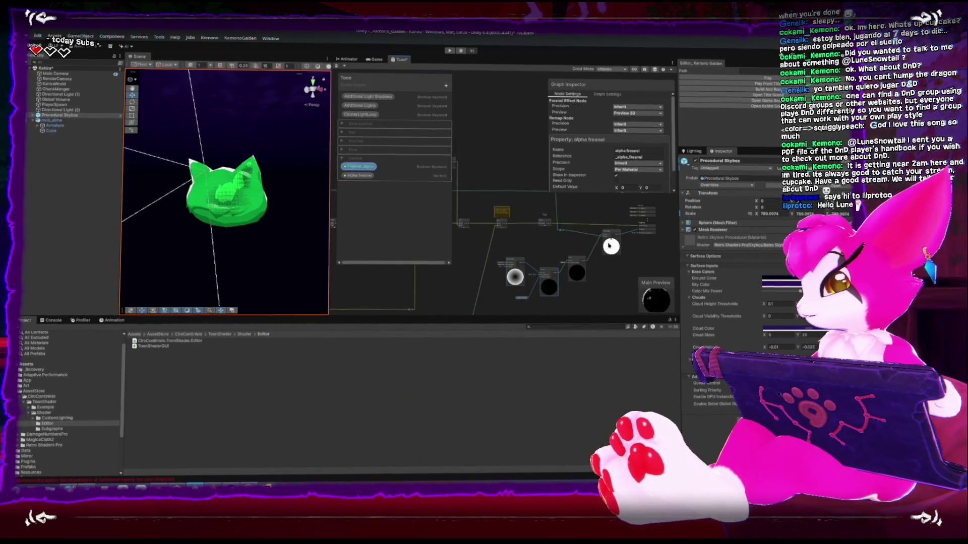
scroll(547, 249, "up", 3)
scroll(551, 249, "up", 2)
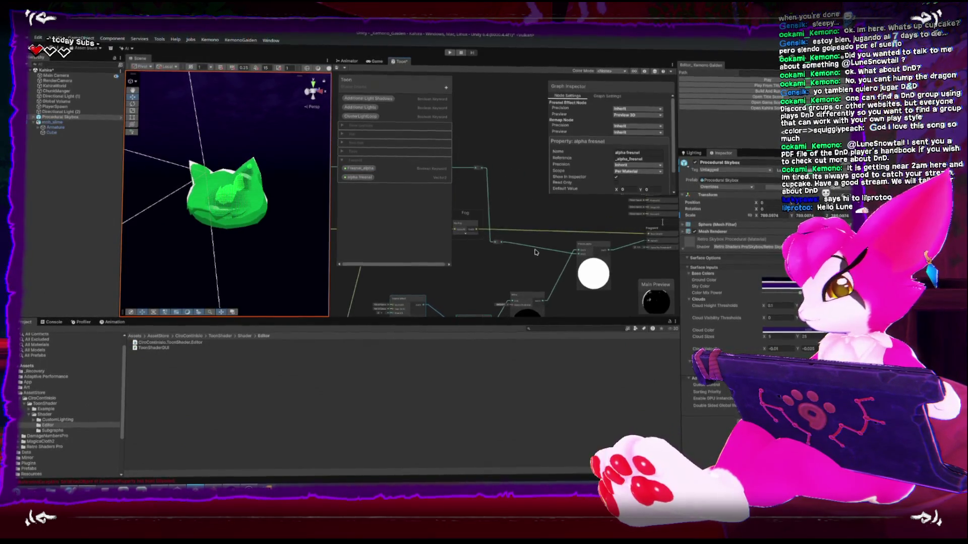
left_click_drag(530, 244, 511, 243, "alt")
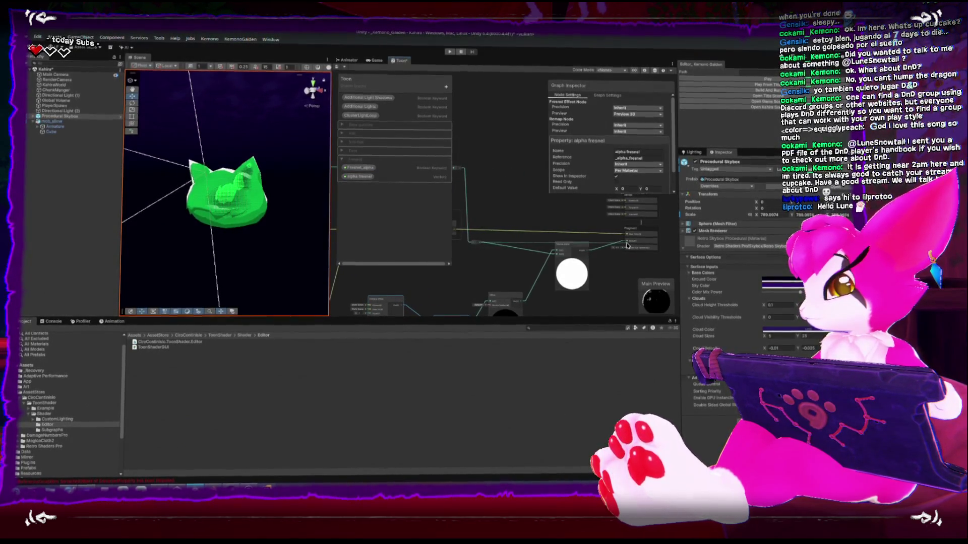
left_click_drag(587, 262, 601, 264)
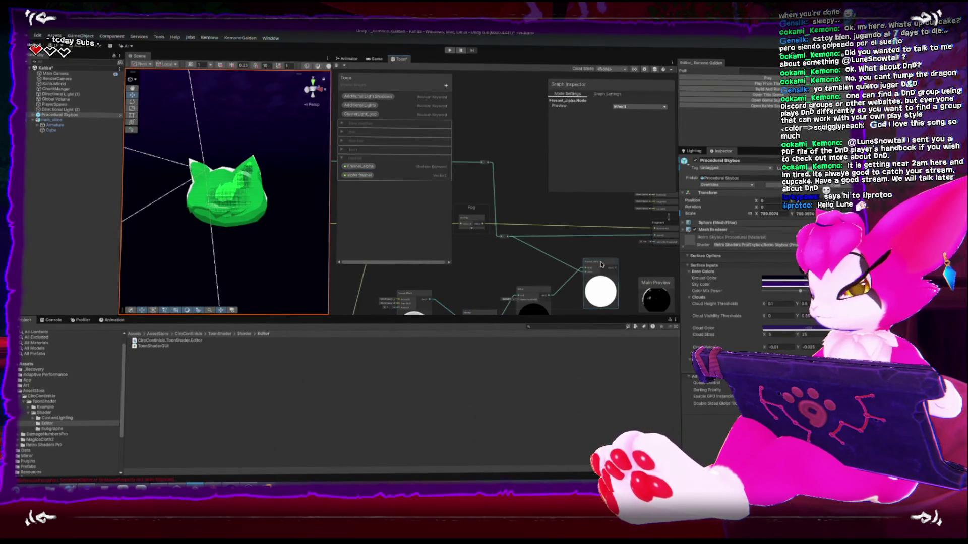
scroll(535, 247, "down", 3)
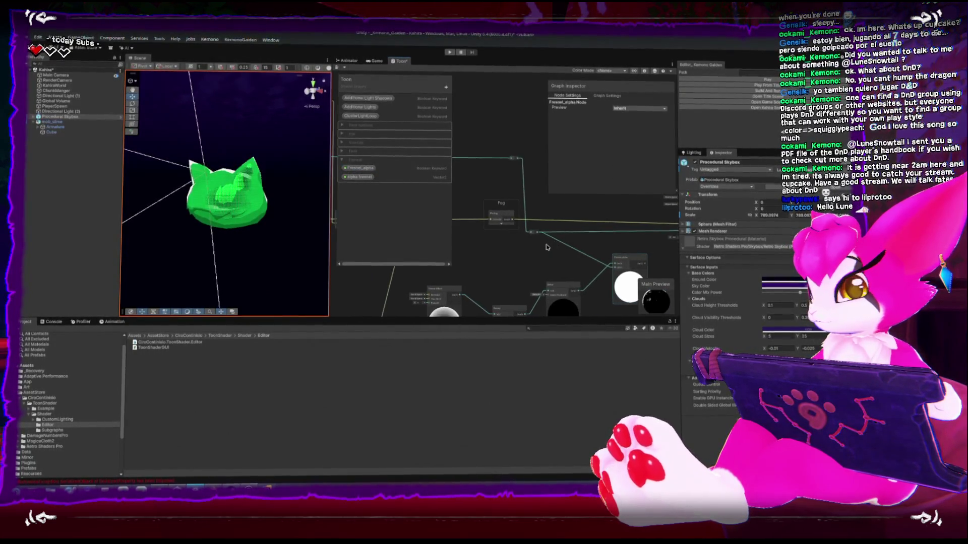
left_click_drag(543, 248, 369, 211, "alt")
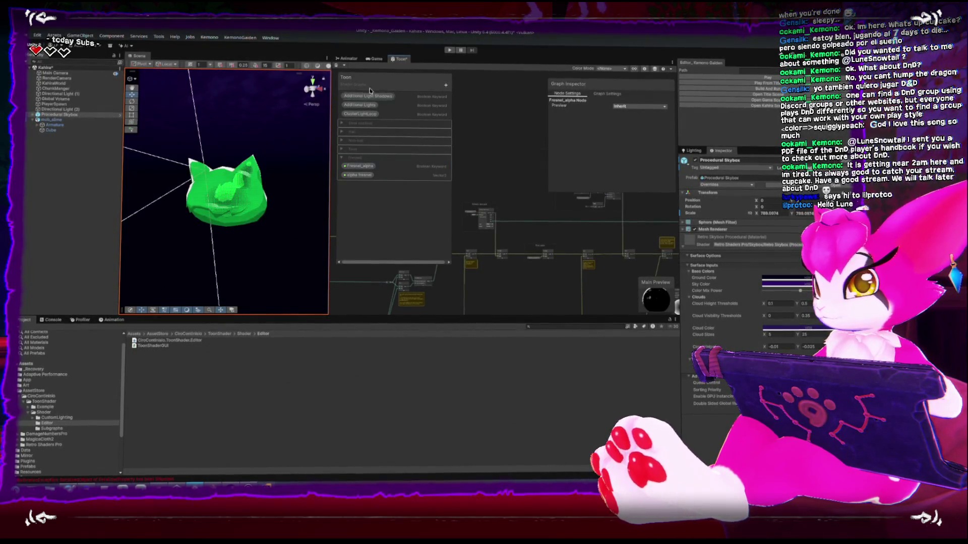
- Narrow the Scene panel and shrink the Project panel to enlarge the Shader Graph area
left_click_drag(330, 91, 241, 90)
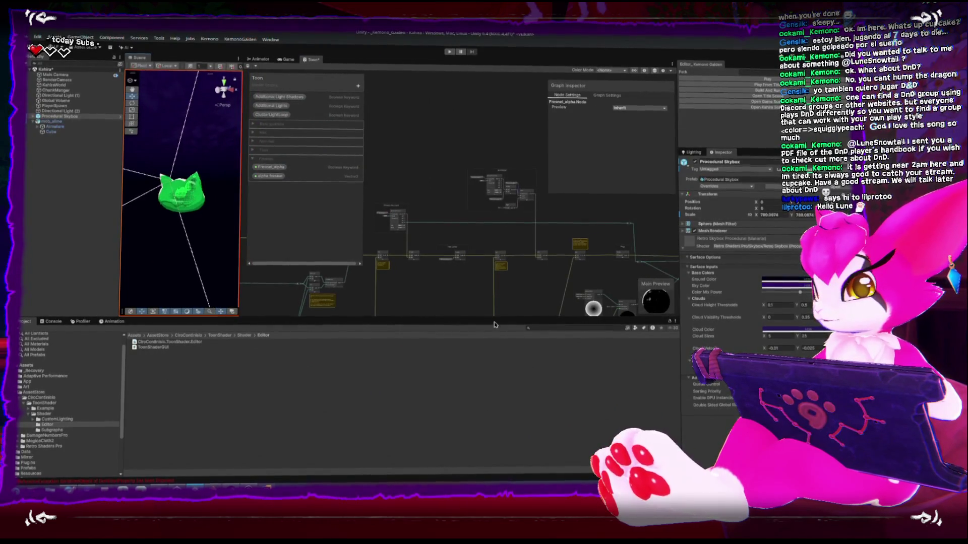
left_click_drag(488, 318, 488, 419)
scroll(460, 313, "up", 3)
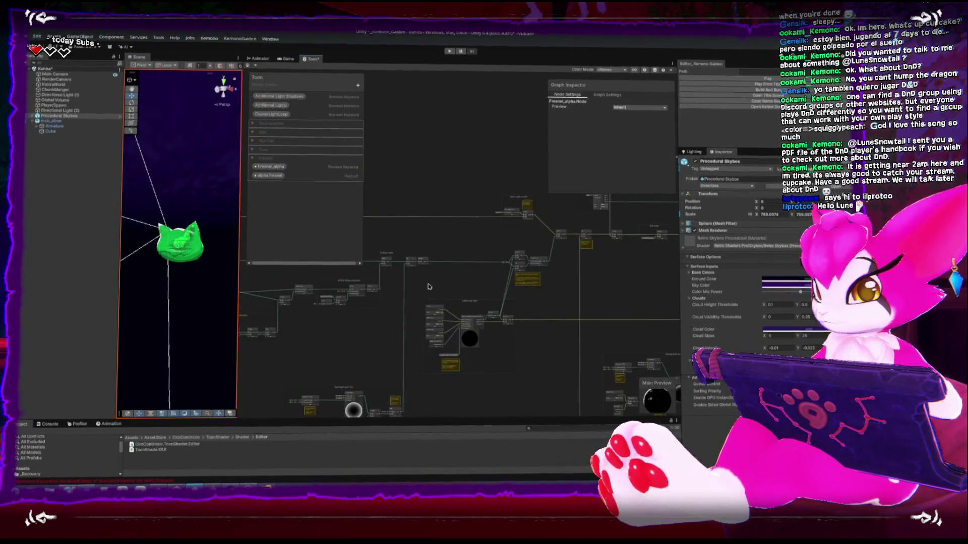
middle_click_drag(460, 313, 481, 289)
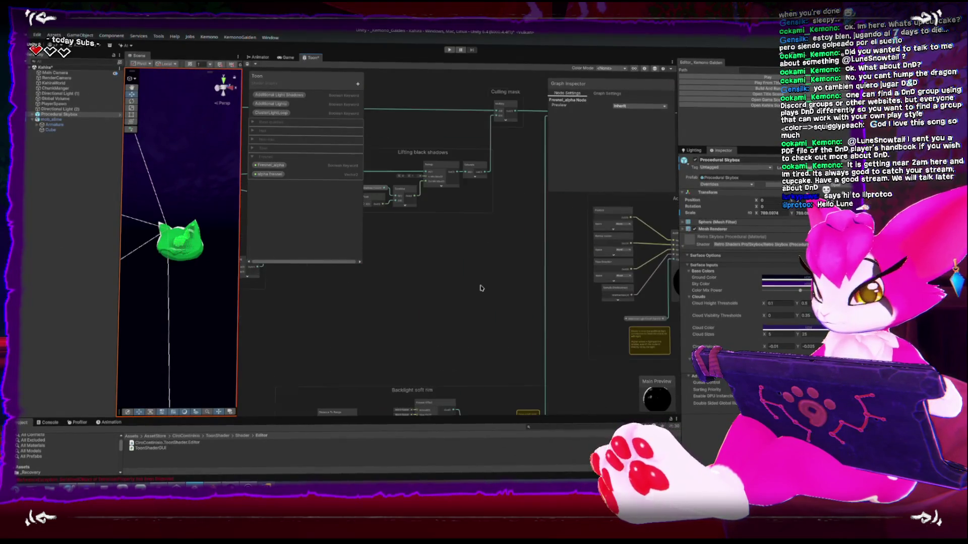
mouse_move(407, 226)
middle_mouse_down()
mouse_move(449, 256)
mouse_move(632, 309)
middle_mouse_up()
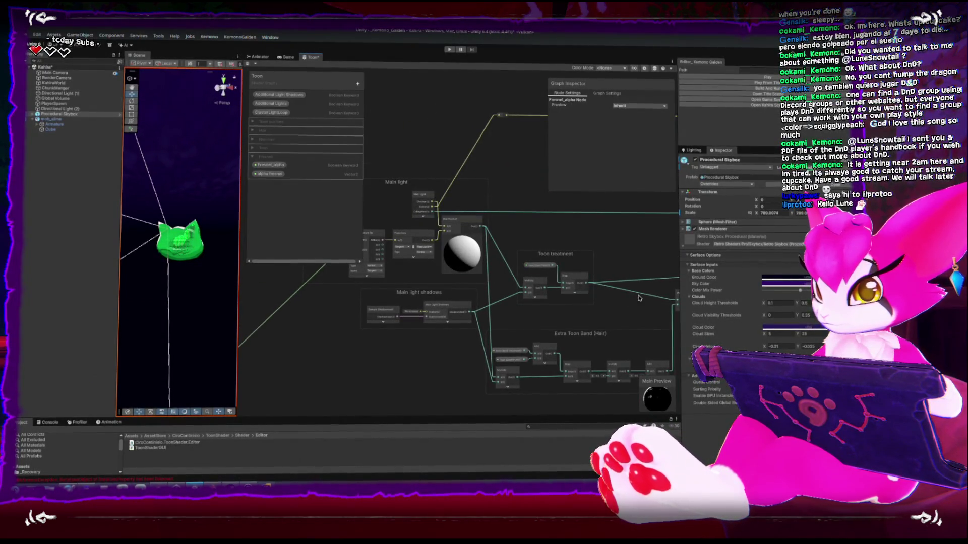
mouse_move(638, 298)
middle_mouse_down()
mouse_move(535, 267)
mouse_move(517, 222)
middle_mouse_up()
scroll(580, 303, "down", 5)
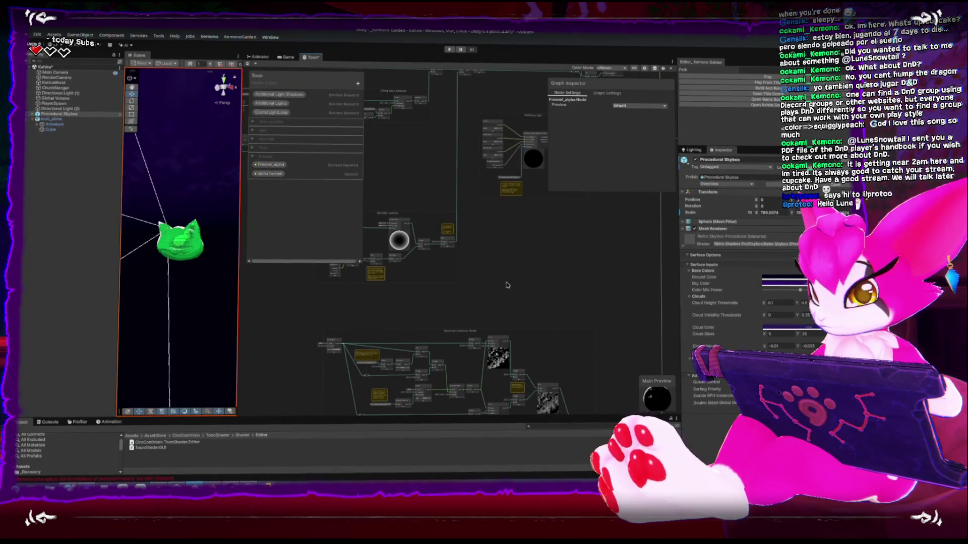
mouse_move(506, 299)
middle_mouse_down()
mouse_move(529, 232)
mouse_move(537, 280)
mouse_move(448, 368)
middle_mouse_up()
scroll(524, 232, "up", 5)
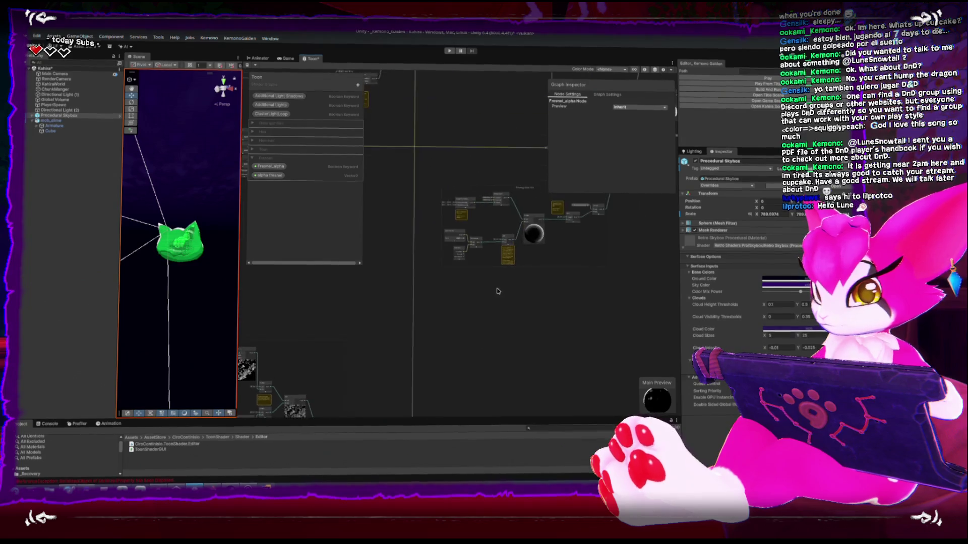
- Pan across the rim, Fog, Emission and Tint groups to reach the Albedo texture group
middle_click_drag(520, 232, 522, 302)
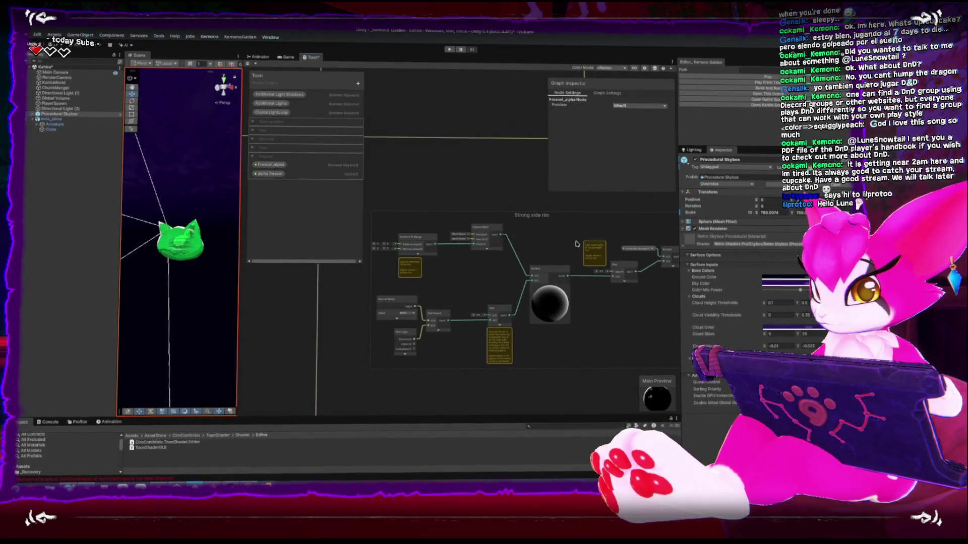
mouse_move(625, 237)
middle_mouse_down()
mouse_move(513, 307)
mouse_move(558, 249)
mouse_move(428, 372)
middle_mouse_up()
mouse_move(514, 264)
middle_mouse_down()
mouse_move(508, 280)
mouse_move(453, 285)
mouse_move(716, 302)
middle_mouse_up()
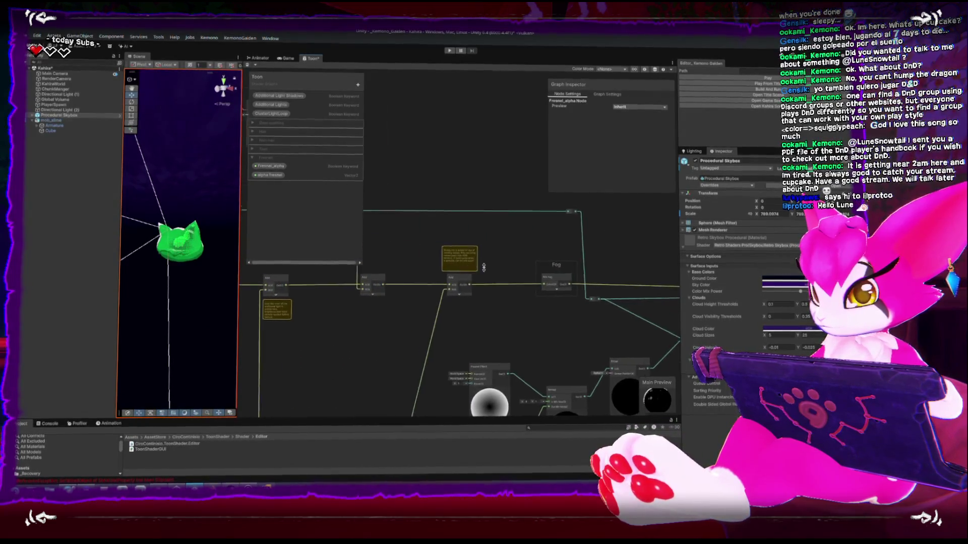
middle_click_drag(483, 267, 608, 265)
middle_click_drag(422, 277, 435, 277)
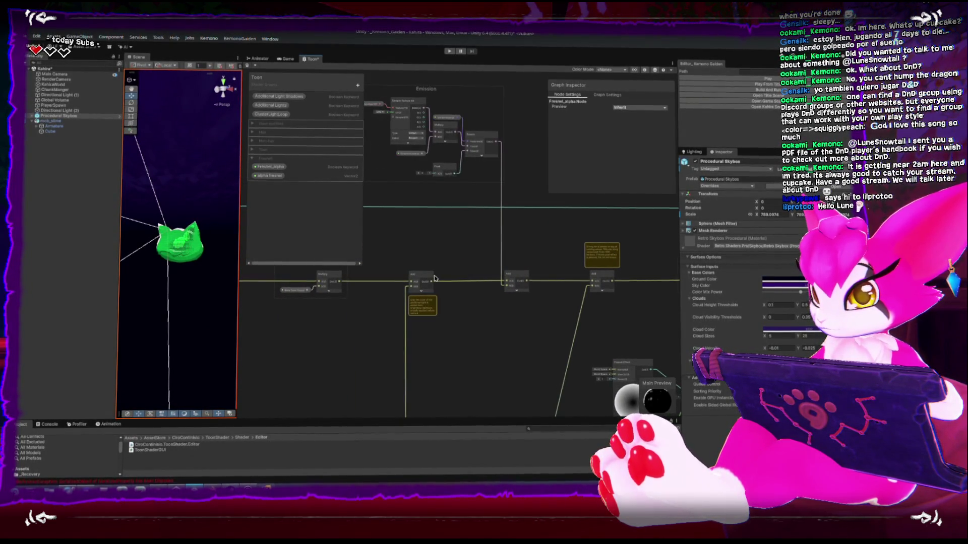
scroll(436, 283, "up", 3)
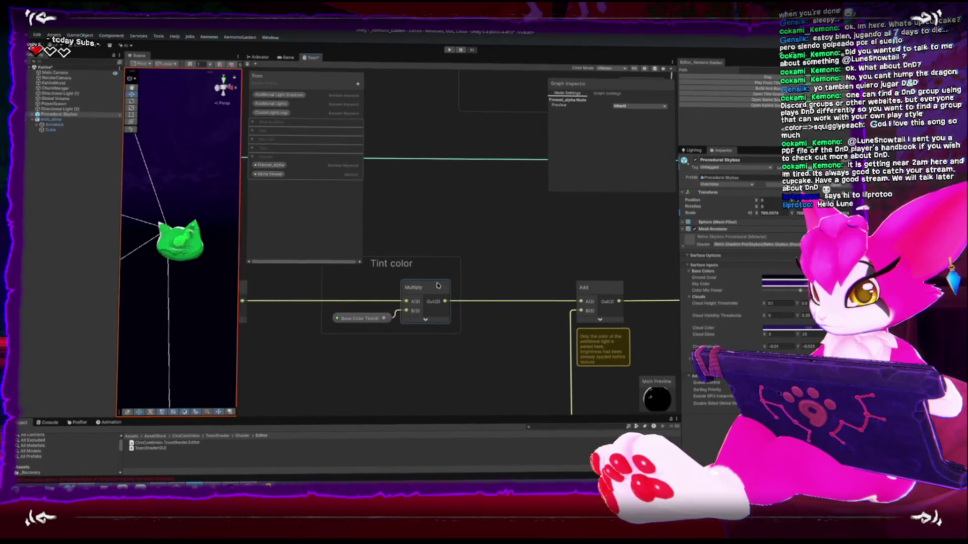
middle_click_drag(664, 318, 510, 305)
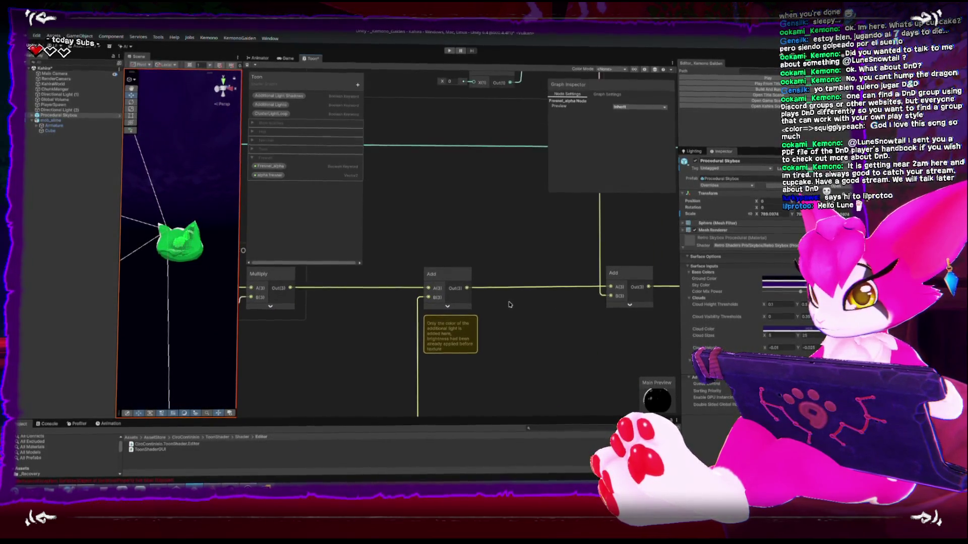
scroll(510, 305, "down", 2)
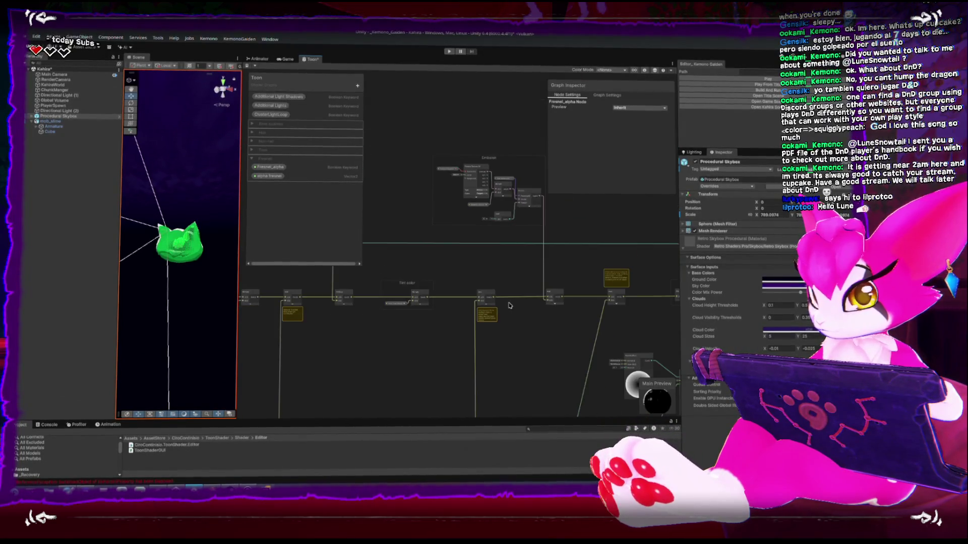
middle_click_drag(416, 314, 482, 259)
scroll(483, 259, "down", 3)
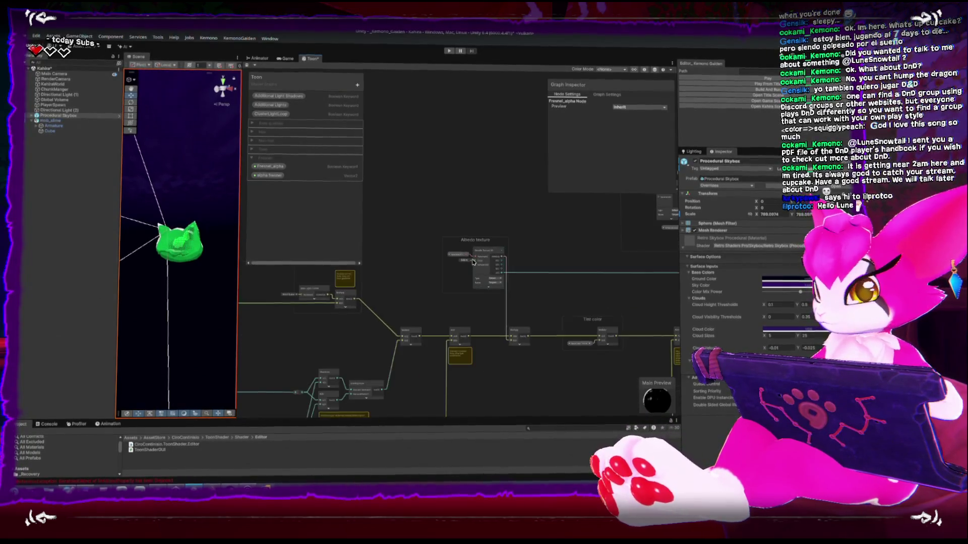
- Move the Albedo texture group and the Fresnel, Remap and Dither cluster up-left
left_click_drag(482, 244, 426, 216)
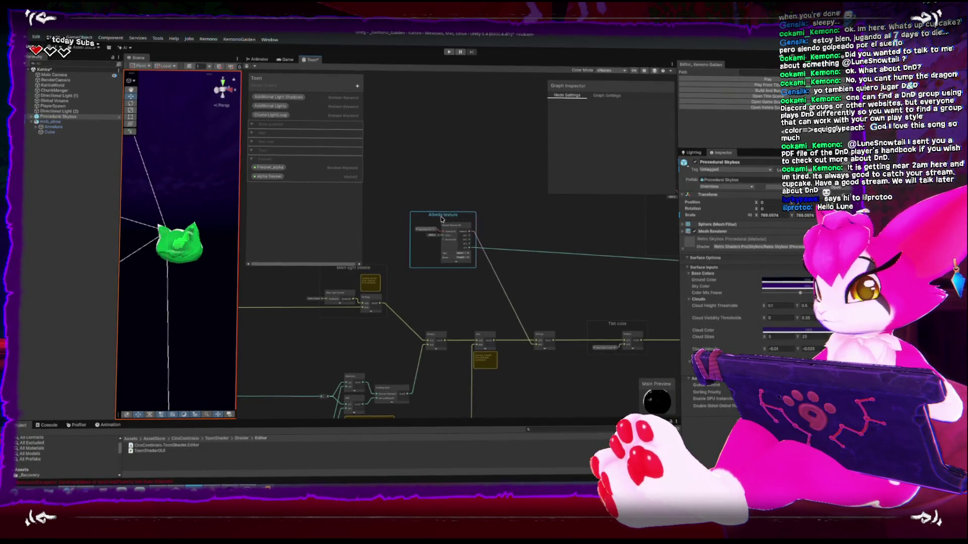
scroll(538, 288, "down", 2)
scroll(538, 288, "down", 3)
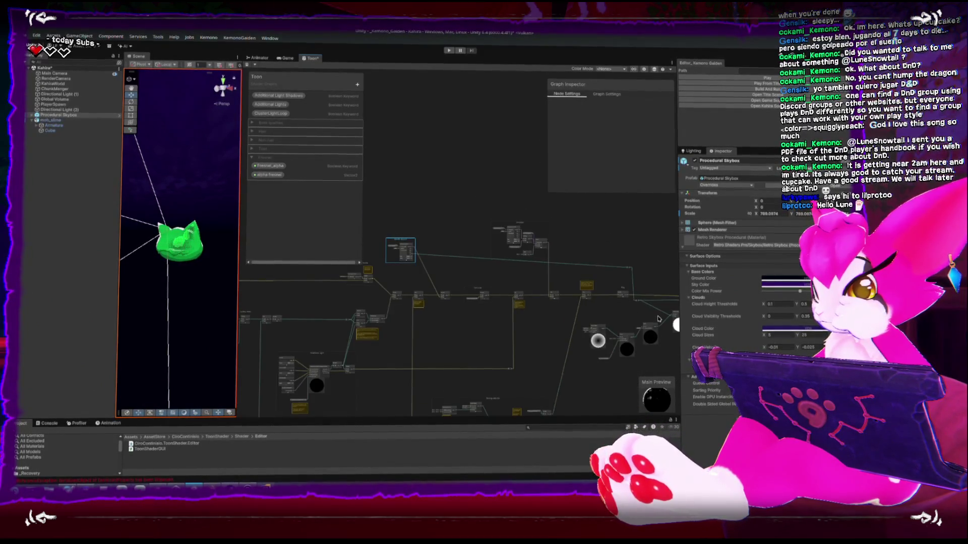
mouse_move(554, 306)
left_mouse_down()
mouse_move(636, 326)
mouse_move(492, 176)
mouse_move(441, 157)
left_mouse_up()
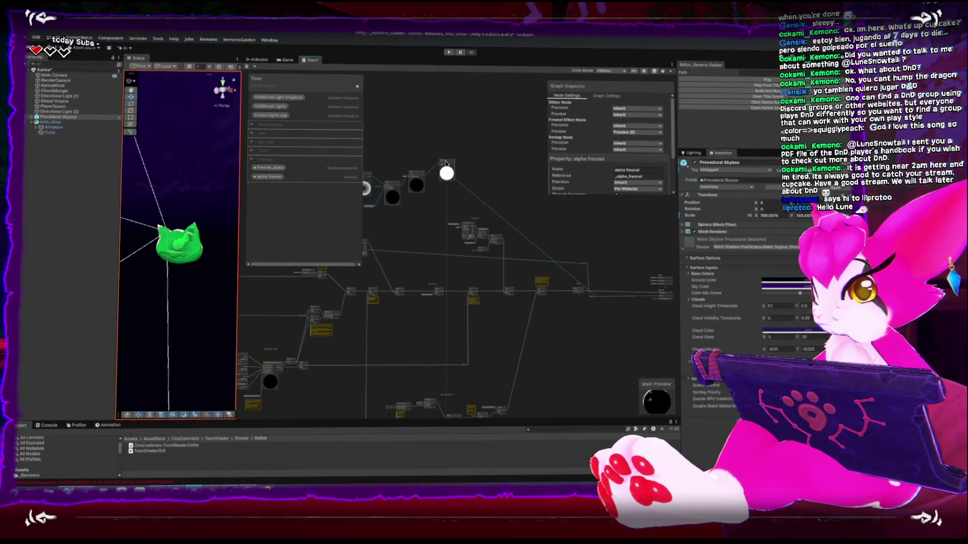
scroll(543, 255, "up", 3)
middle_click_drag(542, 255, 575, 317)
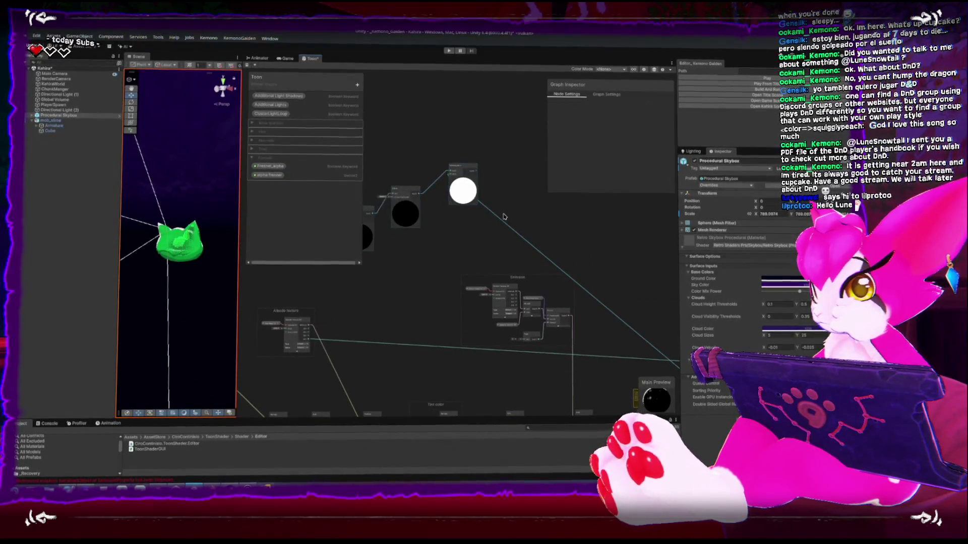
- Reposition the Fresnel_alpha, Fresnel and Remap nodes toward the centre of the graph
right_click(451, 177)
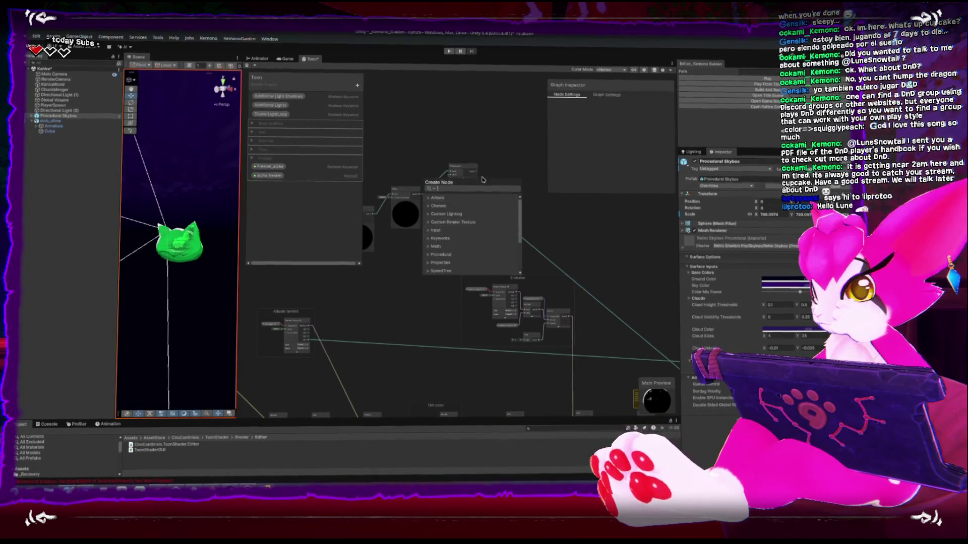
key("Escape")
middle_click_drag(502, 213, 508, 225)
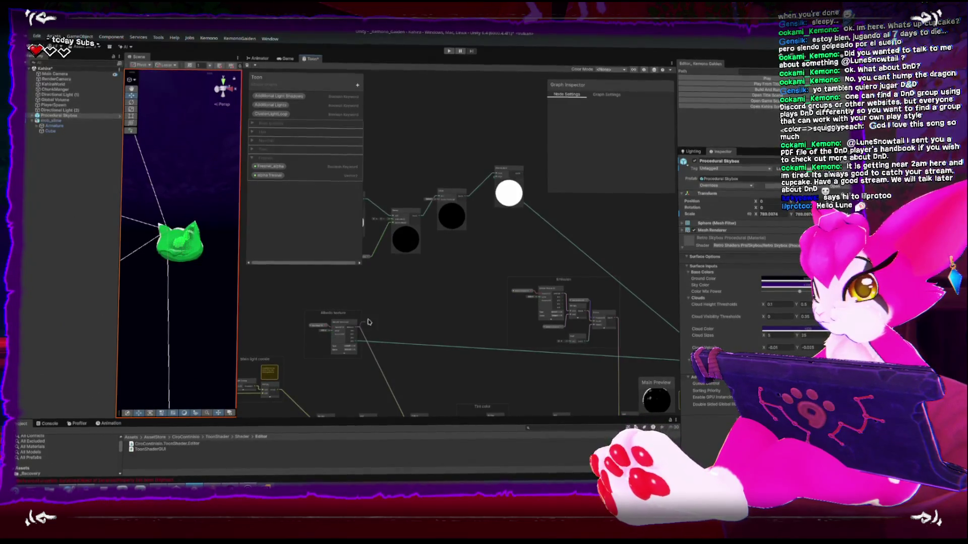
left_click_drag(492, 182, 492, 205)
middle_click_drag(492, 206, 558, 221)
left_click(483, 217)
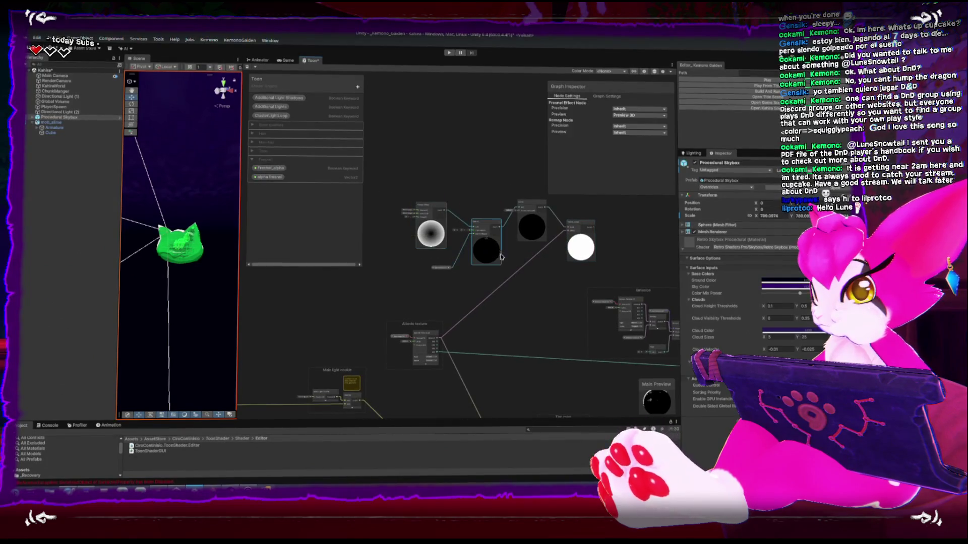
left_click_drag(483, 217, 483, 198)
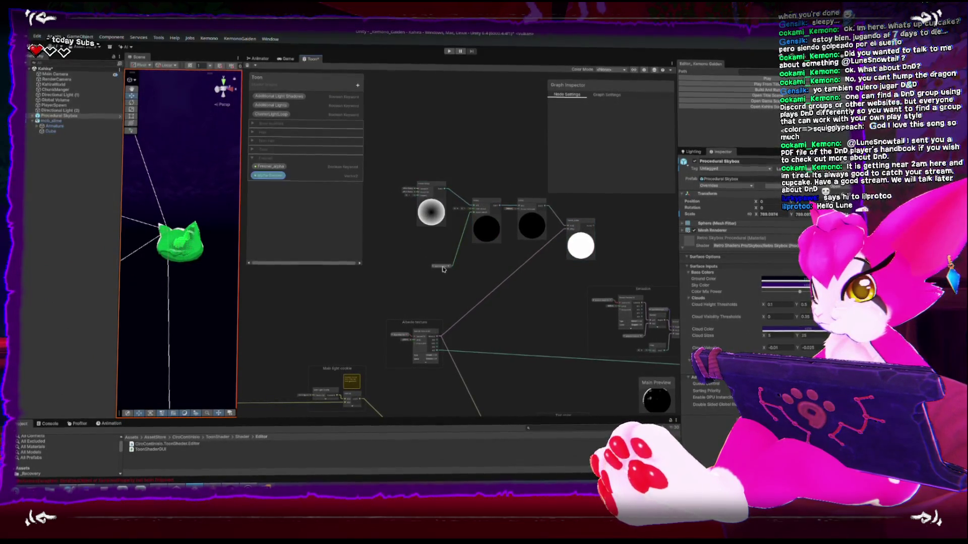
left_click(437, 247)
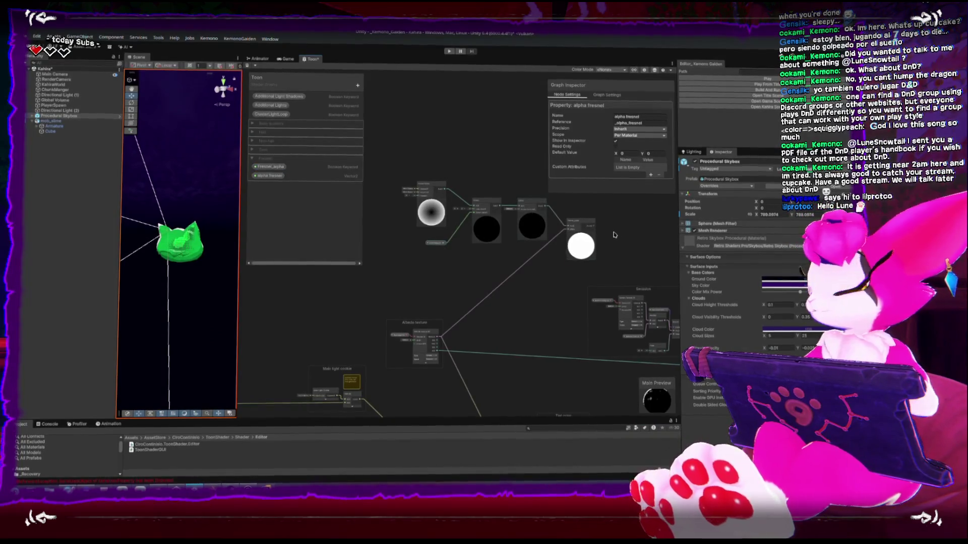
mouse_move(580, 222)
left_mouse_down()
mouse_move(565, 234)
mouse_move(575, 232)
left_mouse_up()
- Box-select the fresnel alpha group and shift it, the gradient and white fresnel nodes left
left_click_drag(382, 170, 516, 249)
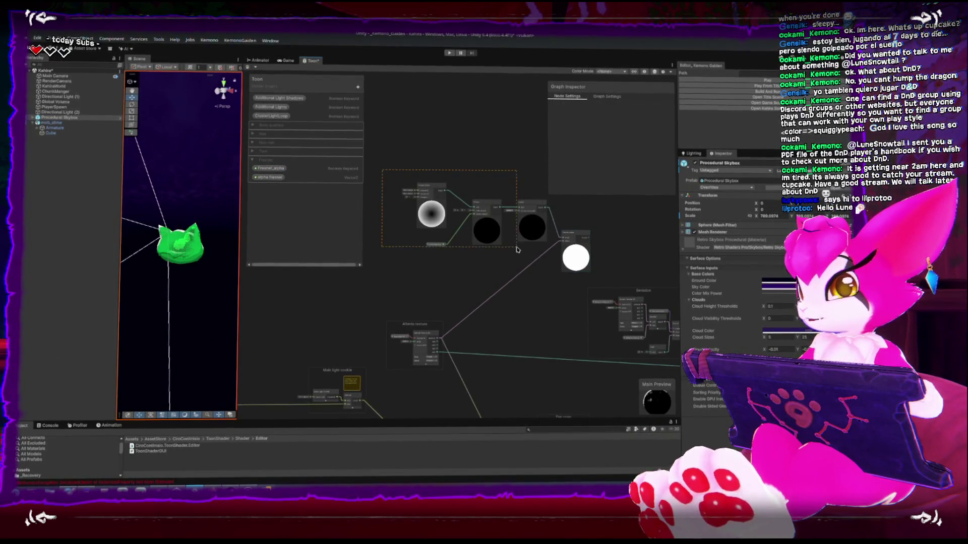
left_click_drag(578, 221, 578, 221)
left_click_drag(484, 212, 464, 206)
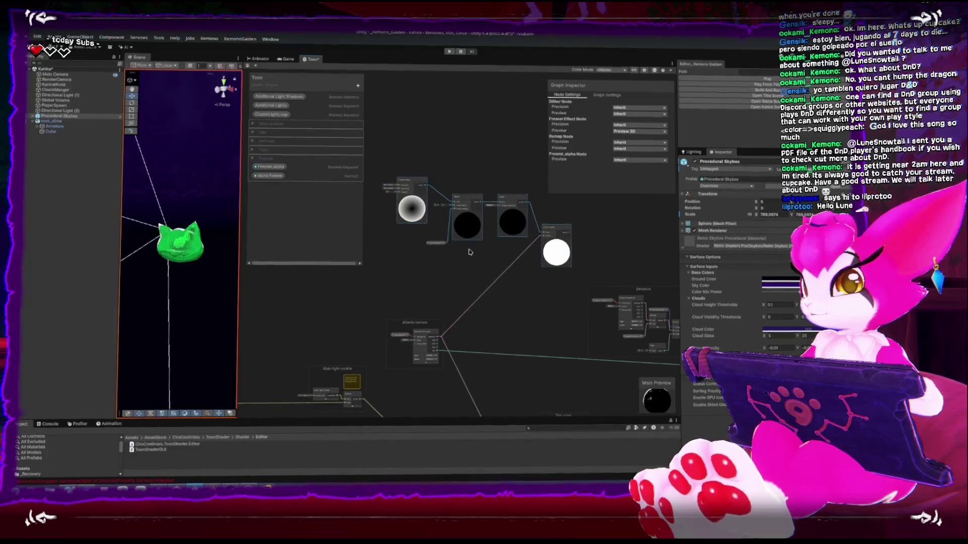
left_click(438, 246)
left_click_drag(437, 247, 424, 248)
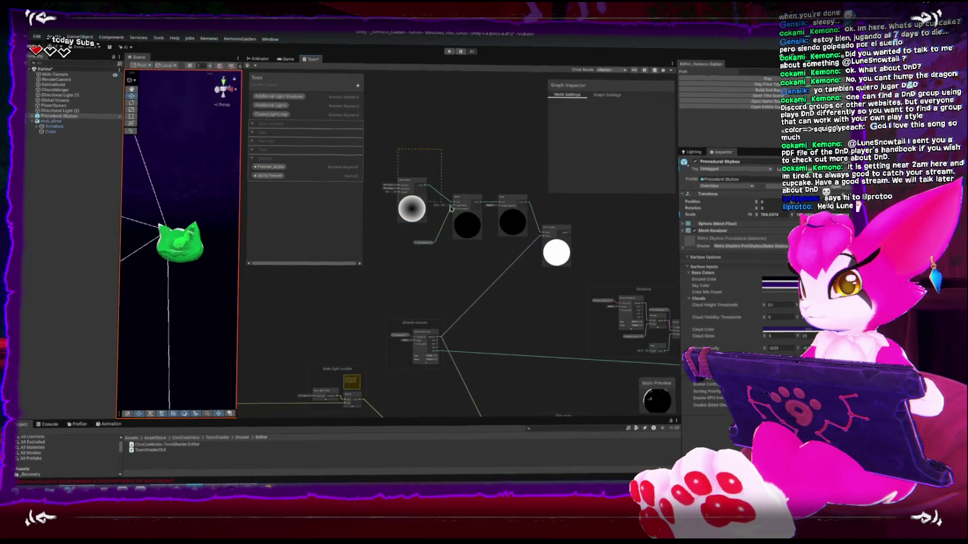
left_click_drag(508, 199, 479, 202)
left_click_drag(560, 231, 534, 239)
- Select the Multiply node, then drag the fresnel result toward its input
scroll(524, 262, "up", 1)
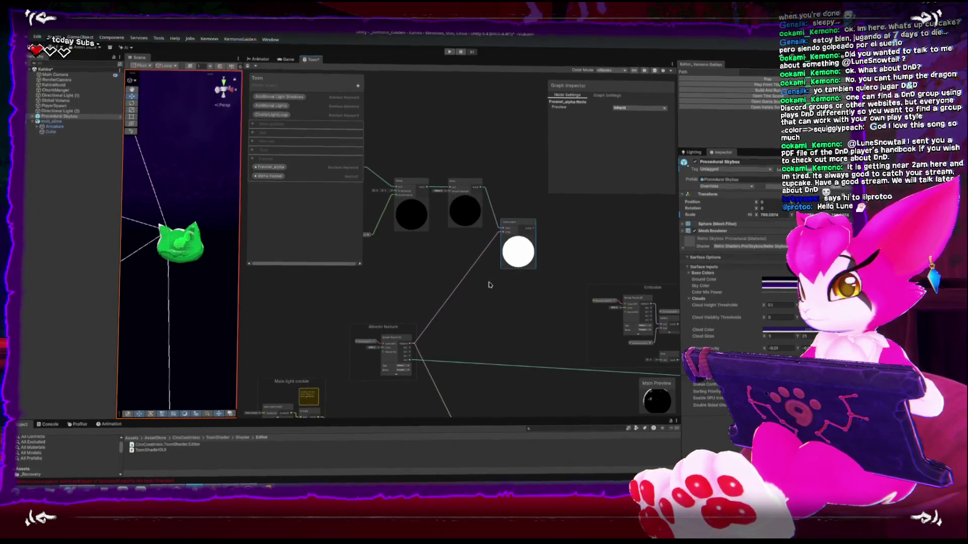
scroll(430, 259, "down", 3)
scroll(430, 259, "up", 5)
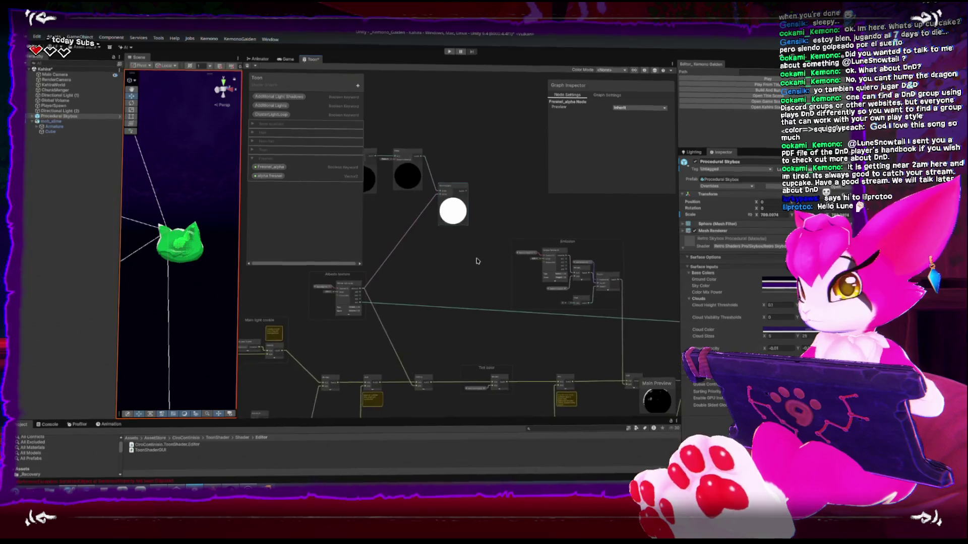
left_click(466, 368)
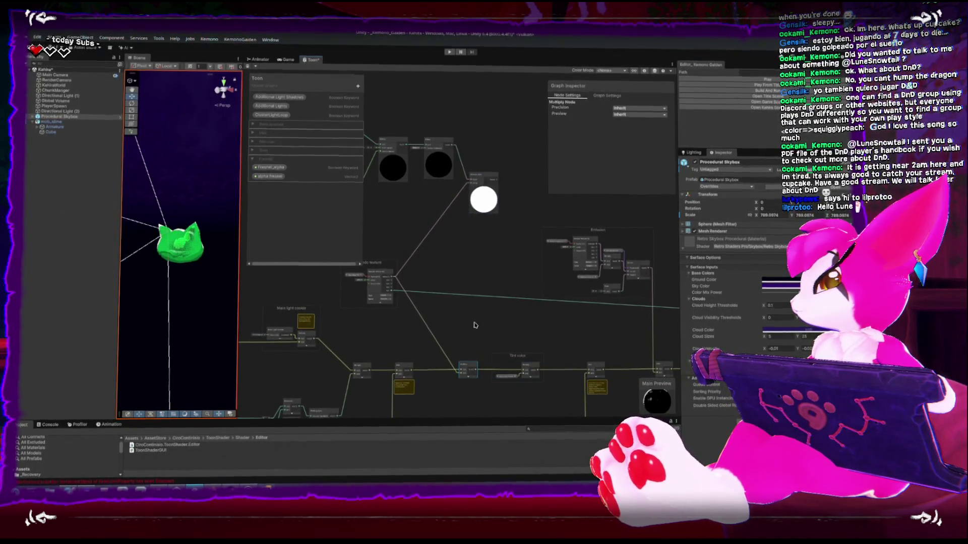
left_click(482, 293)
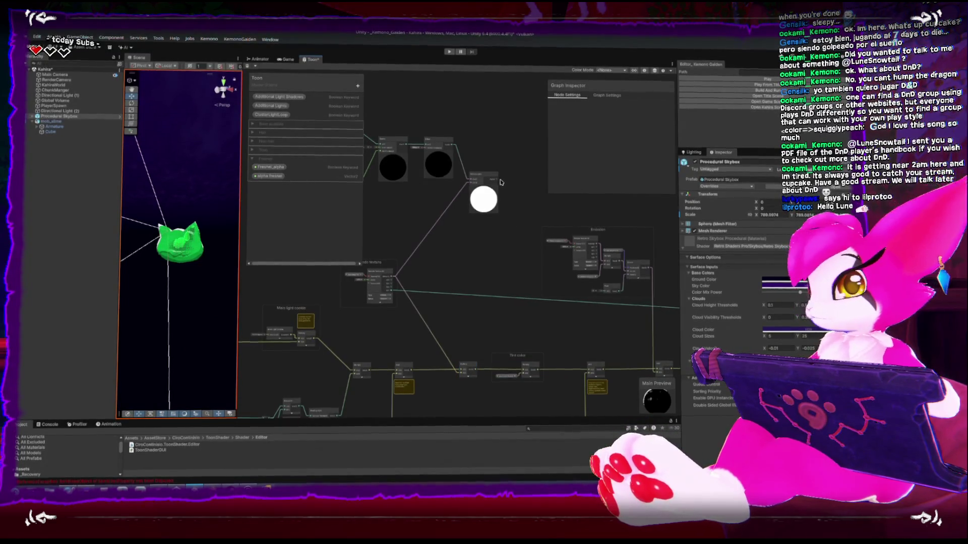
mouse_move(501, 183)
left_mouse_down()
mouse_move(451, 368)
mouse_move(460, 376)
left_mouse_up()
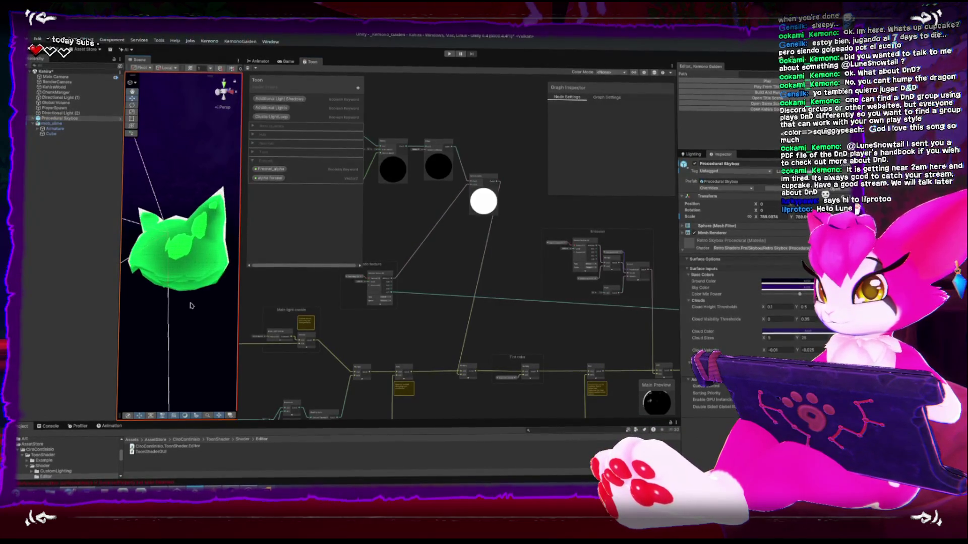
- Select the slime mesh to show its Shader Graphs/Toon material settings in the Inspector
left_click(212, 251)
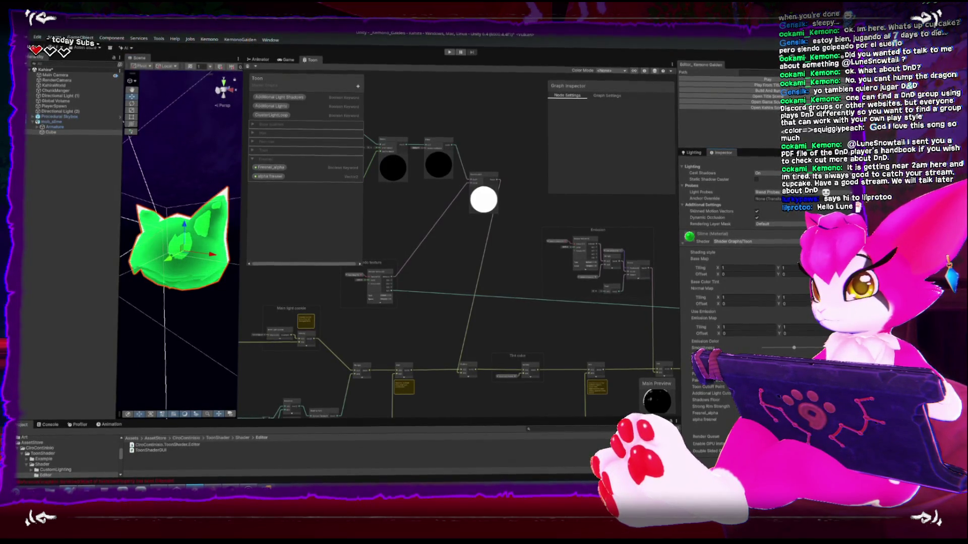
middle_click_drag(343, 157, 464, 225)
scroll(464, 225, "down", 2)
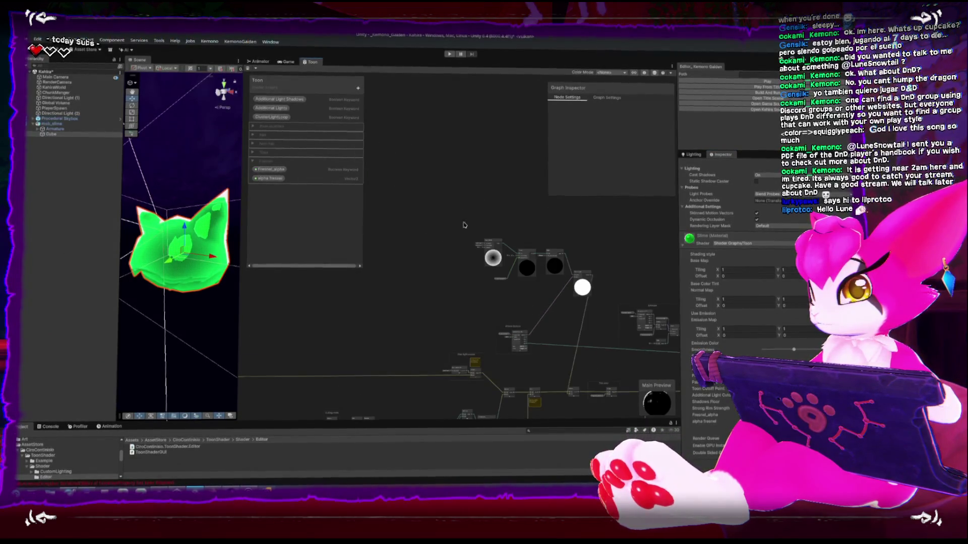
- Add a Saturate node to the graph by searching 'sa'
scroll(549, 277, "up", 3)
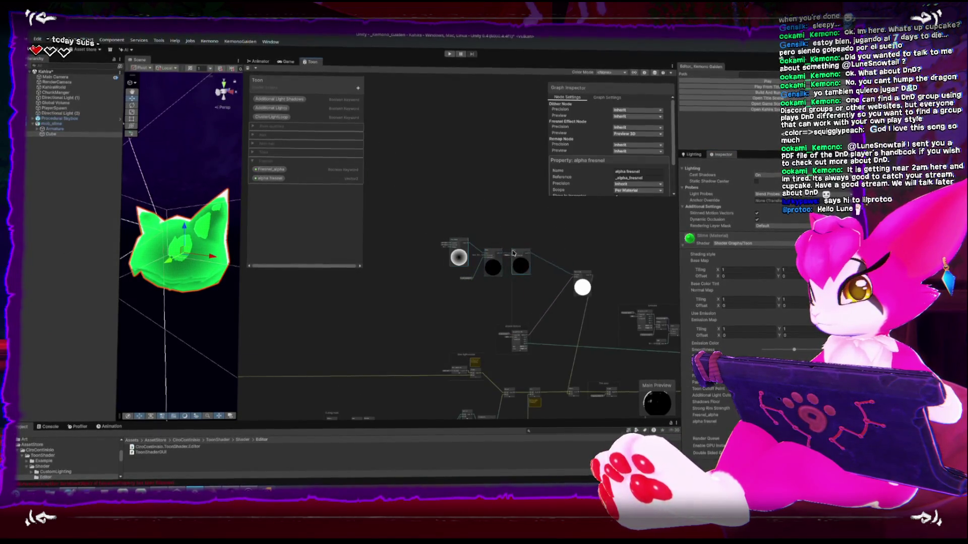
right_click(522, 291)
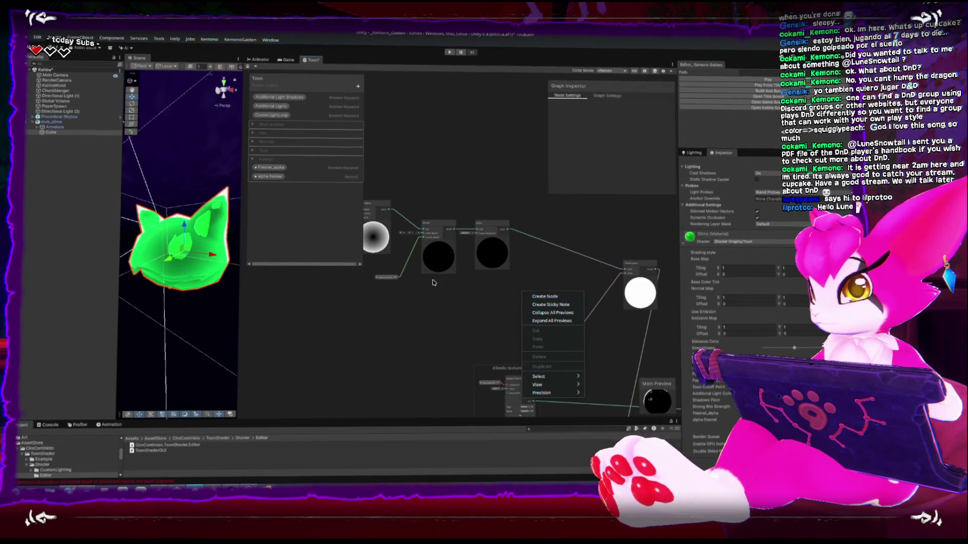
middle_click_drag(528, 295, 624, 312)
left_click_drag(462, 223, 395, 220)
right_click(444, 187)
left_click(458, 192)
type("sat")
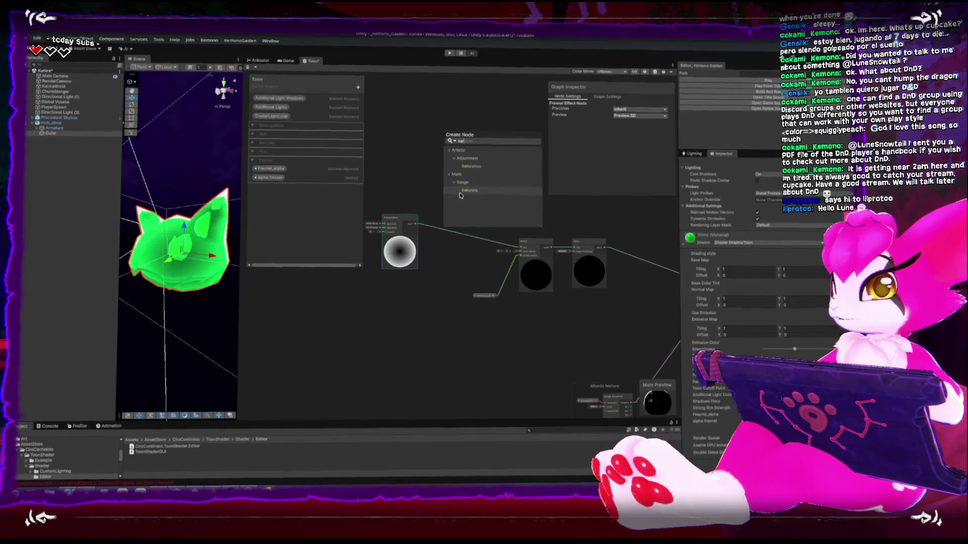
left_click(460, 193)
- Wire Remap into Saturate and Saturate into Dither, lining the nodes up
scroll(456, 213, "up", 2)
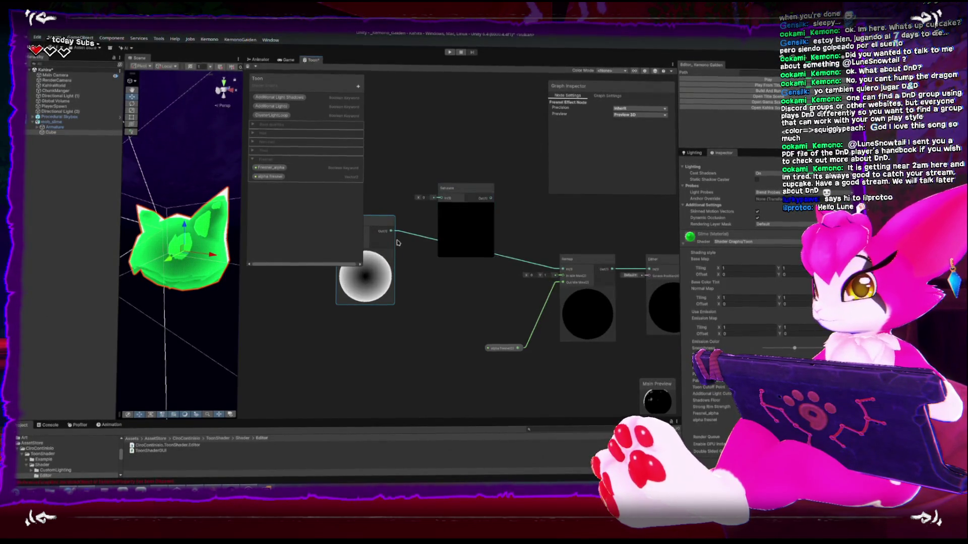
mouse_move(439, 211)
left_mouse_down()
mouse_move(442, 199)
mouse_move(445, 229)
left_mouse_up()
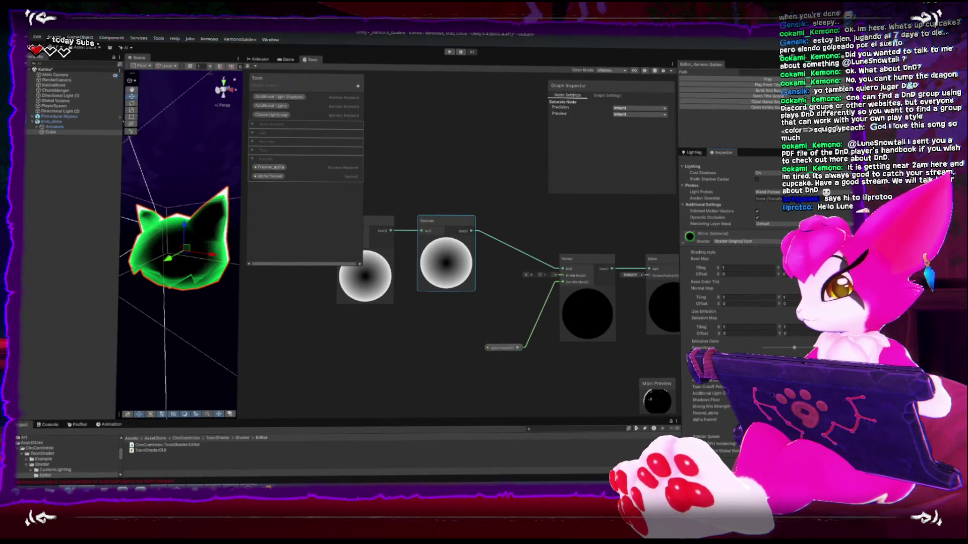
left_click_drag(457, 263, 579, 225)
left_click_drag(561, 270, 465, 273)
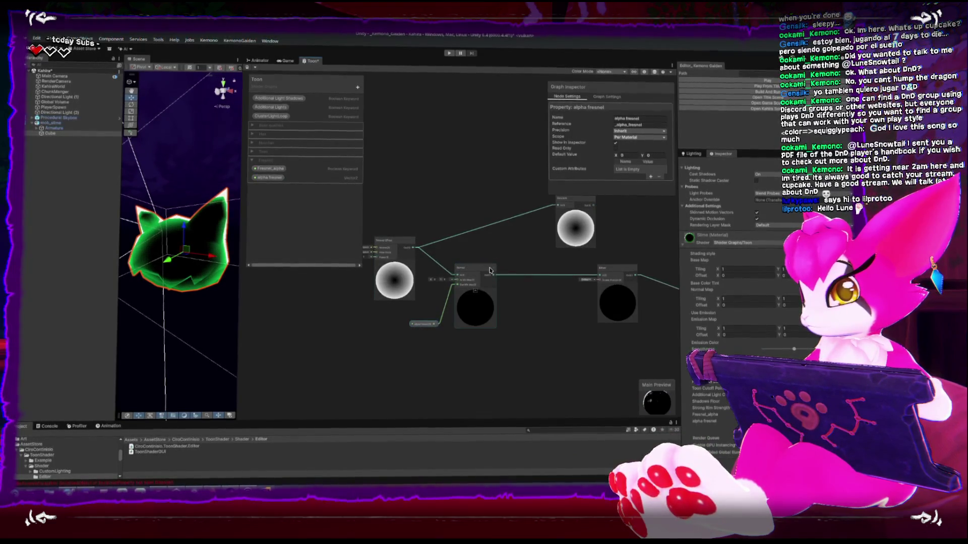
left_click_drag(476, 267, 468, 267)
middle_click_drag(495, 263, 436, 320)
mouse_move(428, 332)
left_mouse_down()
mouse_move(501, 262)
mouse_move(469, 281)
left_mouse_up()
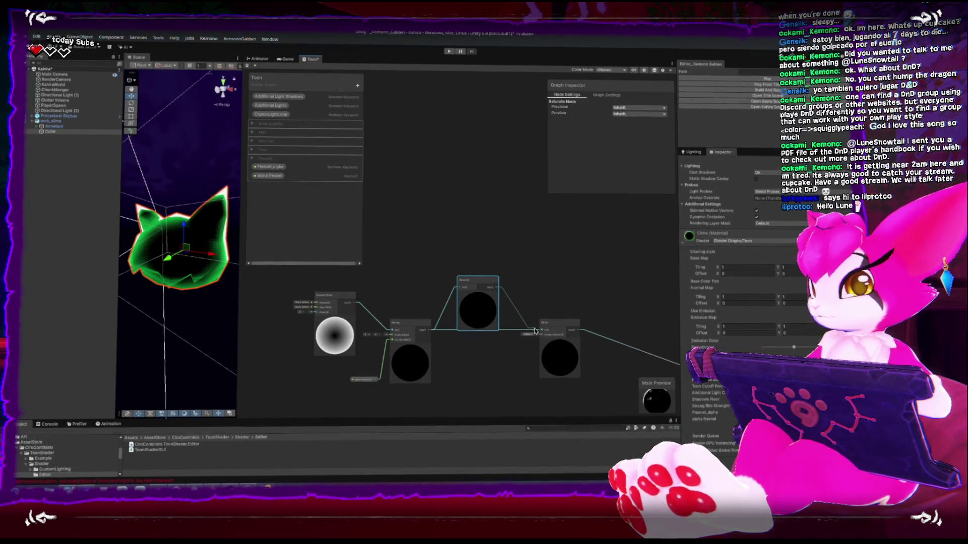
left_click_drag(536, 328, 536, 329)
left_click_drag(477, 281, 473, 325)
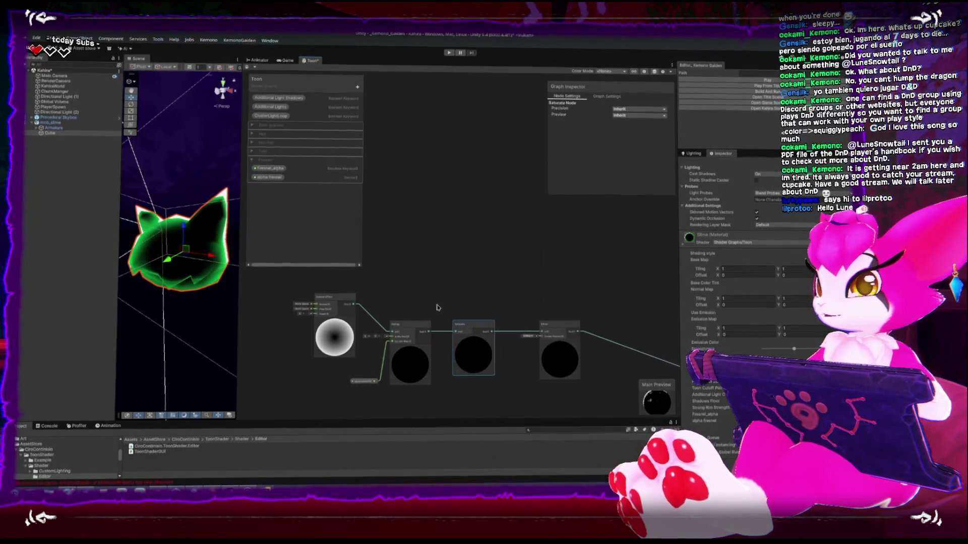
- Save the shader asset and tidy the Remap, Saturate and Dither nodes
left_click(247, 69)
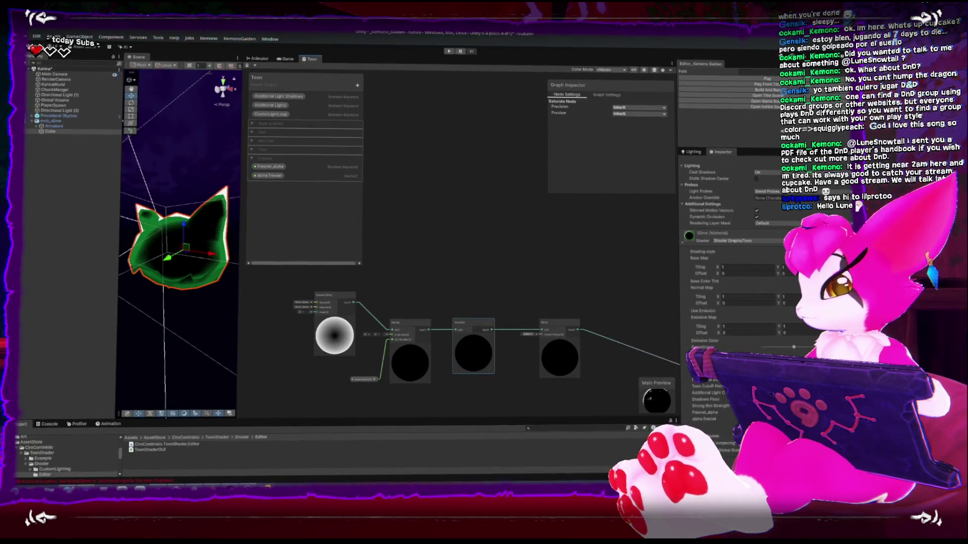
mouse_move(529, 295)
middle_mouse_down()
mouse_move(566, 288)
mouse_move(567, 267)
mouse_move(488, 251)
middle_mouse_up()
scroll(516, 288, "up", 3)
left_click_drag(517, 288, 500, 285)
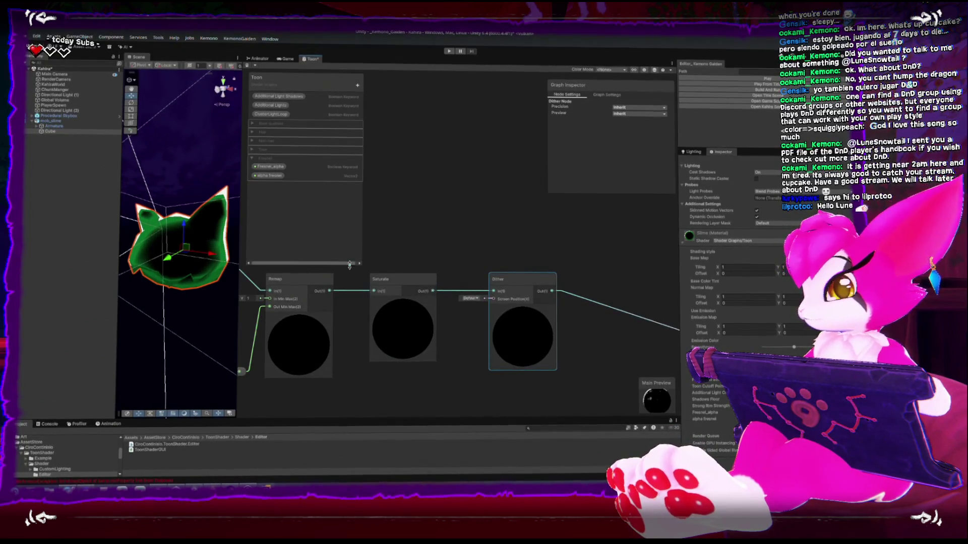
middle_click_drag(382, 272, 501, 286)
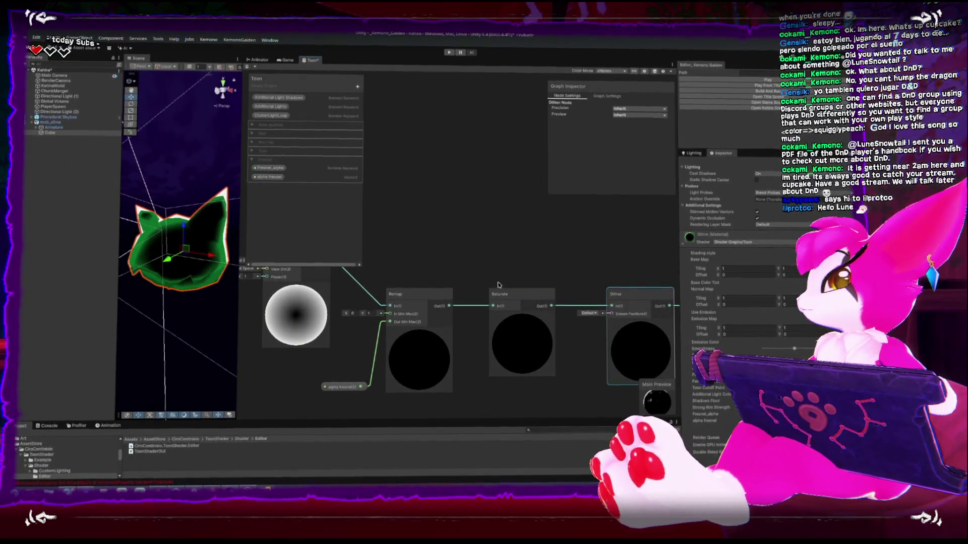
scroll(500, 285, "down", 3)
middle_click_drag(460, 269, 443, 269)
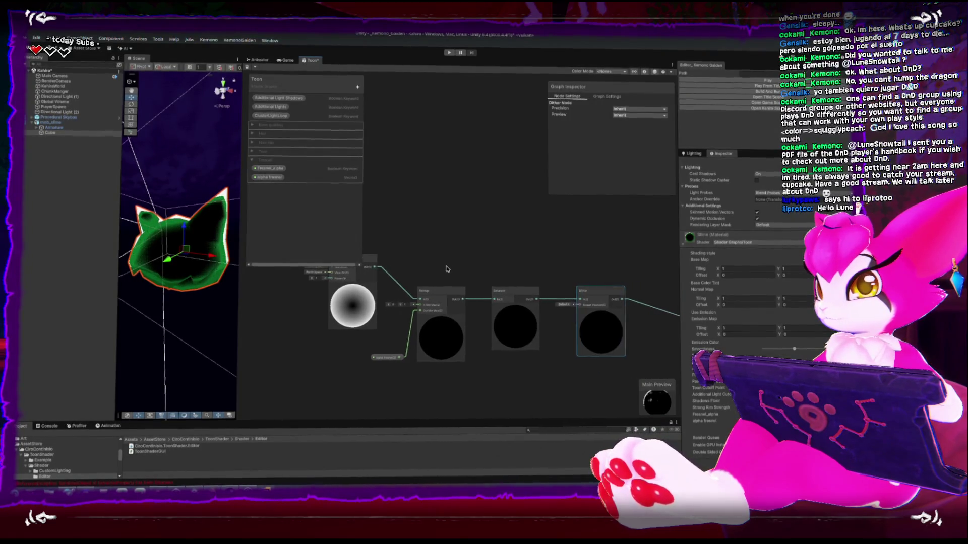
mouse_move(521, 277)
middle_mouse_down()
mouse_move(456, 261)
mouse_move(495, 265)
mouse_move(523, 313)
middle_mouse_up()
scroll(509, 282, "down", 2)
scroll(456, 261, "down", 1)
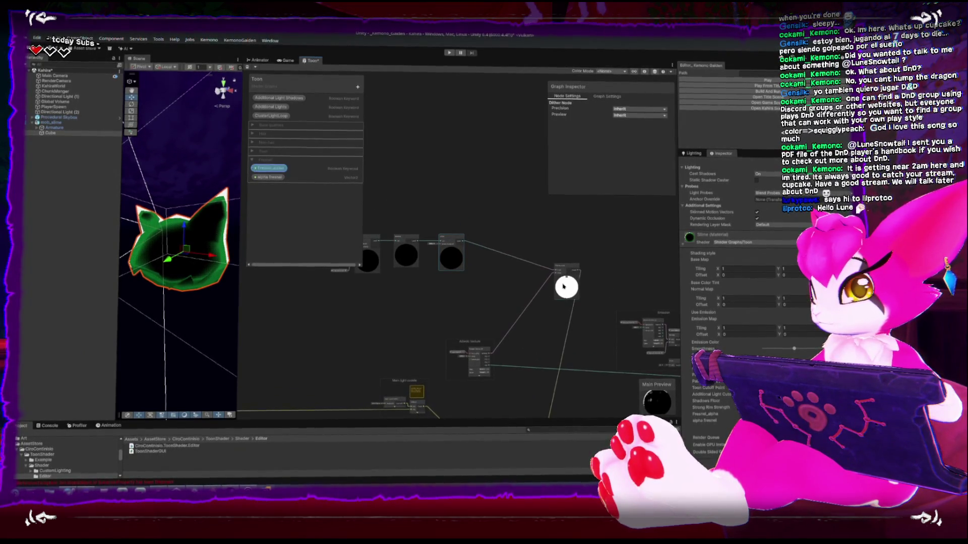
- Move the white fresnel node beside the black spheres and select the Dither node
left_click_drag(563, 287, 517, 287)
middle_click_drag(470, 273, 518, 305)
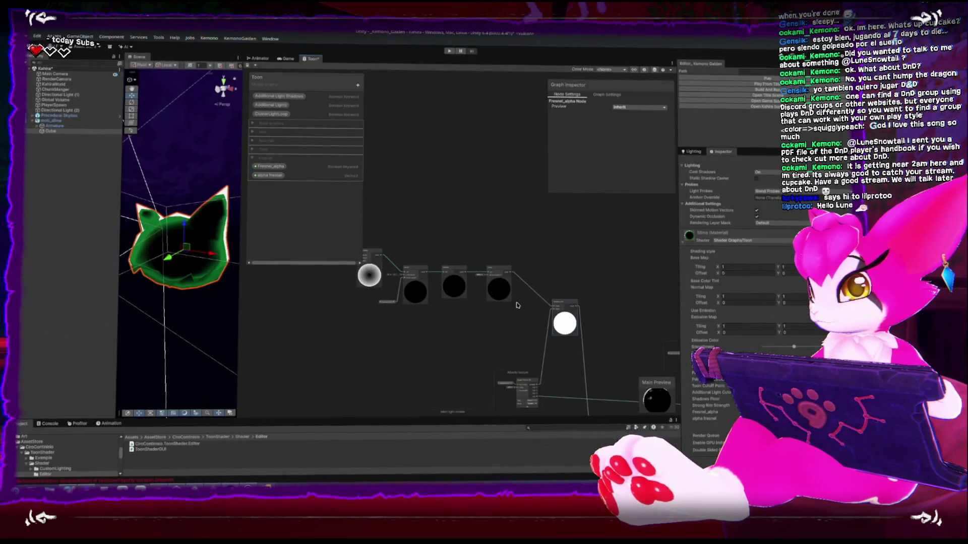
left_click(497, 269)
scroll(446, 273, "up", 3)
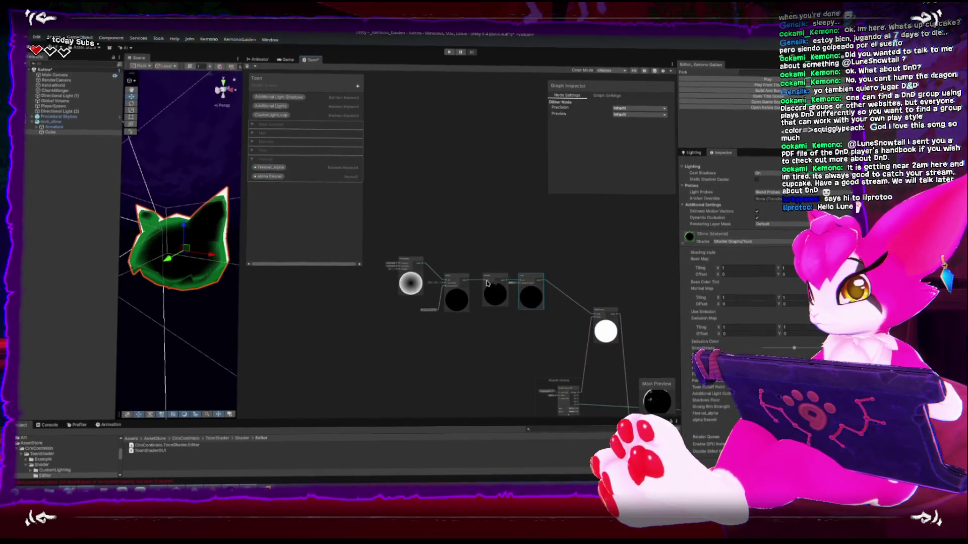
middle_click_drag(449, 274, 514, 269)
mouse_move(484, 229)
middle_mouse_down()
mouse_move(413, 221)
mouse_move(492, 231)
middle_mouse_up()
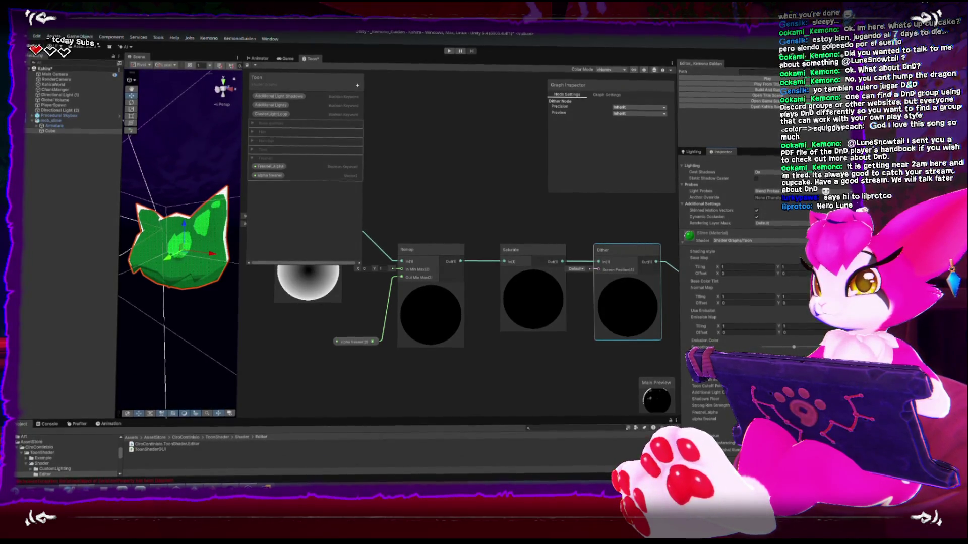
middle_click_drag(454, 378, 441, 386)
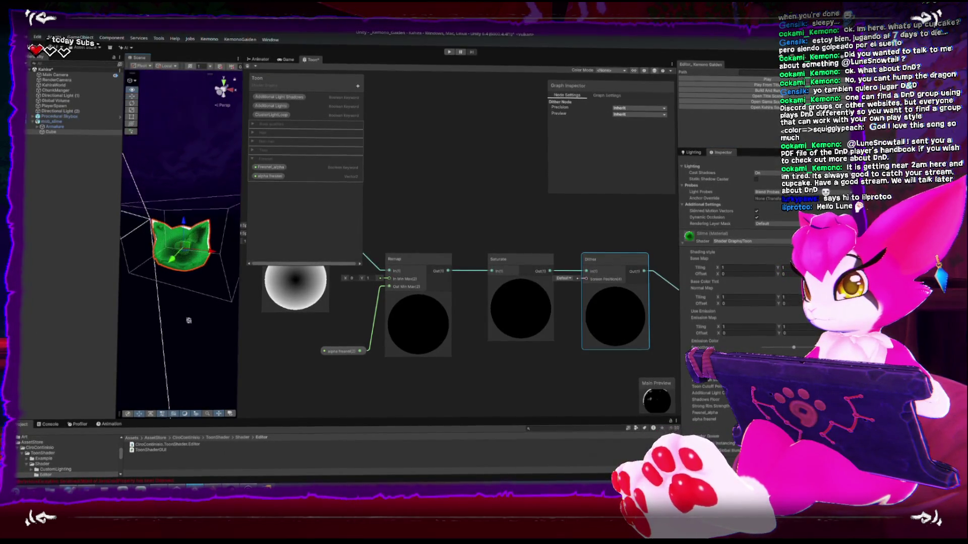
scroll(189, 321, "up", 5)
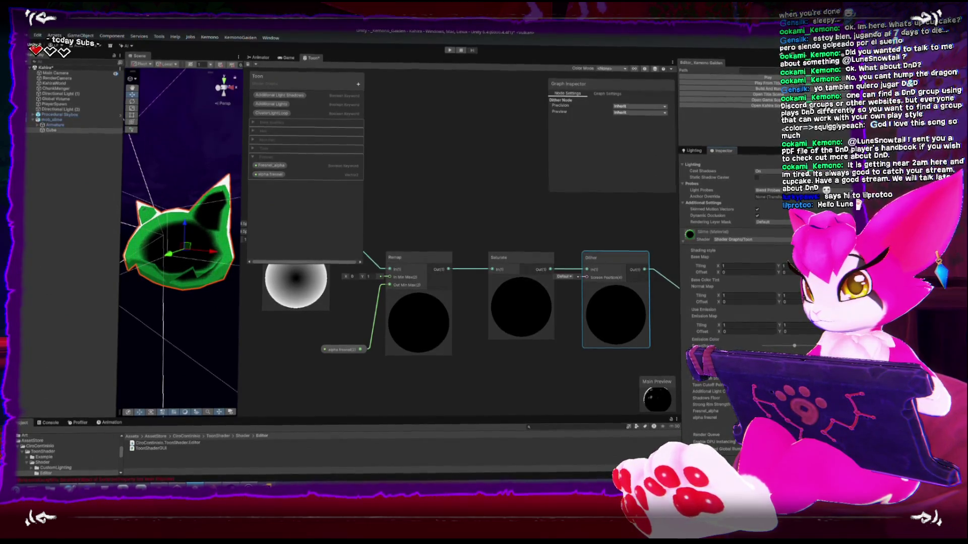
- Orbit the slime to check its rim transparency, then lower the Fresnel_alpha node
left_click_drag(201, 310, 212, 308, "alt")
left_click_drag(185, 255, 177, 322, "alt")
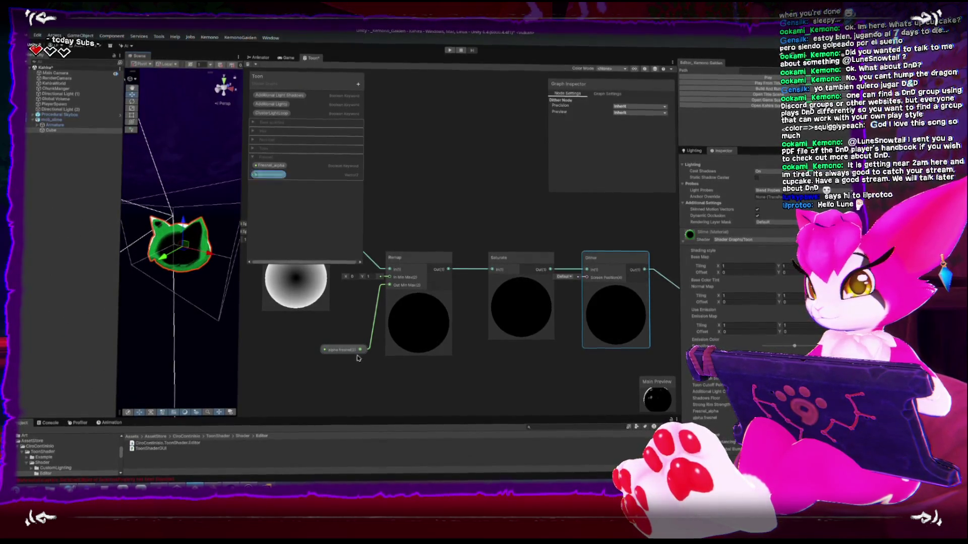
middle_click_drag(525, 396, 486, 335)
scroll(486, 335, "down", 3)
scroll(462, 342, "down", 1)
scroll(469, 338, "up", 2)
scroll(519, 292, "down", 3)
mouse_move(521, 281)
left_mouse_down()
mouse_move(550, 327)
mouse_move(526, 332)
left_mouse_up()
mouse_move(513, 419)
middle_mouse_down()
mouse_move(526, 347)
mouse_move(507, 302)
mouse_move(474, 281)
mouse_move(494, 321)
mouse_move(630, 382)
mouse_move(437, 243)
mouse_move(508, 328)
mouse_move(529, 303)
middle_mouse_up()
scroll(507, 303, "up", 5)
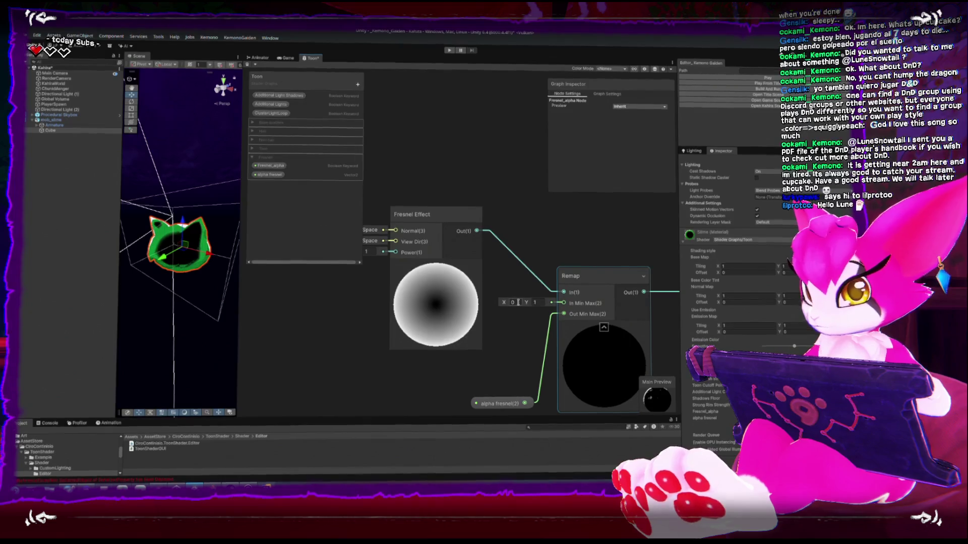
- Try the Remap In Min Max Y at 2 and save, then undo it back to 1
left_click(437, 258)
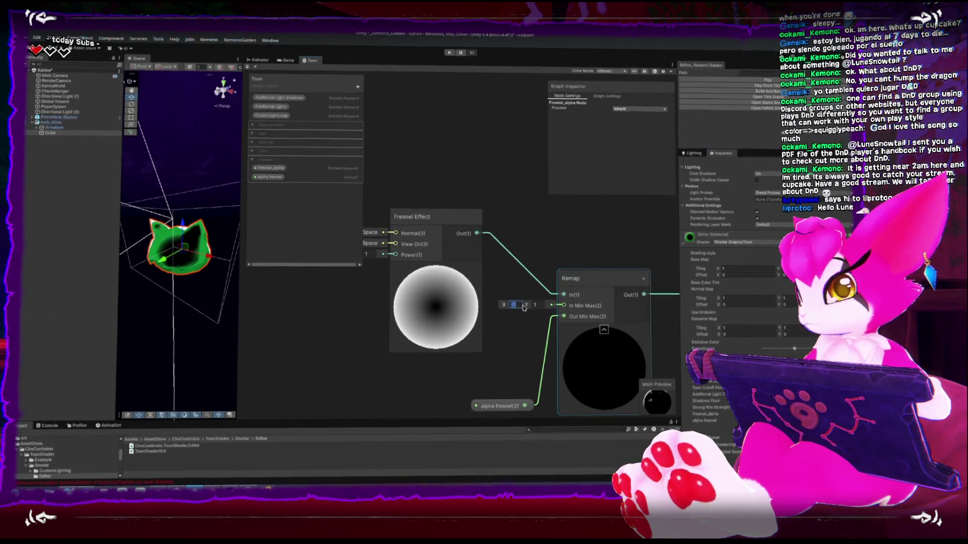
left_click(247, 67)
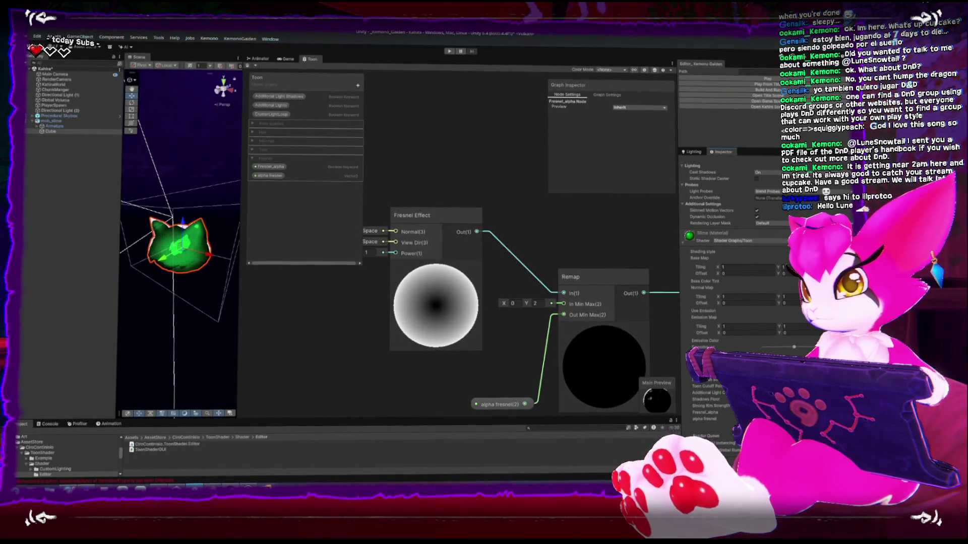
key("ctrl+z")
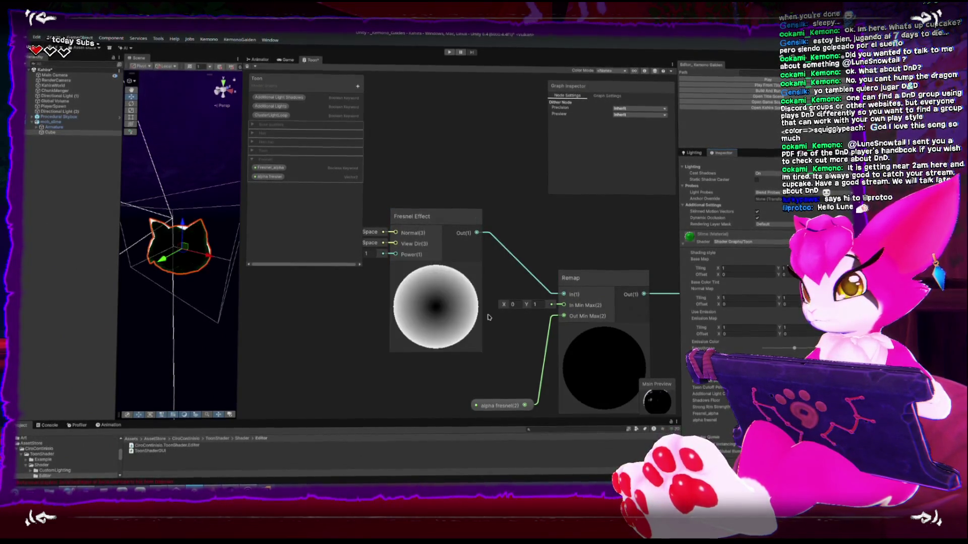
scroll(489, 316, "down", 3)
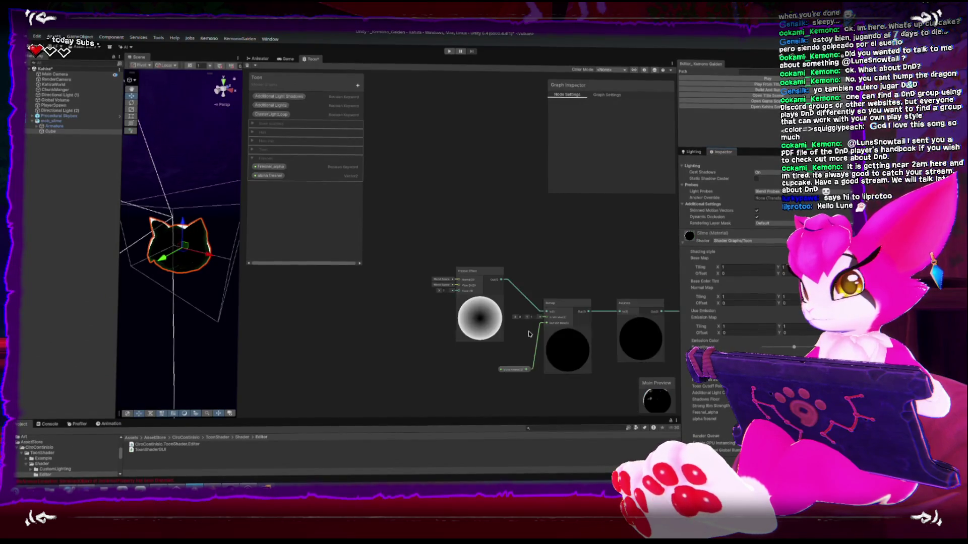
scroll(481, 320, "down", 2)
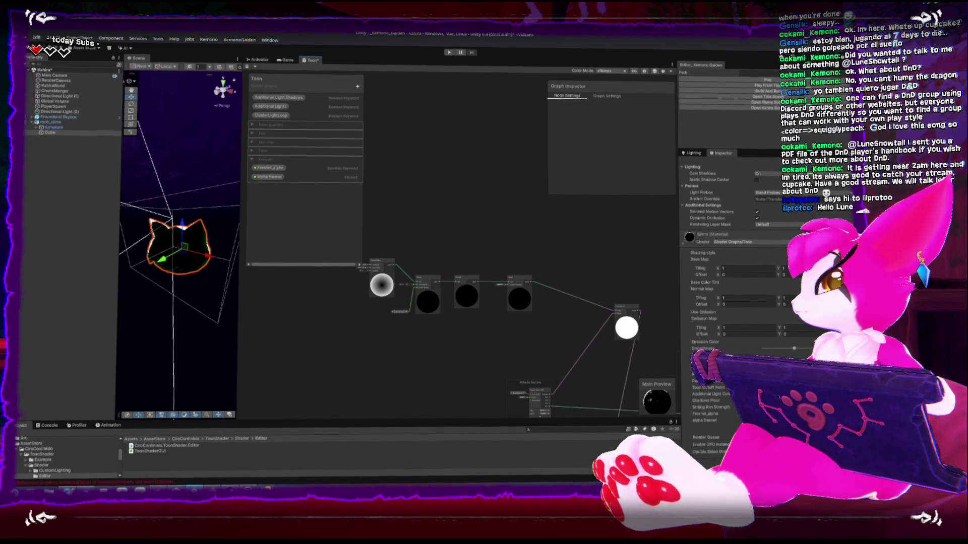
middle_click_drag(312, 311, 299, 285)
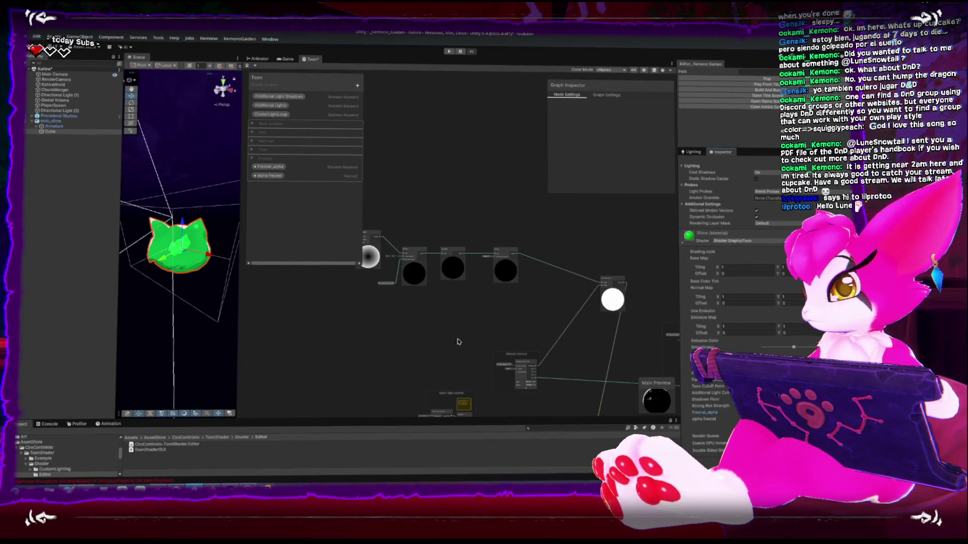
left_click_drag(242, 333, 371, 335)
- Box-select the fresnel node group and move it further right
scroll(237, 310, "down", 5)
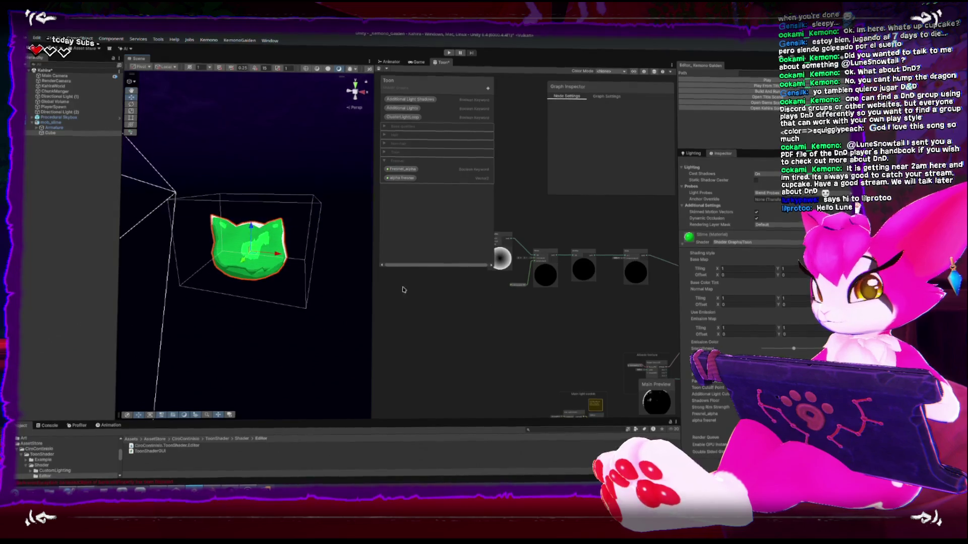
middle_click_drag(568, 328, 491, 373)
scroll(492, 373, "down", 3)
mouse_move(427, 311)
left_mouse_down()
mouse_move(531, 338)
mouse_move(563, 329)
left_mouse_up()
left_click(283, 323)
- Select mob_slime and orbit around it to inspect the green shading up close
mouse_move(282, 322)
left_mouse_down("alt")
mouse_move(293, 321)
mouse_move(253, 248)
mouse_move(335, 288)
left_mouse_up("alt")
left_click(253, 248)
mouse_move(344, 240)
left_mouse_down("alt")
mouse_move(312, 211)
mouse_move(294, 209)
mouse_move(295, 282)
mouse_move(264, 291)
left_mouse_up("alt")
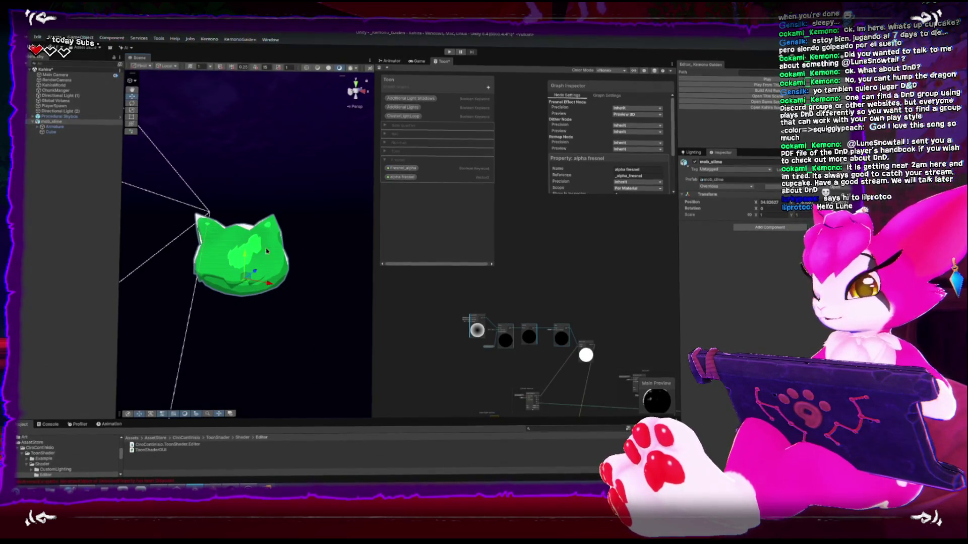
scroll(487, 347, "up", 5)
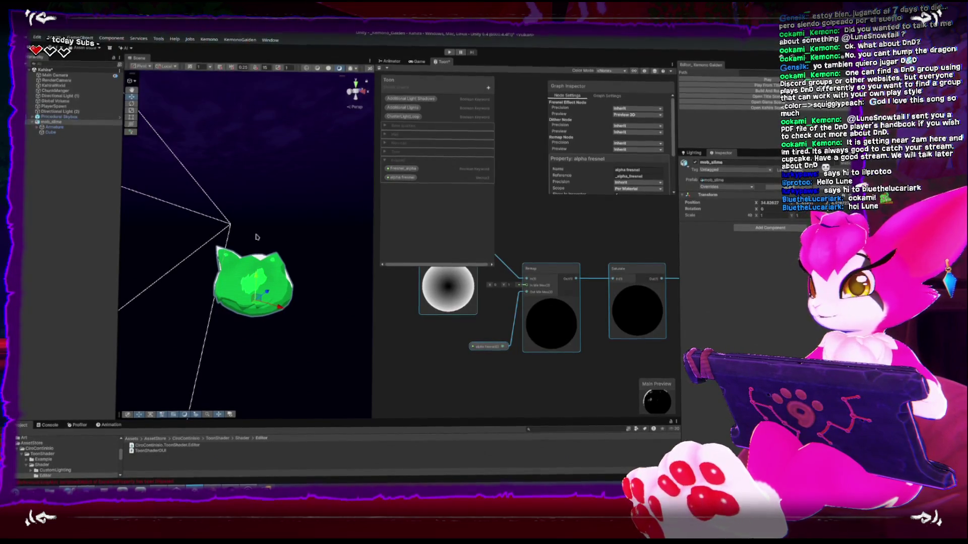
scroll(247, 227, "down", 4)
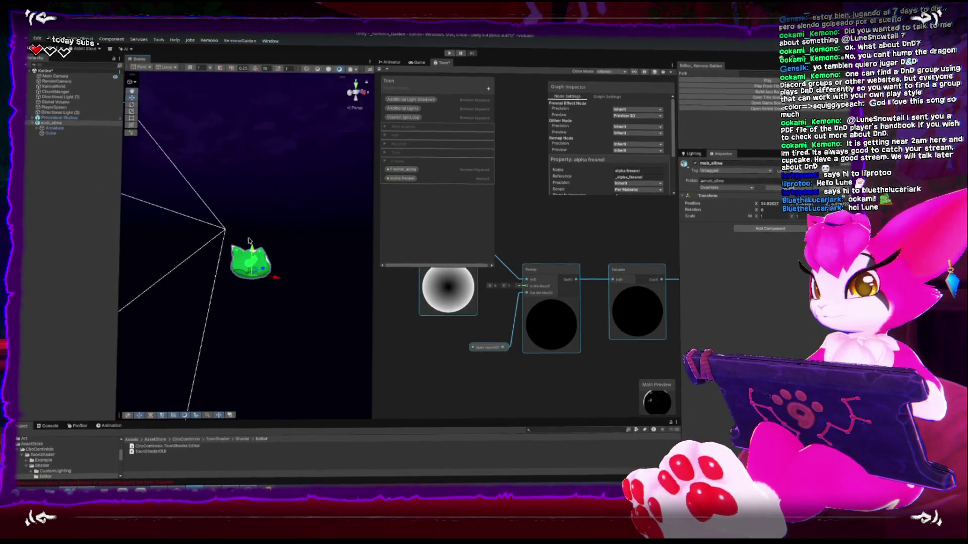
left_click(240, 296)
mouse_move(245, 259)
left_mouse_down("alt")
mouse_move(285, 313)
mouse_move(262, 390)
left_mouse_up("alt")
- Back in Blender, view the slime from the left and toggle the armature into Pose Mode and back
key("alt+Tab")
key("ctrl+KP_3")
scroll(366, 179, "up", 4)
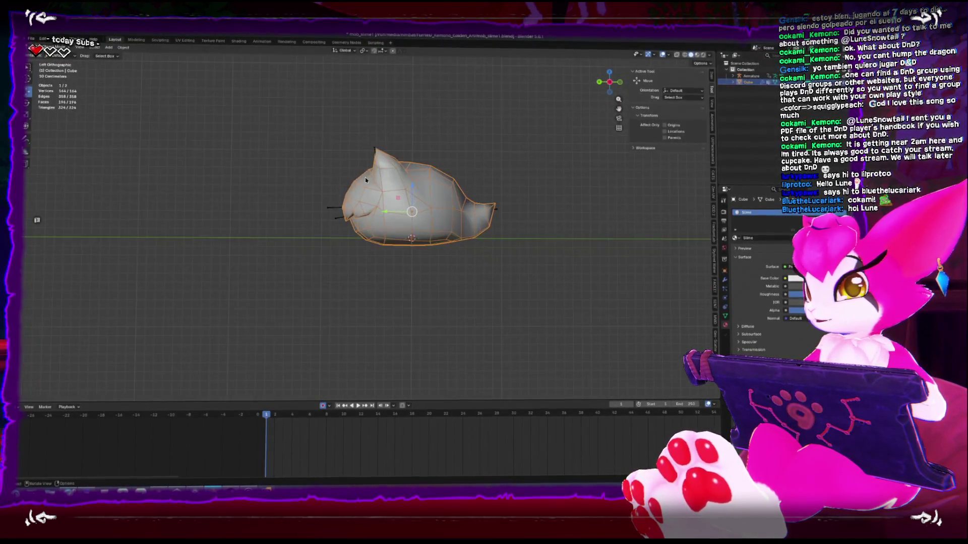
left_click(374, 152)
key("ctrl+Tab")
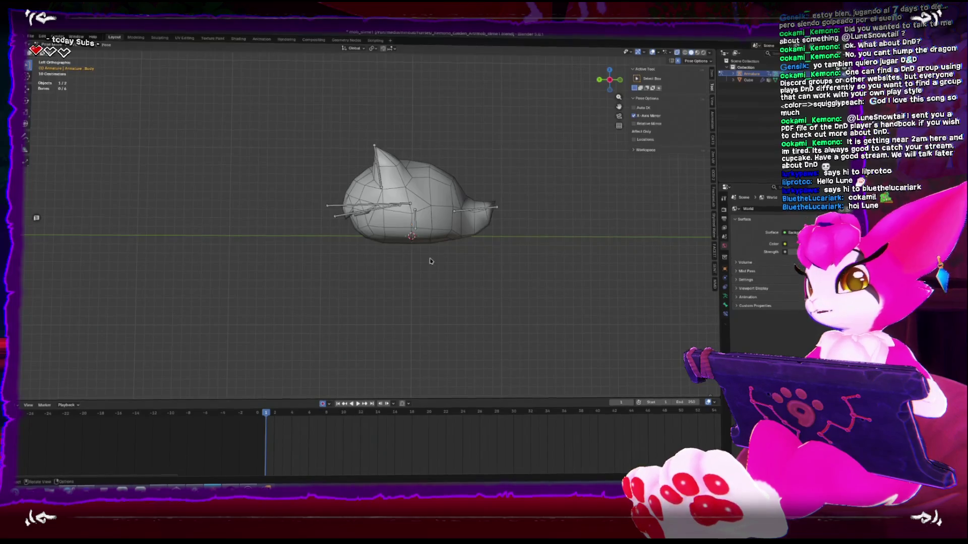
key("ctrl+Tab")
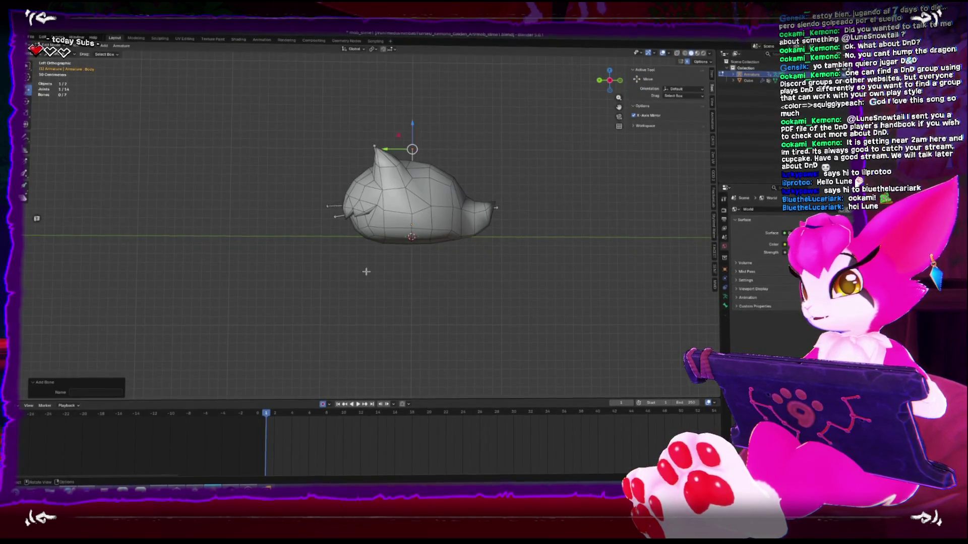
- Add a cube-shaped empty, scale it down and move it up onto the slime mesh
key("shift+a")
mouse_move(328, 265)
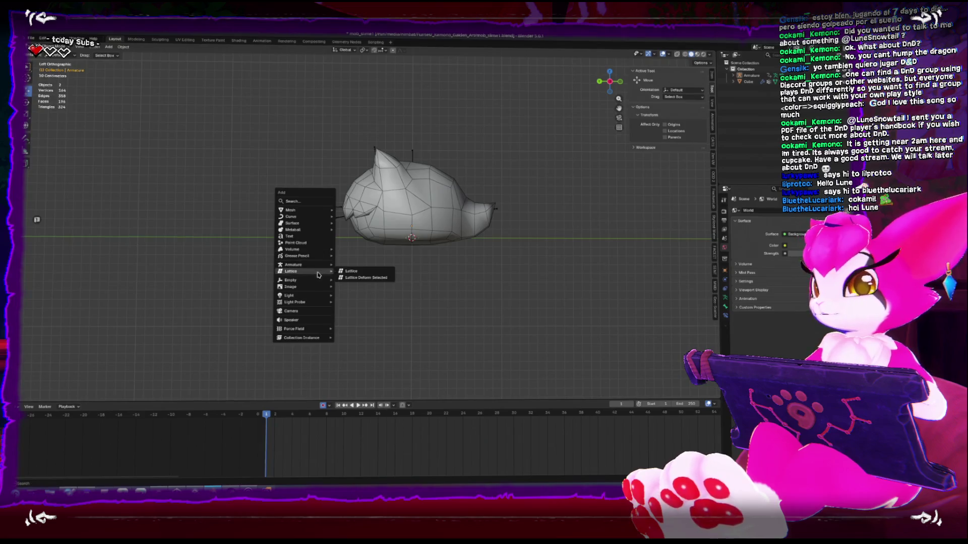
mouse_move(318, 286)
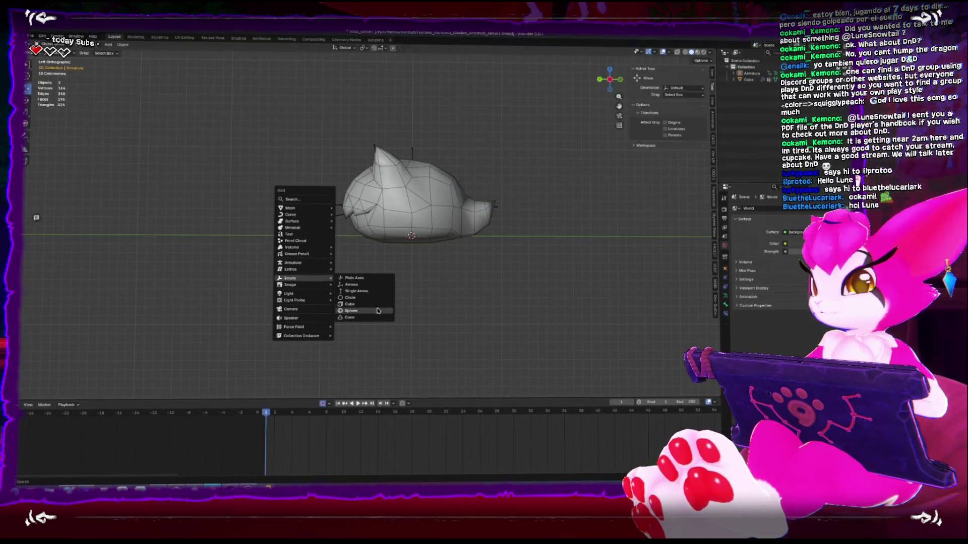
left_click(377, 305)
key("s")
left_click(499, 328)
key("g")
left_click(499, 323)
- Check the empty's fit from the front and left views, then reselect the empty
key("KP_1")
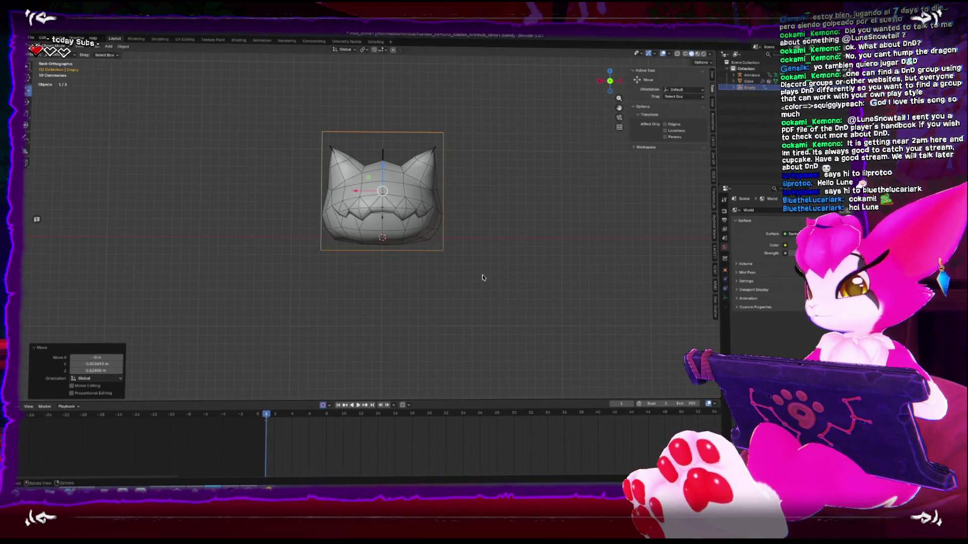
key("ctrl+KP_3")
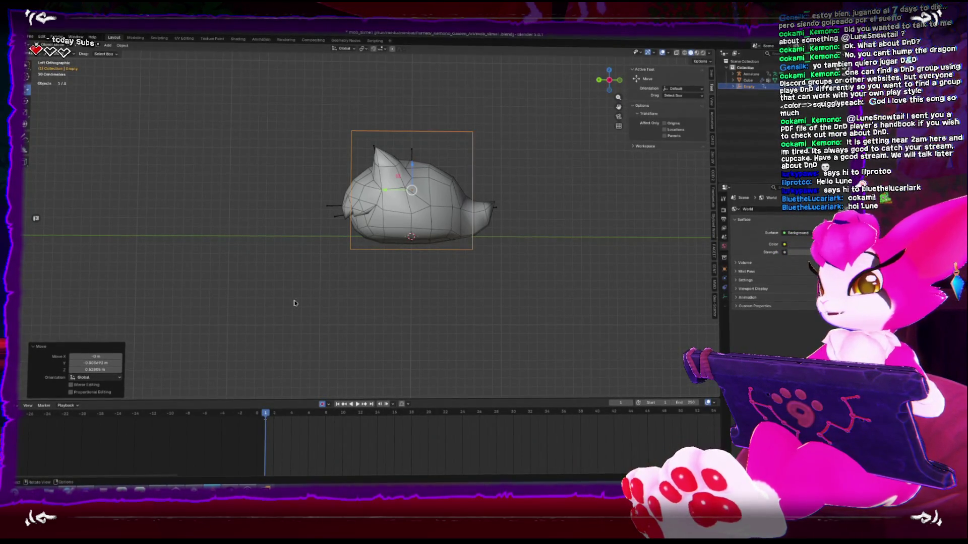
left_click(367, 324)
left_click(356, 249)
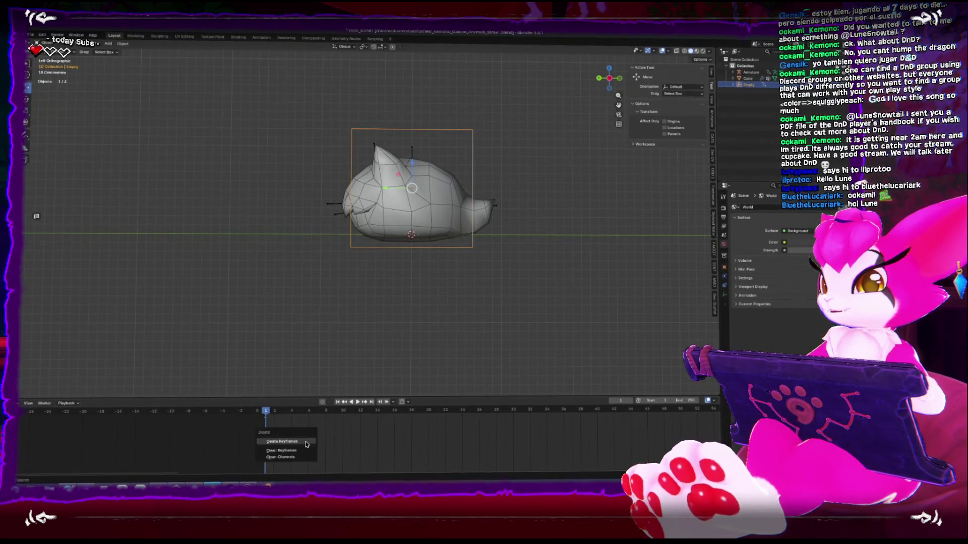
- Select the armature in Pose Mode and nudge its long vertical bone
left_click(312, 323)
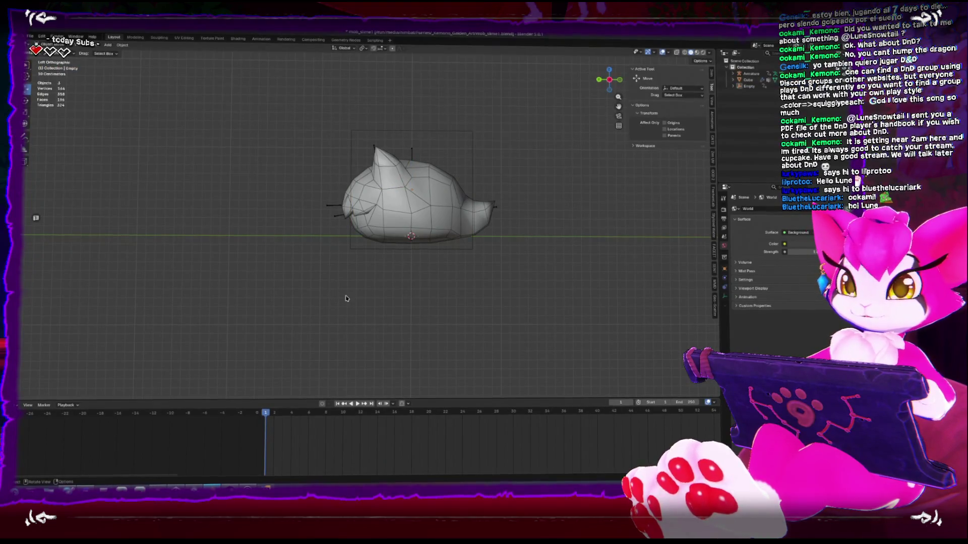
left_click(373, 240)
middle_click_drag(373, 240, 335, 180)
scroll(404, 155, "up", 3)
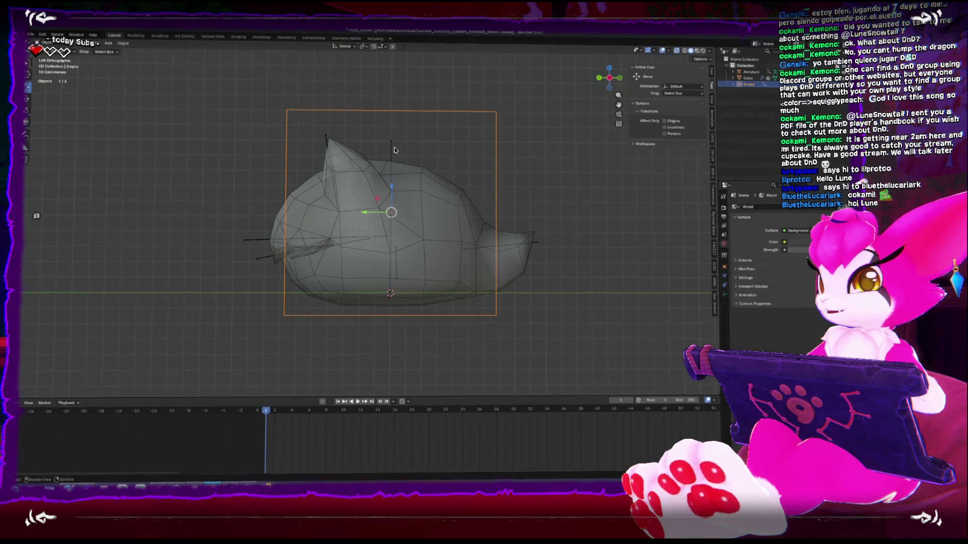
left_click(393, 149)
key("ctrl+Tab")
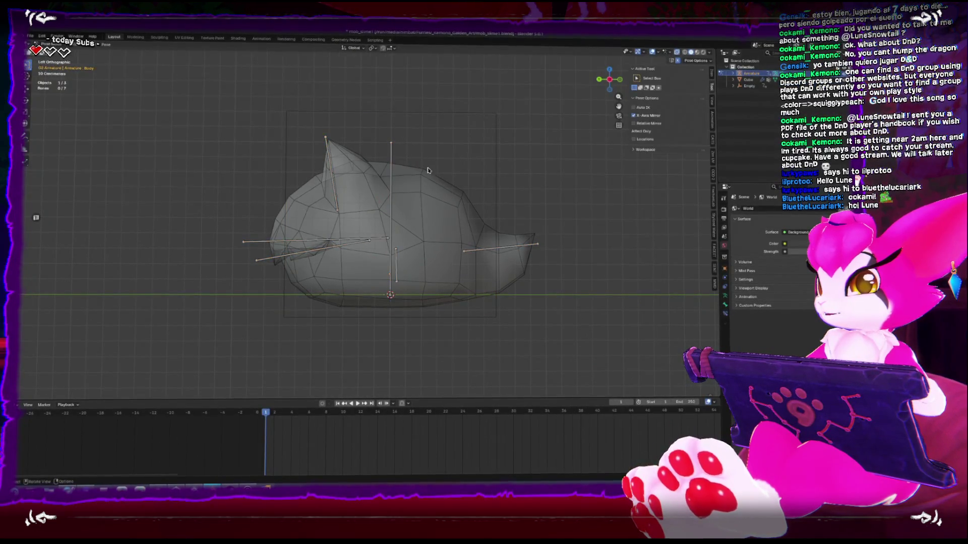
left_click(392, 204)
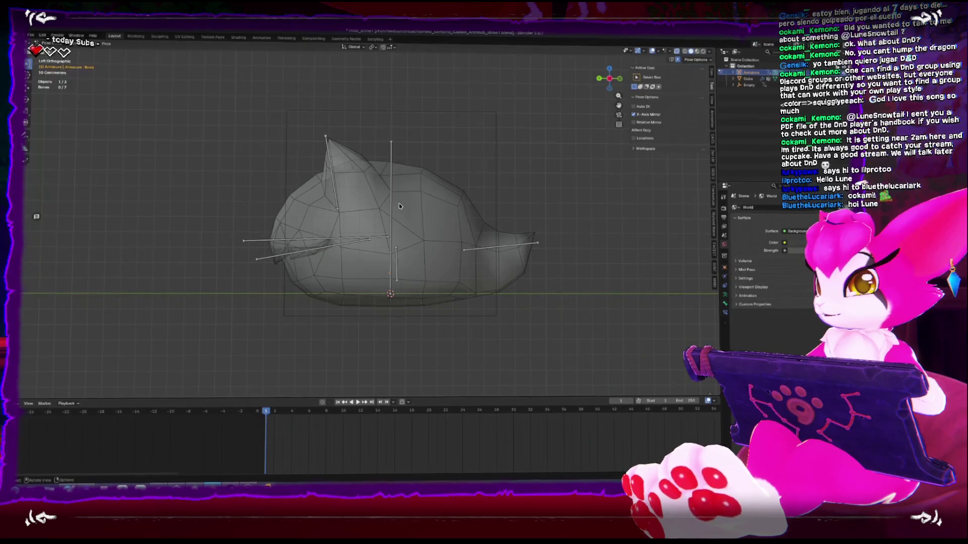
key("g")
left_click(406, 192)
- Take the armature through Edit Mode and back to Object Mode in a perspective view
key("z")
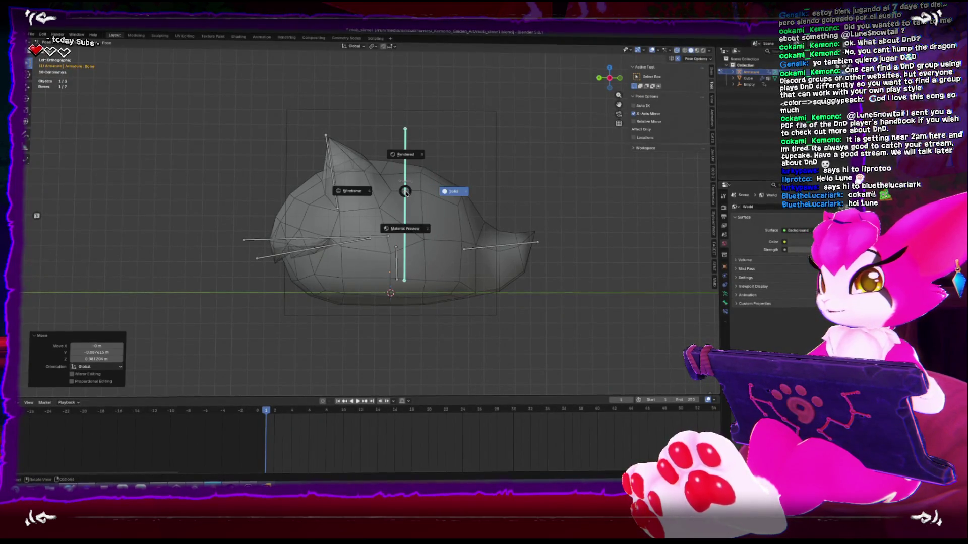
key("Escape")
key("Tab")
key("ctrl+Tab")
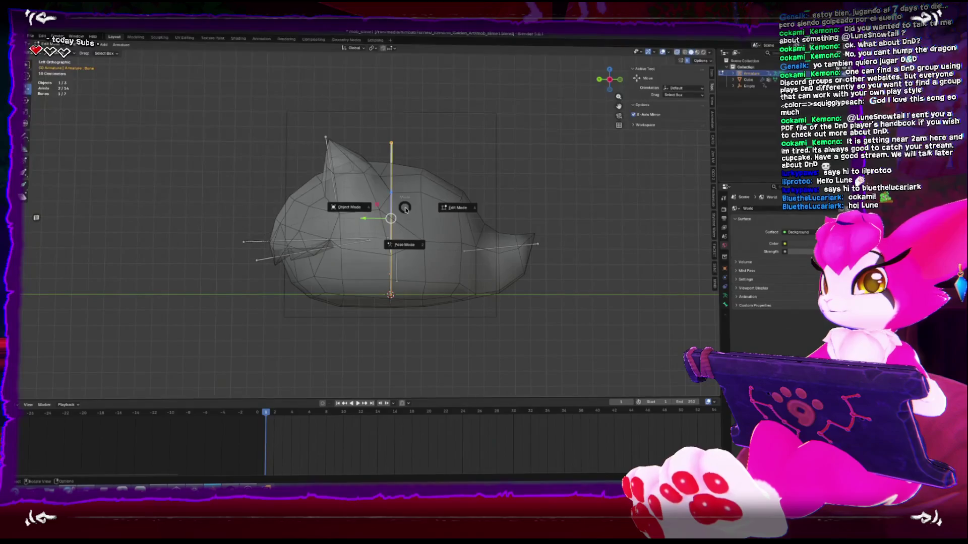
left_click(448, 204)
key("Tab")
middle_click_drag(421, 219, 388, 248)
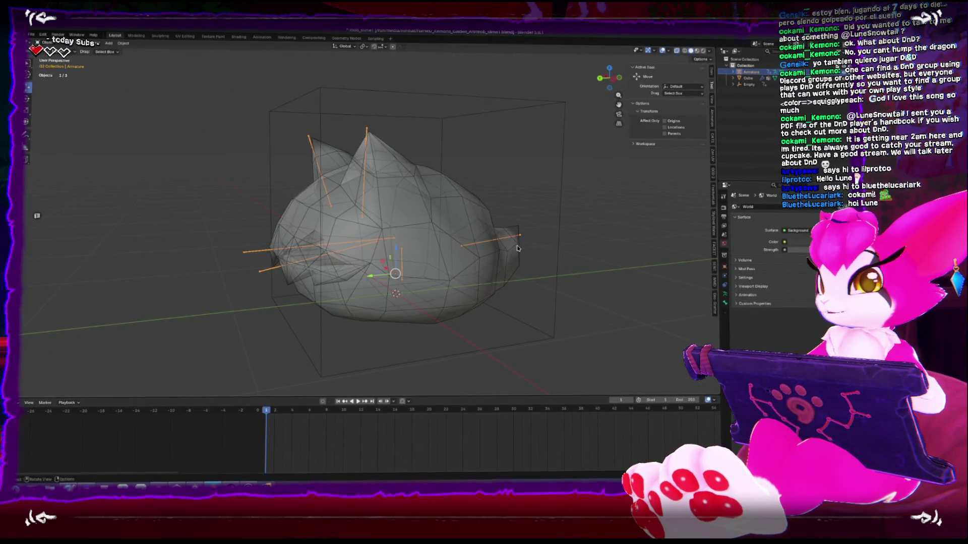
- Parent the selected objects to the cube-shaped empty and check the empty, mesh and armature selections
left_click(557, 247, "shift")
right_click(557, 247)
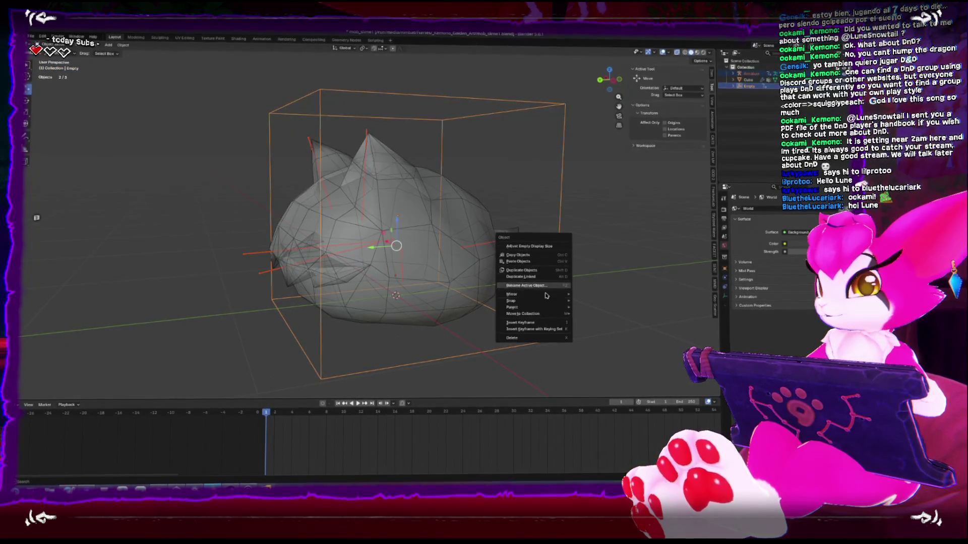
mouse_move(530, 307)
left_click(580, 308)
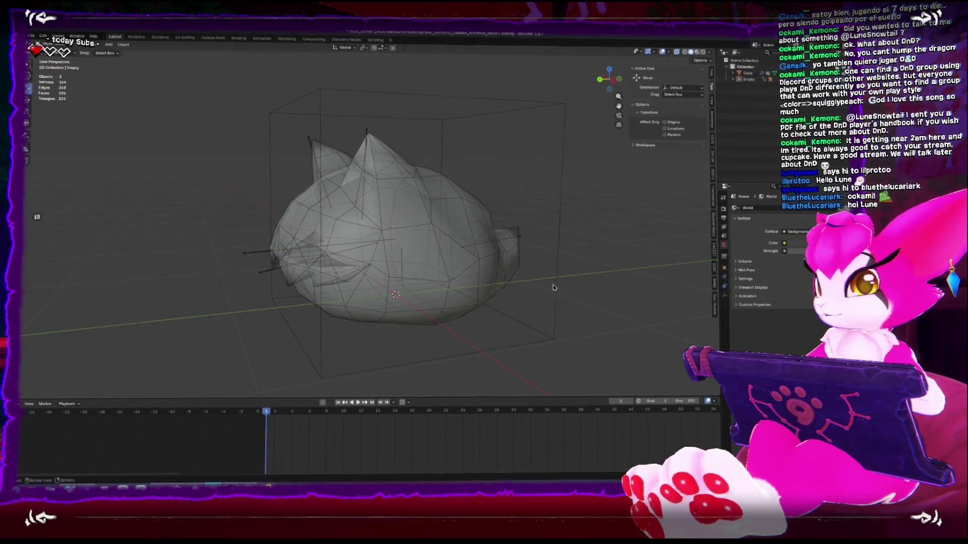
left_click(555, 287)
left_click(493, 254)
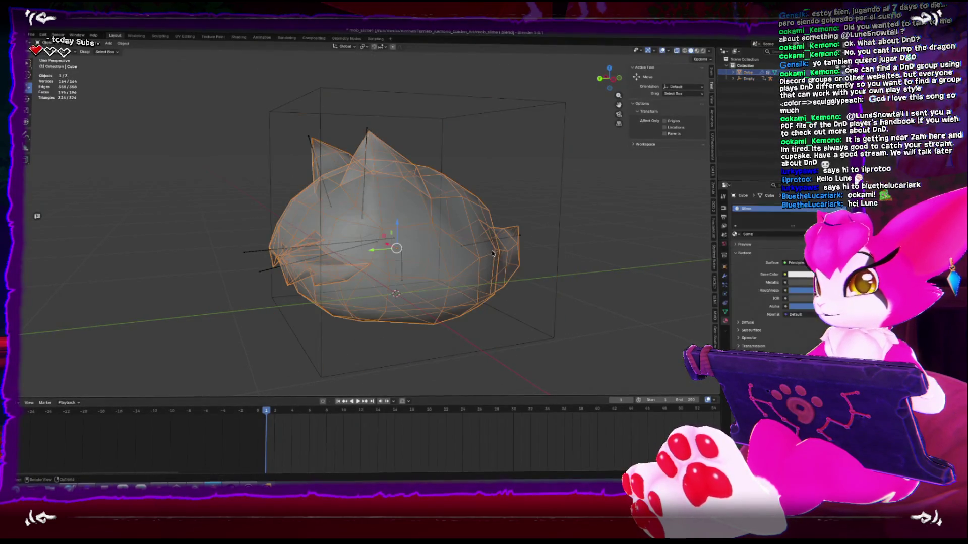
left_click(557, 251)
left_click(530, 241)
left_click(523, 238)
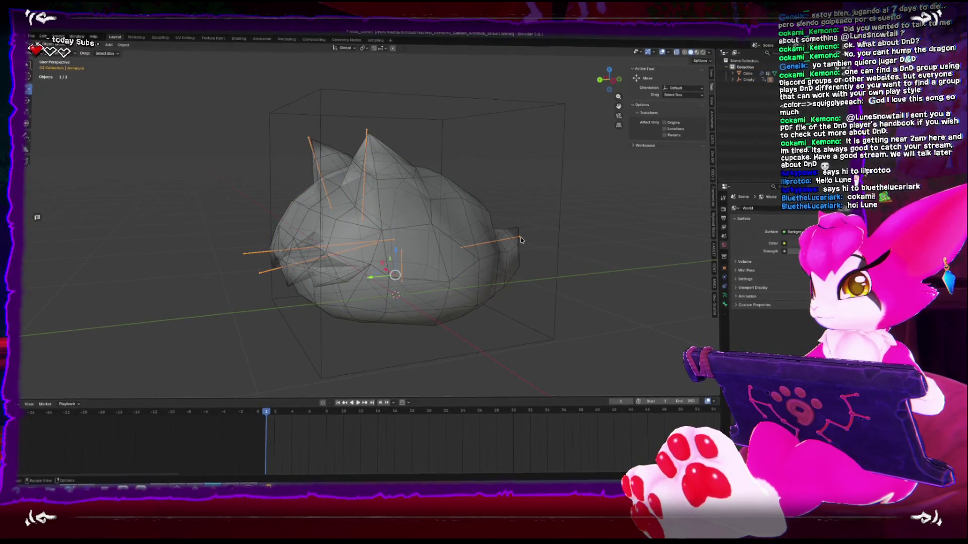
left_click(530, 328)
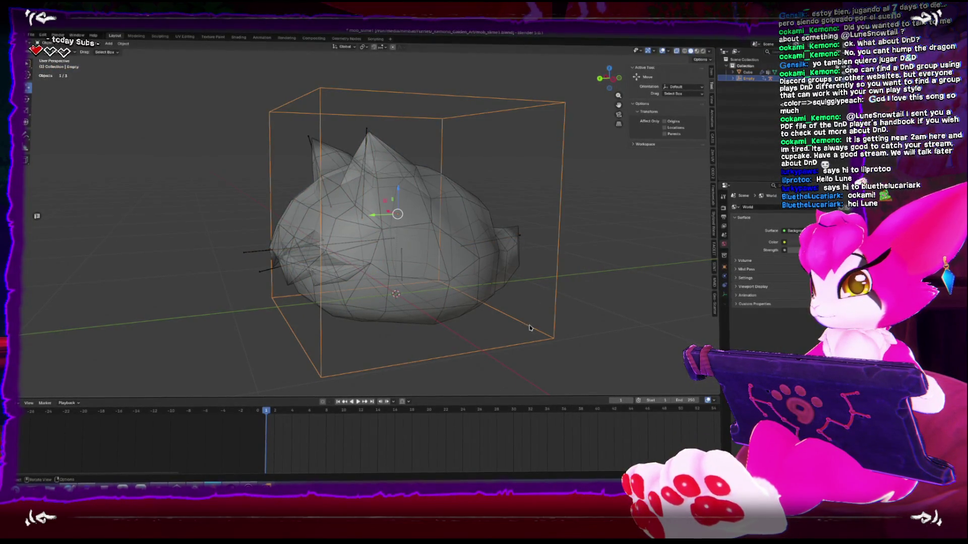
left_click(397, 251)
- Put the armature in Pose Mode, select the body bone and play the animation
key("ctrl+Tab")
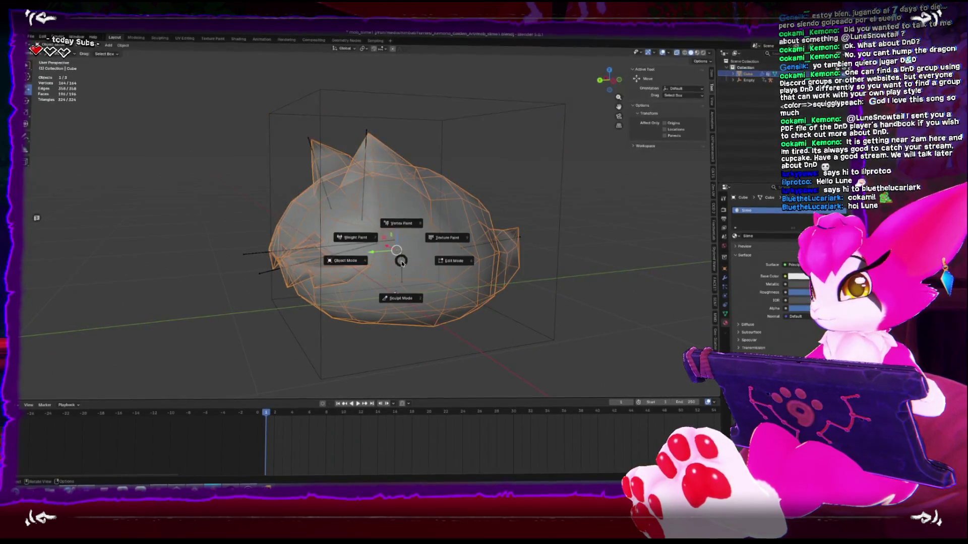
key("Escape")
left_click(402, 267)
key("ctrl+Tab")
left_click(397, 270)
key("space")
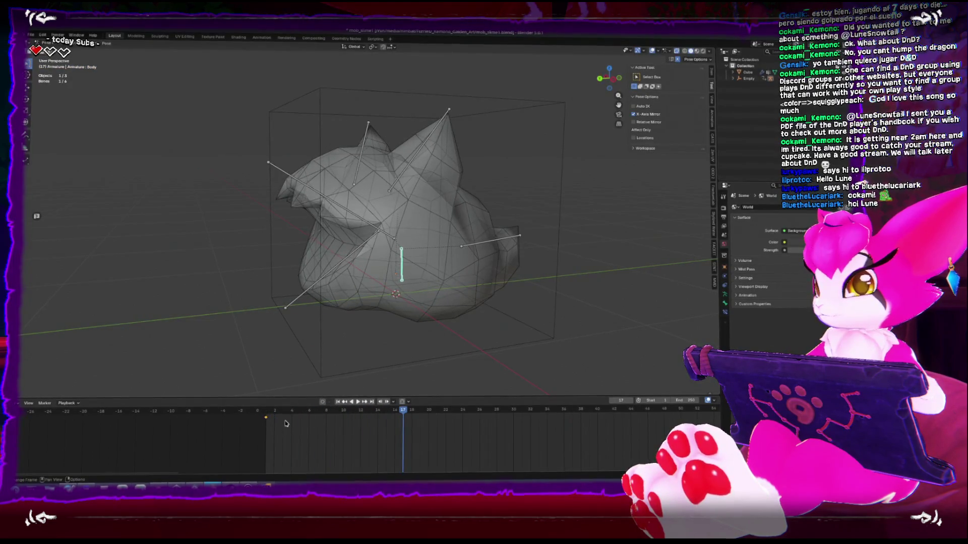
- Inspect the deformation in wireframe and solid shading from the side, then leave Pose Mode
left_click(700, 53)
left_click_drag(609, 79, 670, 90)
left_click(691, 53)
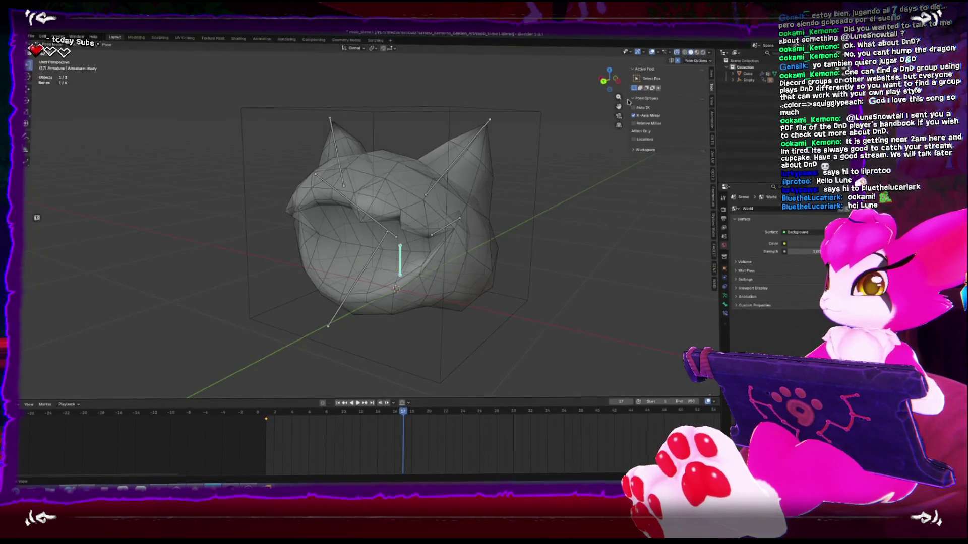
left_click(616, 79)
key("ctrl+Tab")
mouse_move(403, 235)
middle_mouse_down()
mouse_move(258, 237)
mouse_move(267, 232)
mouse_move(270, 244)
middle_mouse_up()
scroll(302, 237, "down", 3)
key("Tab")
key("Tab")
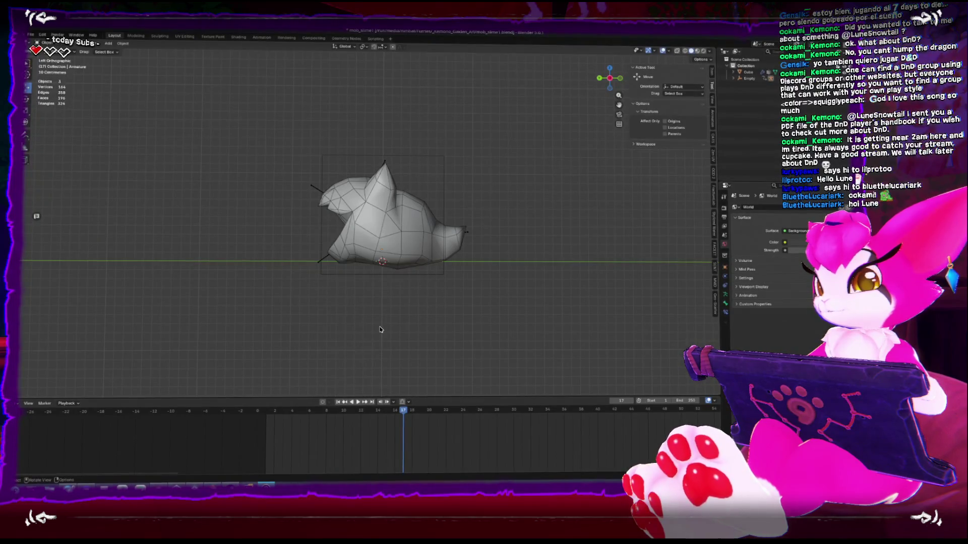
- Move the sketch reference to the lower left, then take the slime mesh into Edit Mode and back to Object Mode
mouse_move(380, 330)
left_mouse_down()
mouse_move(219, 333)
mouse_move(153, 357)
mouse_move(163, 362)
left_mouse_up()
mouse_move(294, 307)
middle_mouse_down()
mouse_move(307, 320)
mouse_move(267, 340)
mouse_move(302, 335)
middle_mouse_up()
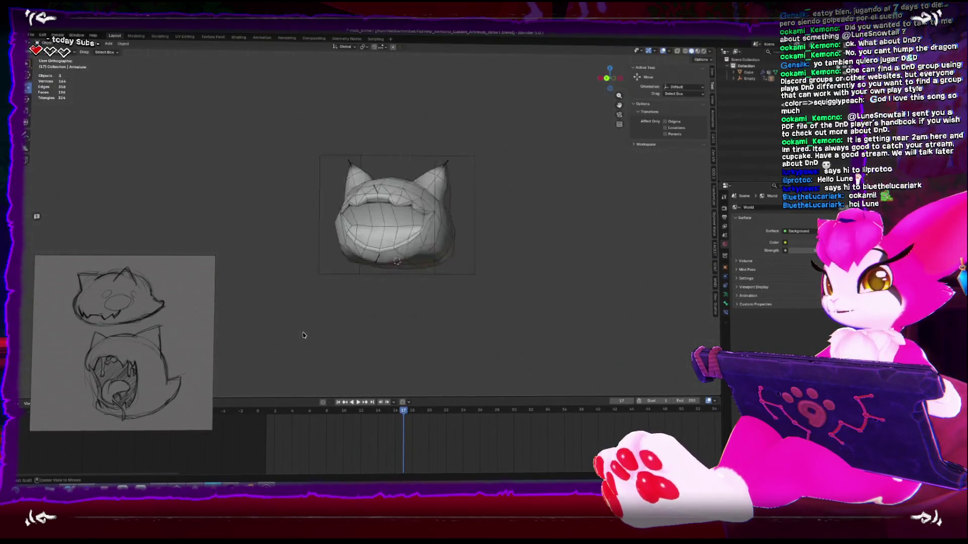
left_click(424, 230)
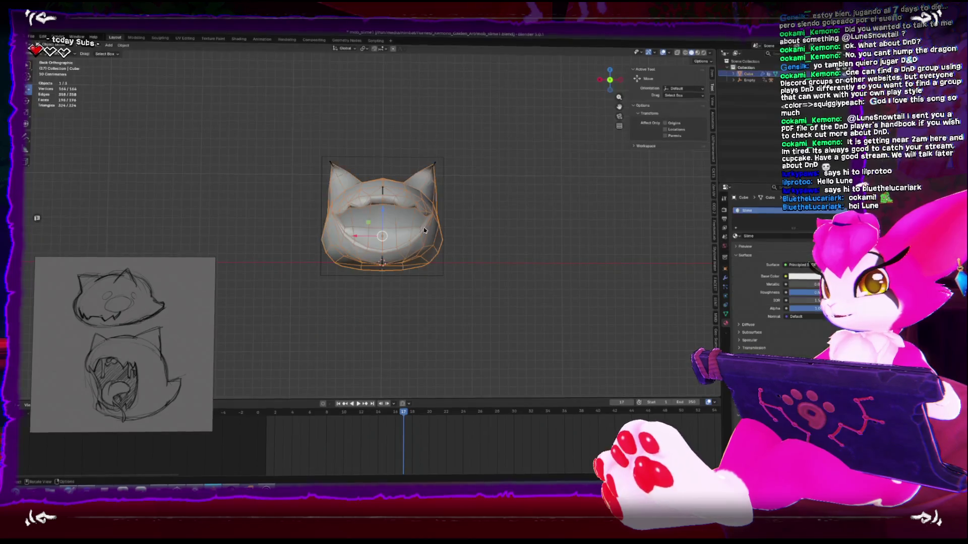
key("Tab")
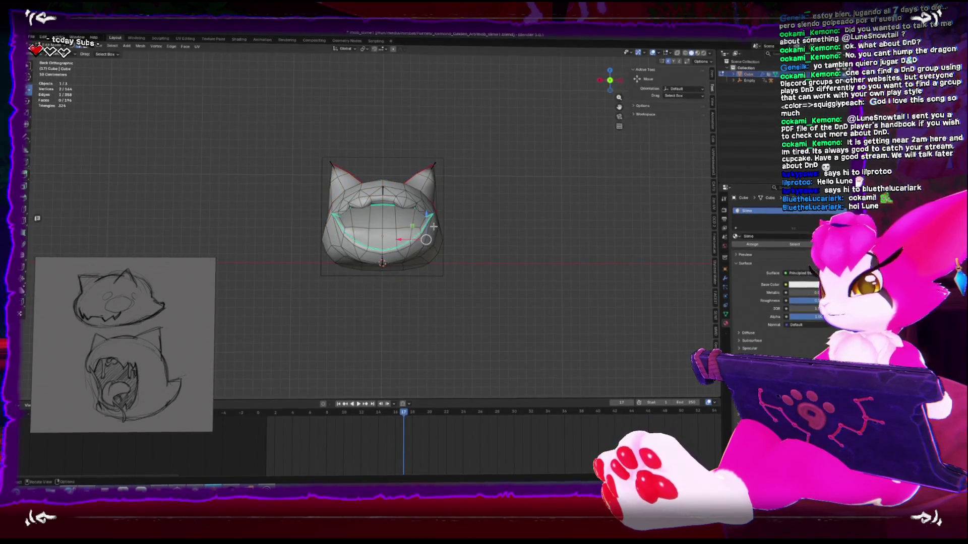
mouse_move(434, 230)
middle_mouse_down()
mouse_move(238, 233)
mouse_move(343, 242)
mouse_move(389, 267)
middle_mouse_up()
key("ctrl+Tab")
left_click(332, 265)
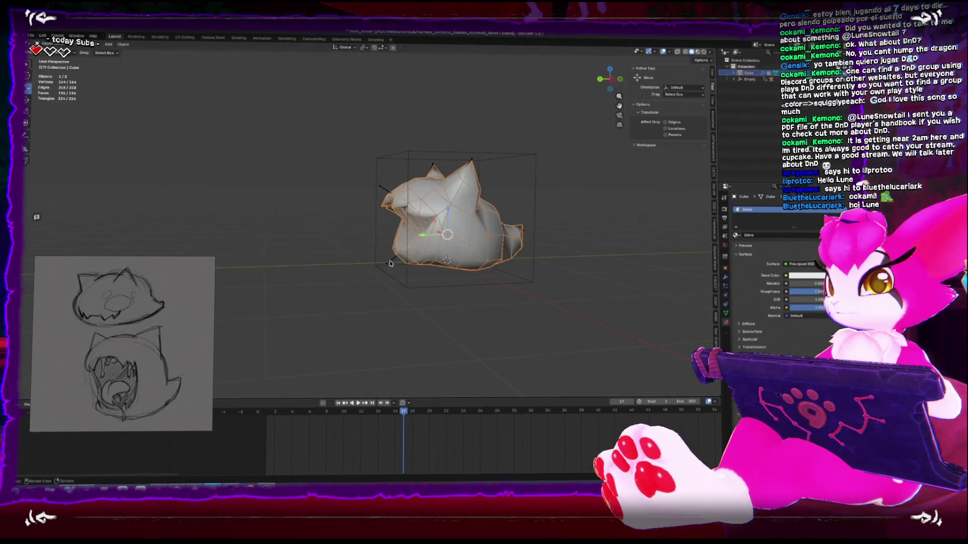
- Switch the slime mesh to Weight Paint mode, keeping the Blur brush
key("ctrl+Tab")
left_click(454, 223)
middle_click_drag(455, 223, 461, 257)
key("shift+space")
key("Escape")
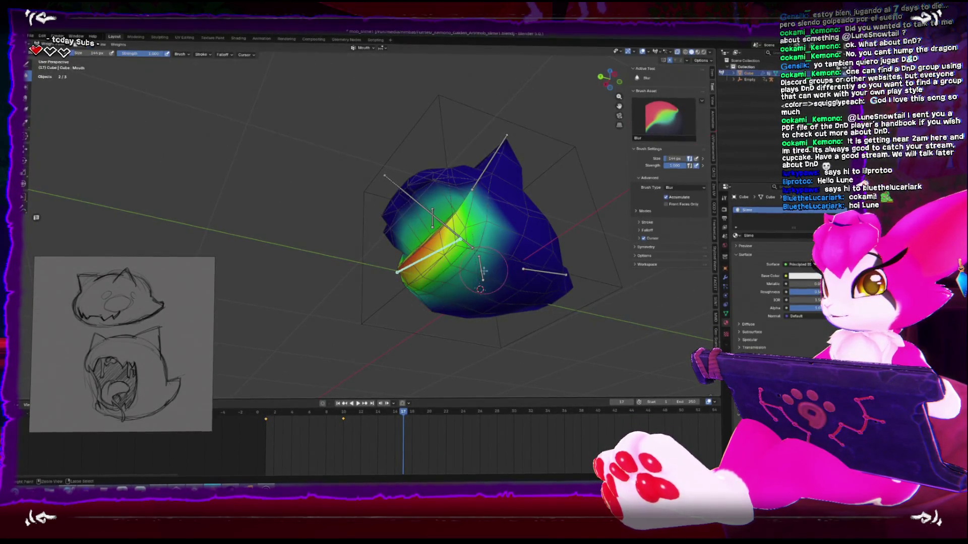
- Show the Body bone's weights, then the Head bone's, and return the mesh to Object Mode
left_click(483, 272, "ctrl")
middle_click_drag(486, 271, 473, 243)
mouse_move(414, 292)
middle_mouse_down()
mouse_move(453, 237)
mouse_move(428, 272)
mouse_move(458, 281)
mouse_move(427, 302)
mouse_move(268, 287)
middle_mouse_up()
left_click(453, 237, "ctrl")
key("ctrl+Tab")
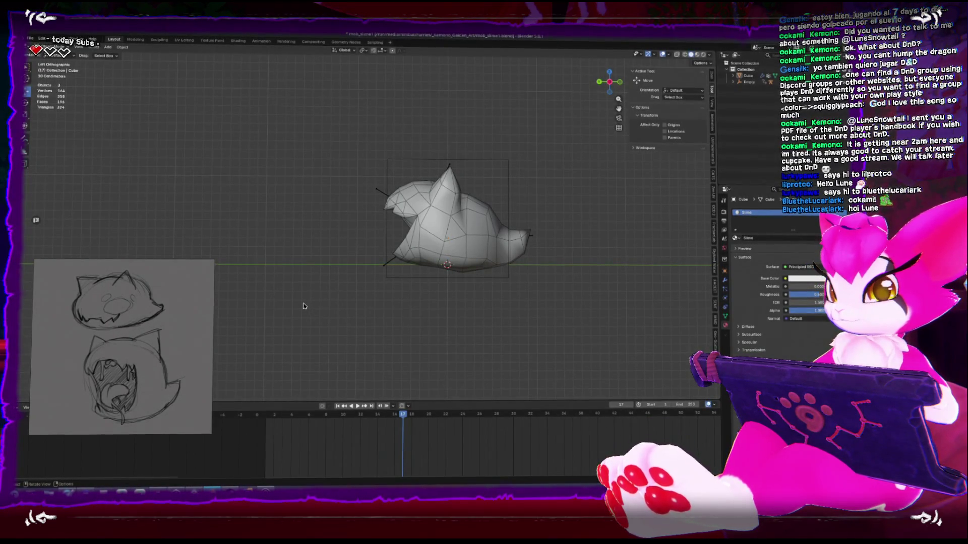
- Add a new cube and shrink it to about 0.2
middle_click_drag(304, 301, 362, 310)
key("shift+a")
mouse_move(352, 238)
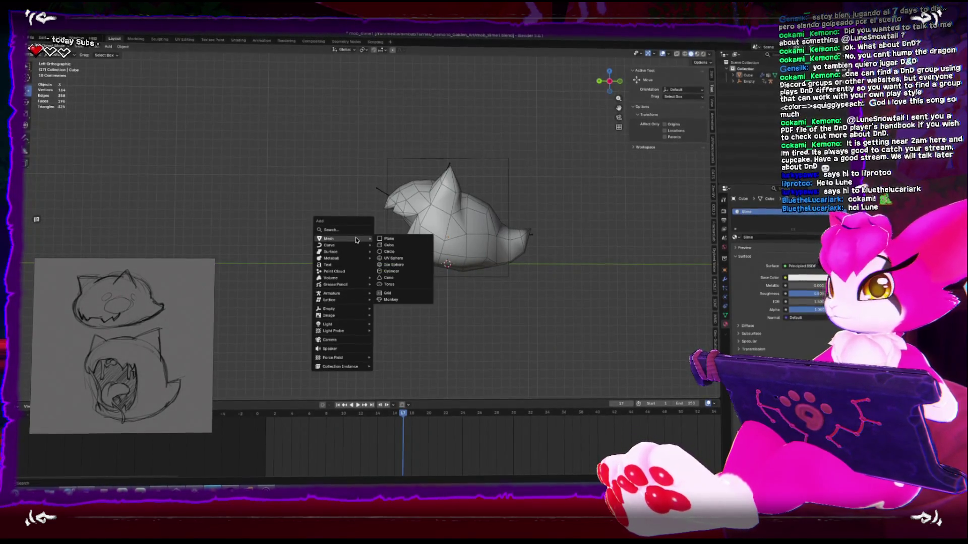
left_click(394, 246)
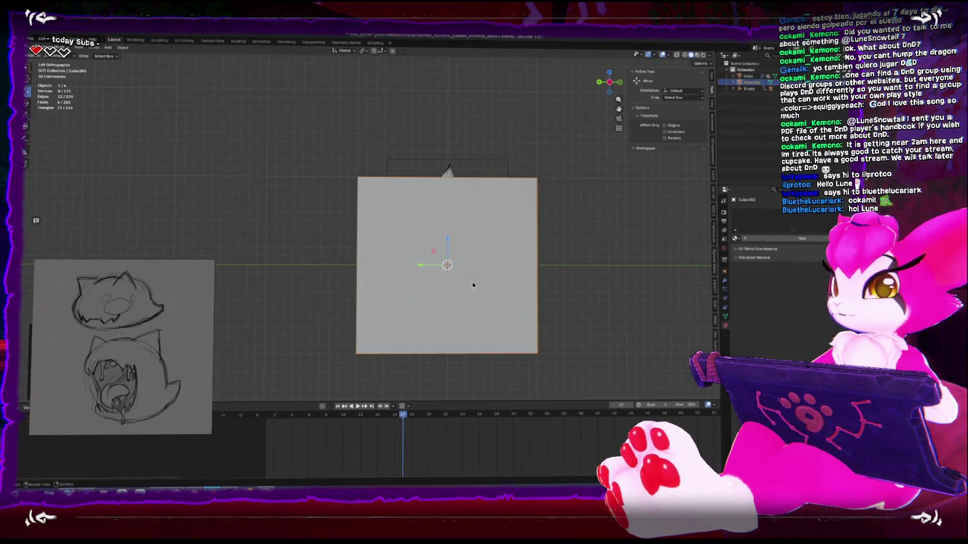
key("s")
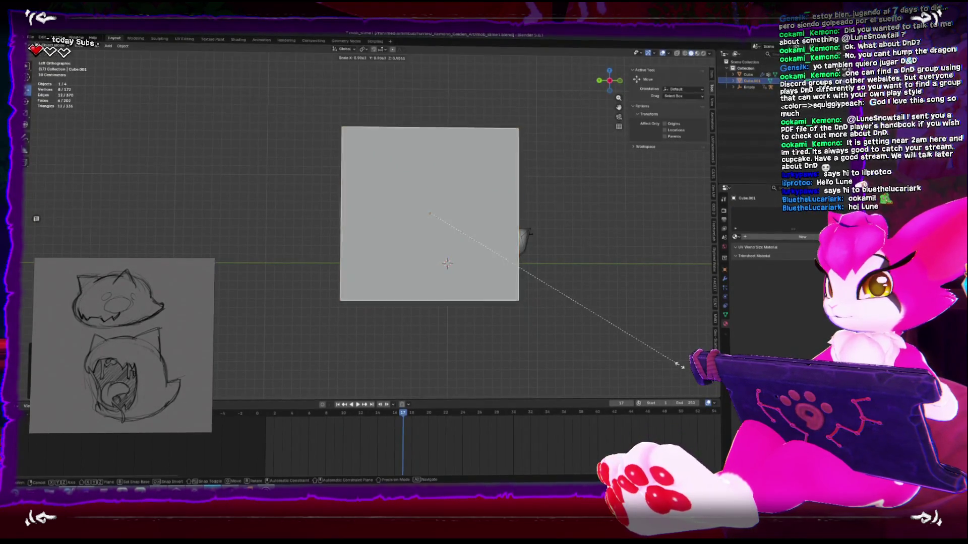
left_click(478, 250)
- In Edit Mode, add a loop cut to the cube and flatten it vertically into a slab
key("ctrl+KP_1")
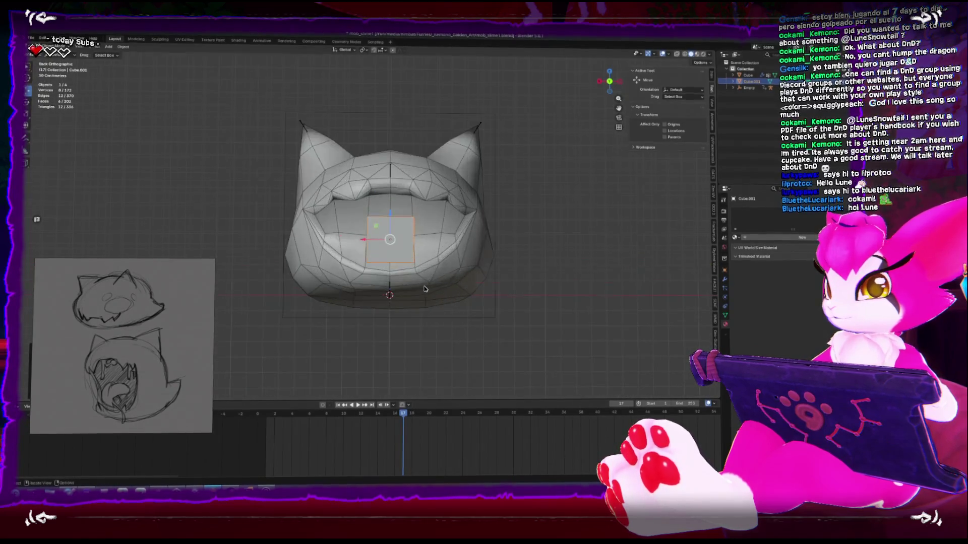
key("Tab")
middle_click_drag(412, 277, 387, 275)
left_click(386, 233)
key("ctrl+KP_1")
scroll(388, 255, "up", 2)
key("a")
key("ctrl+KP_3")
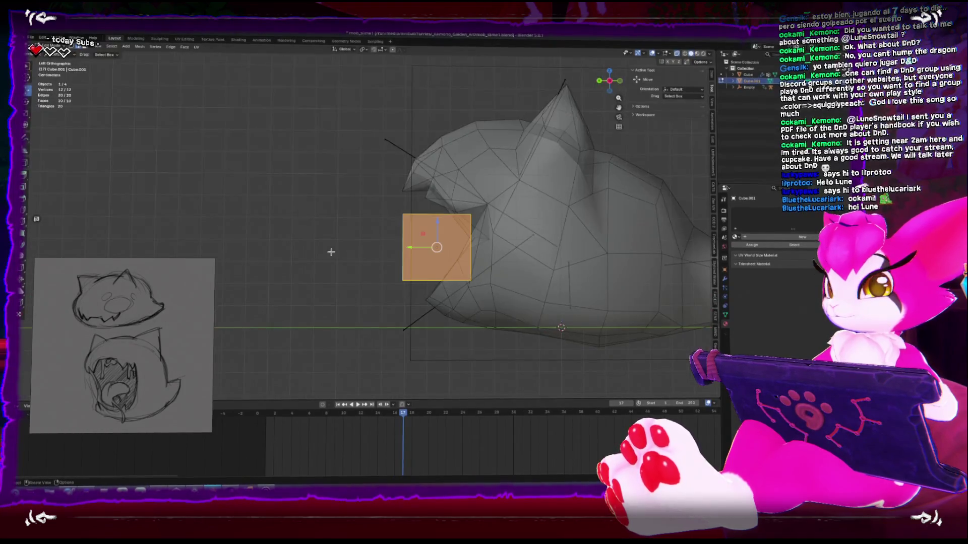
left_click_drag(440, 224, 437, 244)
- Widen the tongue slab sideways, checking it from the back
middle_click_drag(437, 244, 393, 232)
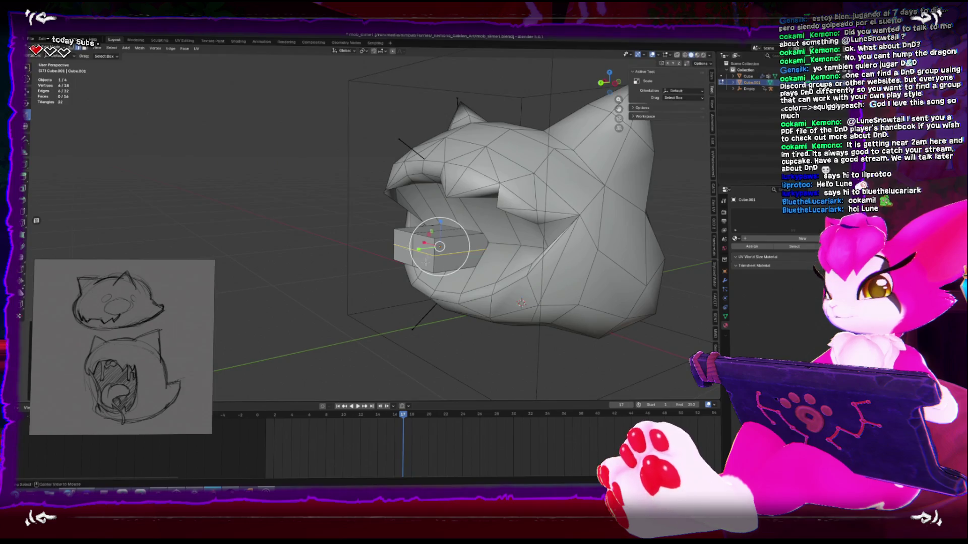
key("ctrl+KP_1")
left_click_drag(383, 247, 366, 246)
middle_click_drag(366, 246, 418, 242)
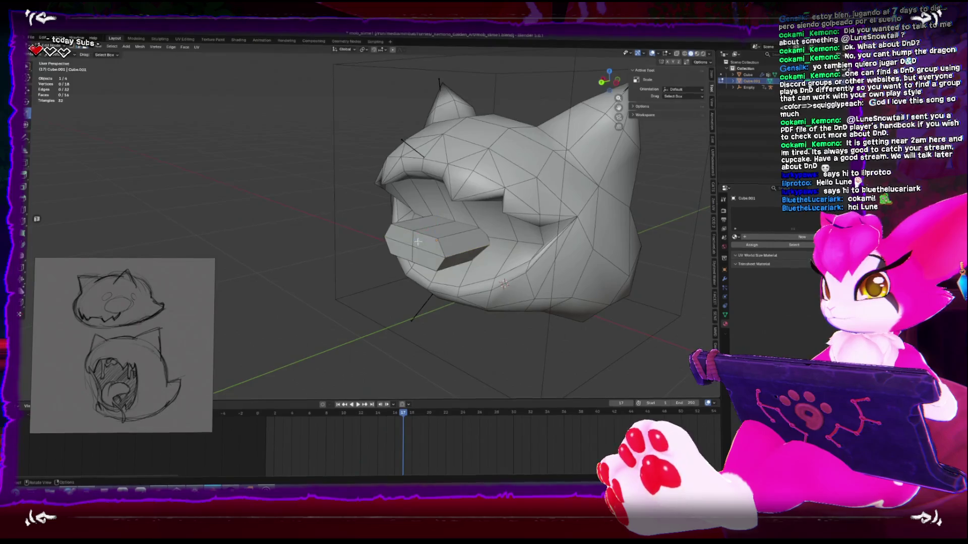
key("KP_1")
key("ctrl+KP_1")
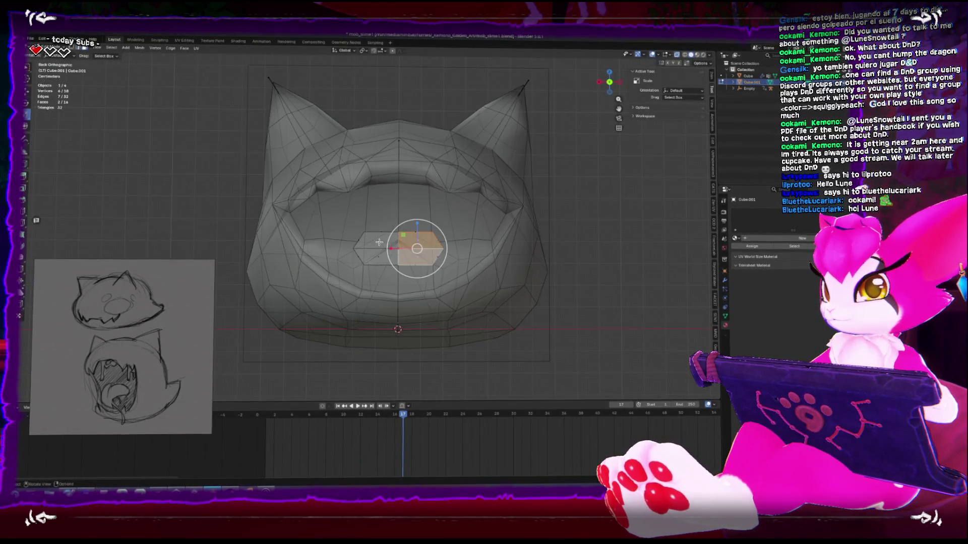
middle_click_drag(375, 257, 349, 262, "alt")
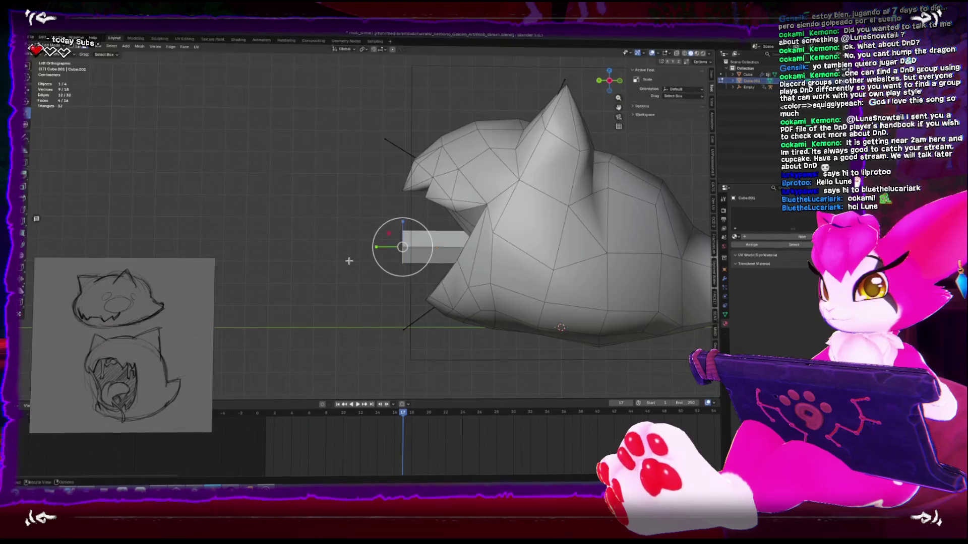
- Extrude the tongue forward in two segments and taper its tip
key("e")
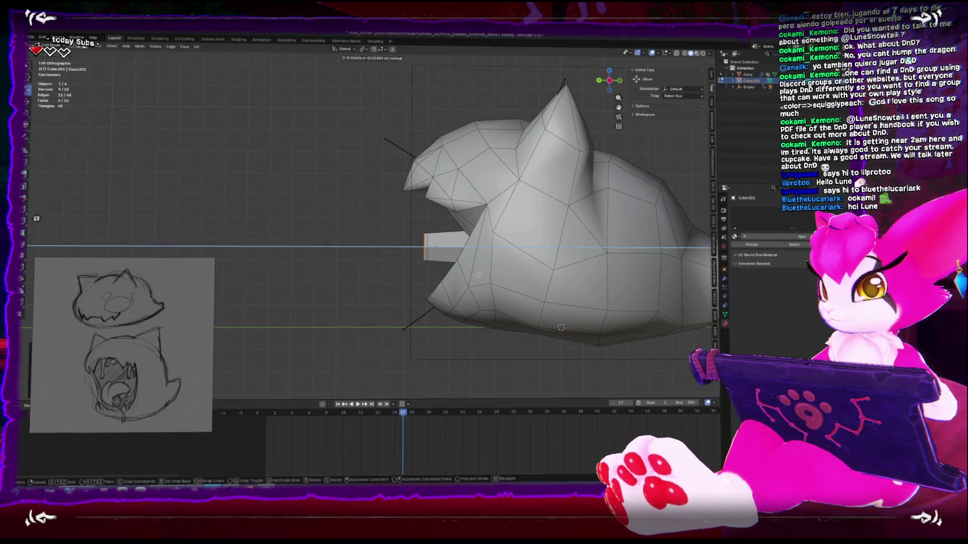
left_click(435, 281)
key("g")
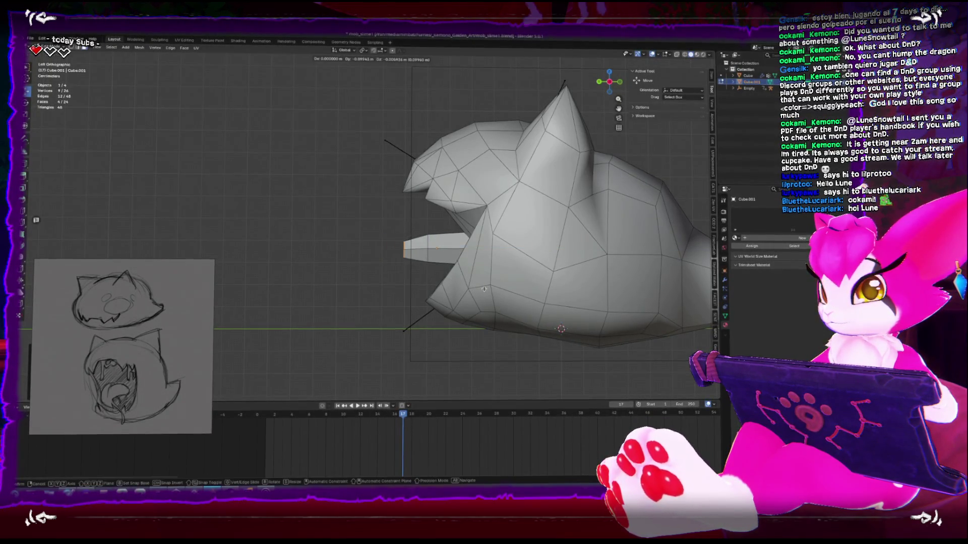
left_click(478, 287)
key("e")
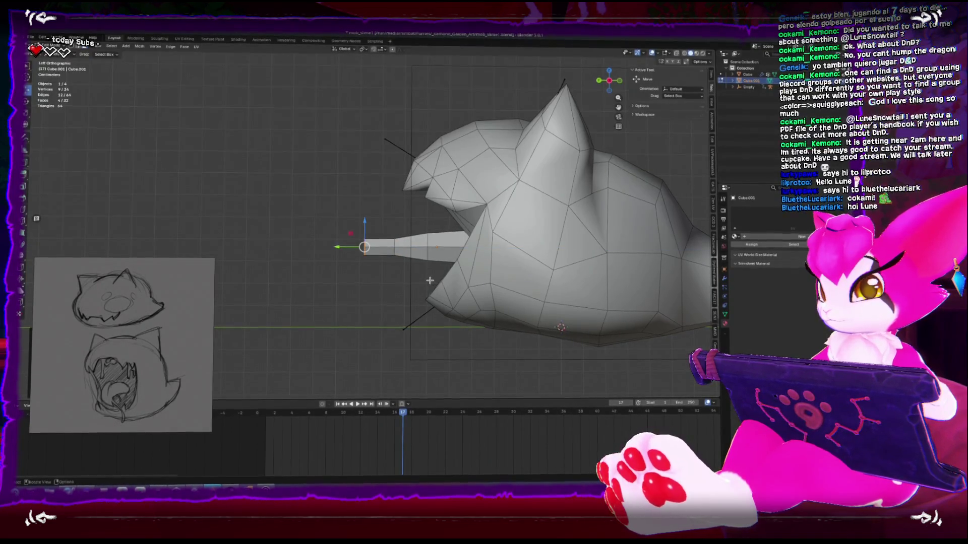
left_click(478, 290)
middle_click_drag(477, 290, 486, 322)
key("s")
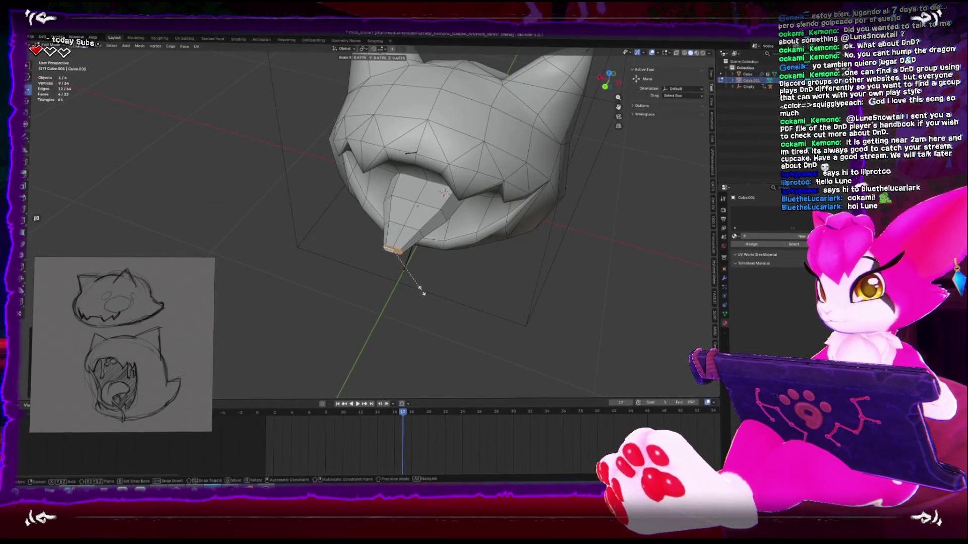
left_click(394, 275)
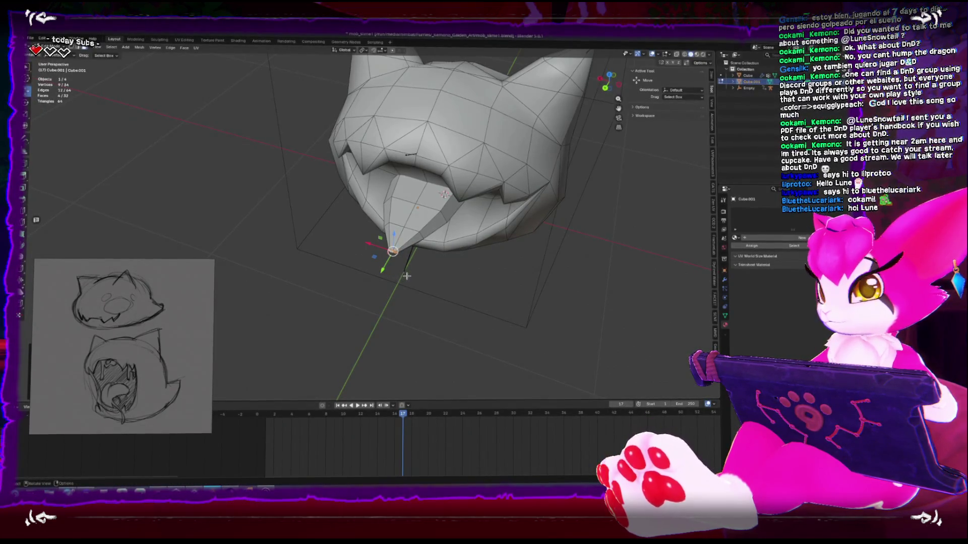
- Merge the tongue tip into a single point and move it lower in X-ray view
key("m")
left_click(414, 267)
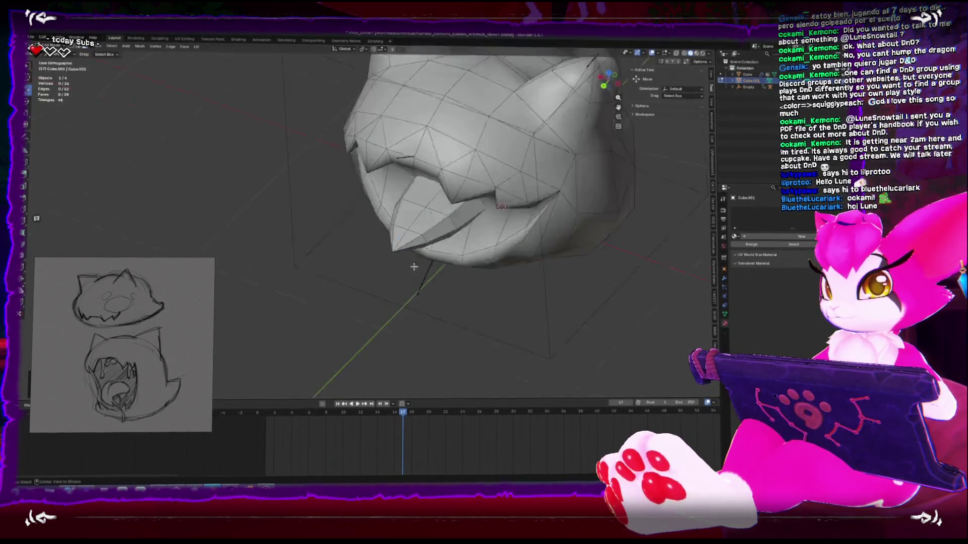
middle_click_drag(414, 267, 318, 259, "alt")
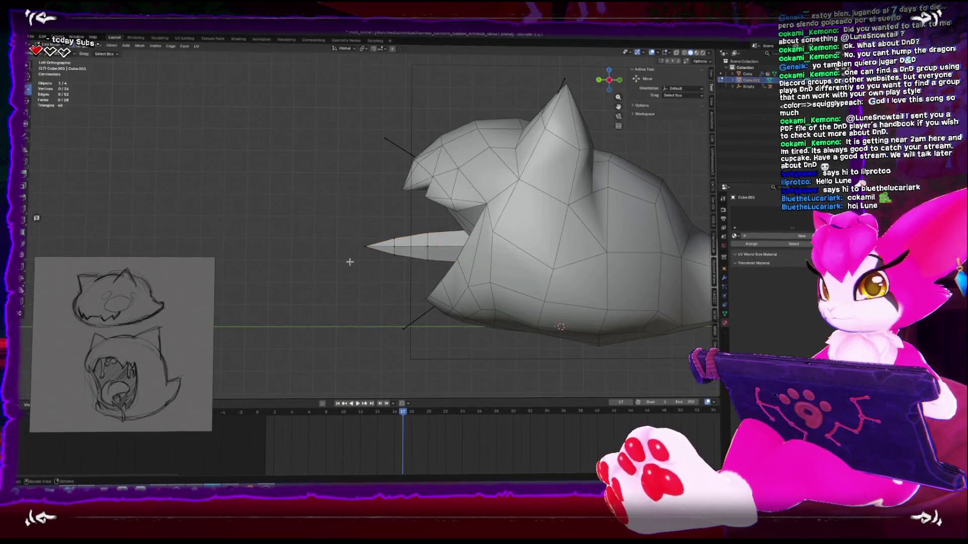
key("alt+z")
left_click(375, 257)
scroll(375, 257, "up", 4)
key("g")
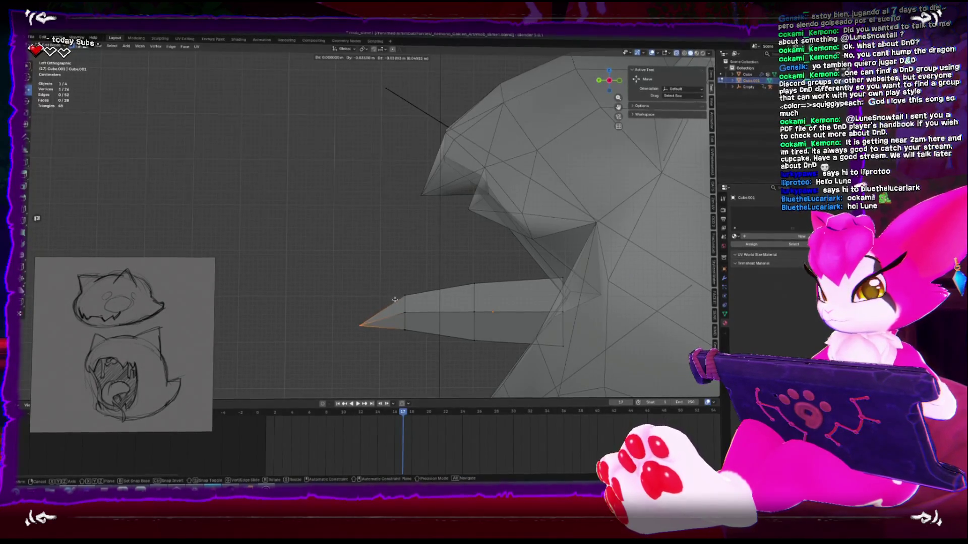
left_click(395, 301)
- Select the tongue's back half and switch to face select mode
left_click_drag(428, 264, 531, 366)
left_click_drag(448, 249, 642, 380)
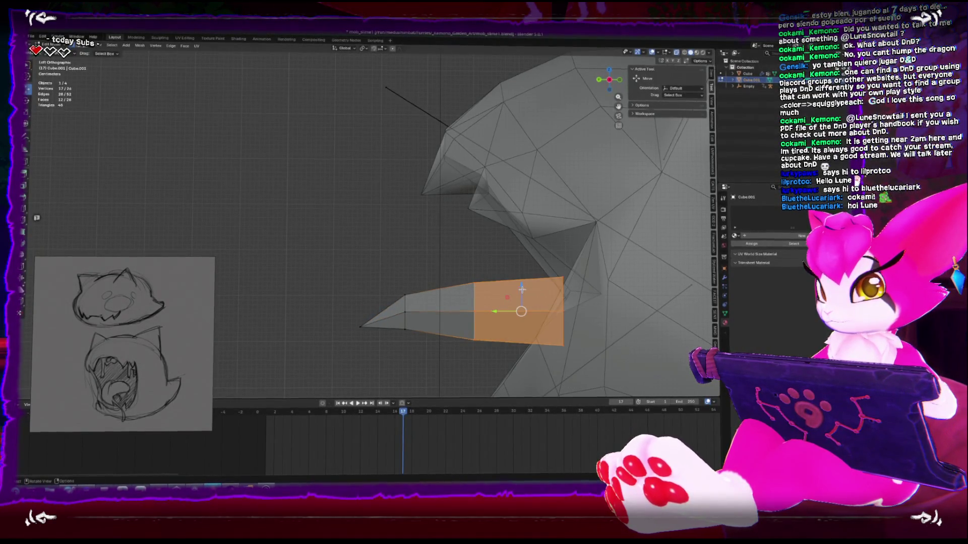
middle_click_drag(525, 292, 540, 306)
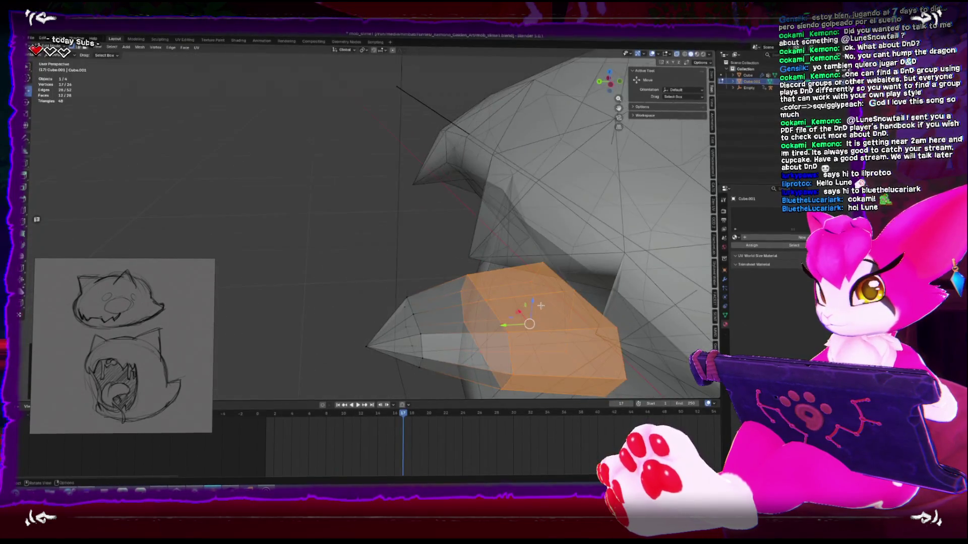
key("3")
left_click(544, 277)
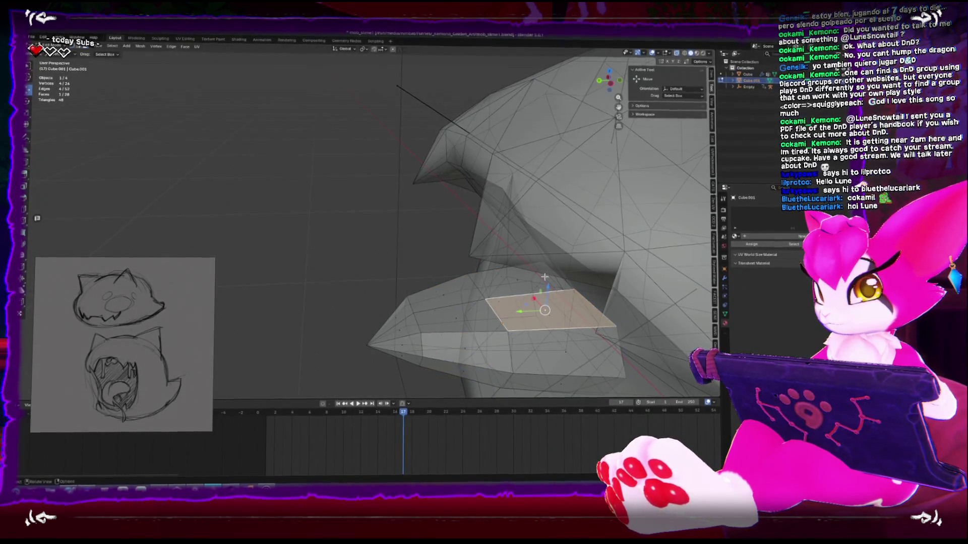
middle_click_drag(544, 276, 582, 275)
- Select the four faces at the tongue's back end, delete them and return to Object Mode
key("alt+a")
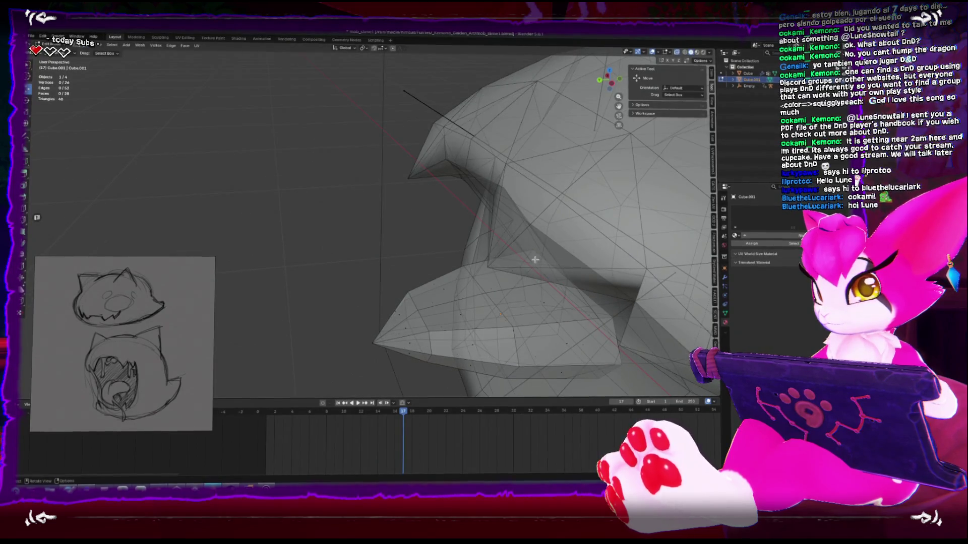
left_click(543, 275)
left_click(540, 301, "shift")
left_click(540, 301, "shift")
left_click(540, 300, "shift")
left_click(586, 321, "shift")
key("x")
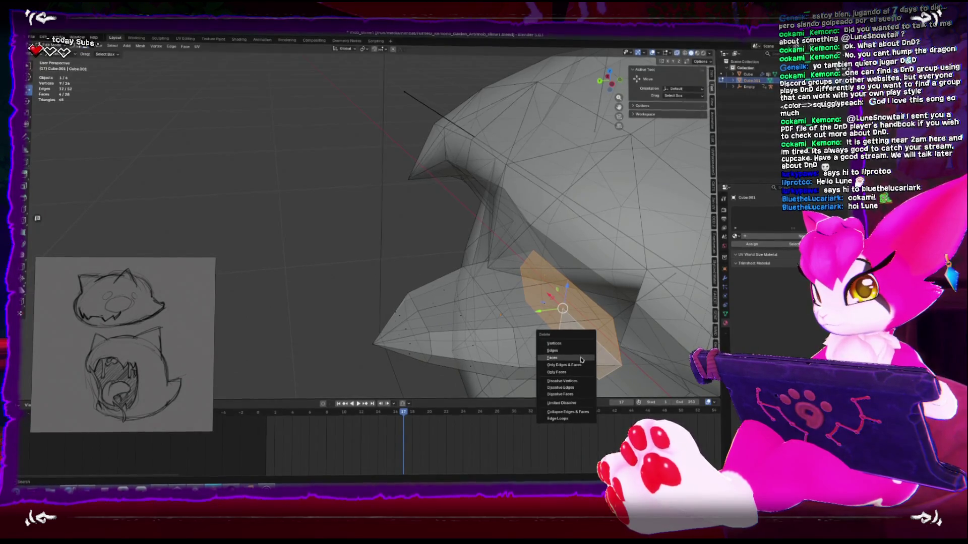
left_click(582, 358)
key("Tab")
right_click(511, 235)
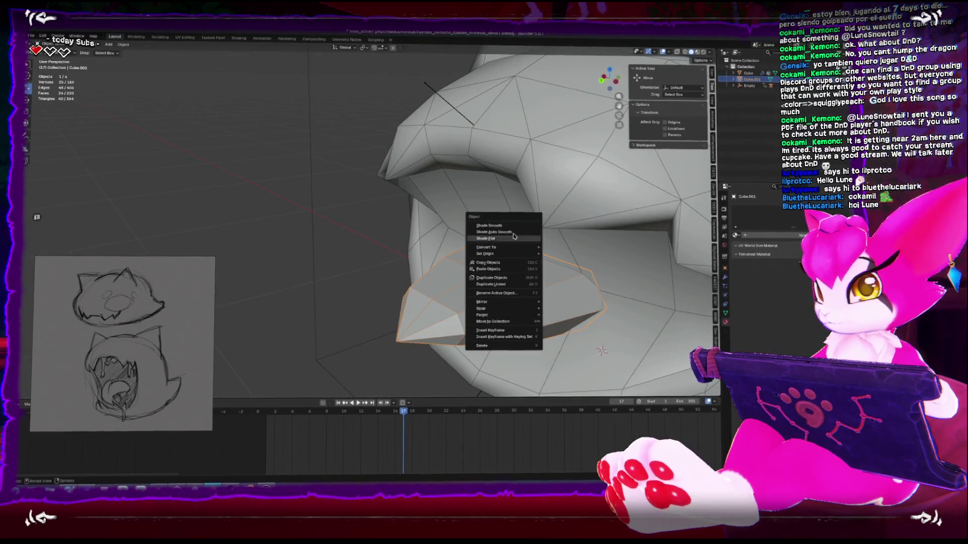
- Apply Shade Auto Smooth to the tongue and inspect the mouth from the side and front
left_click(496, 232)
middle_click_drag(496, 232, 390, 259, "alt")
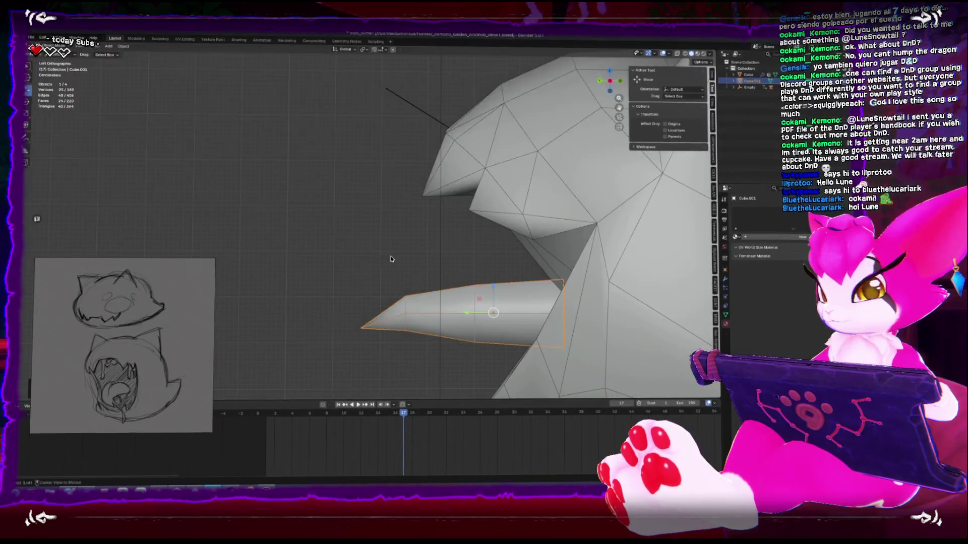
scroll(391, 259, "down", 6)
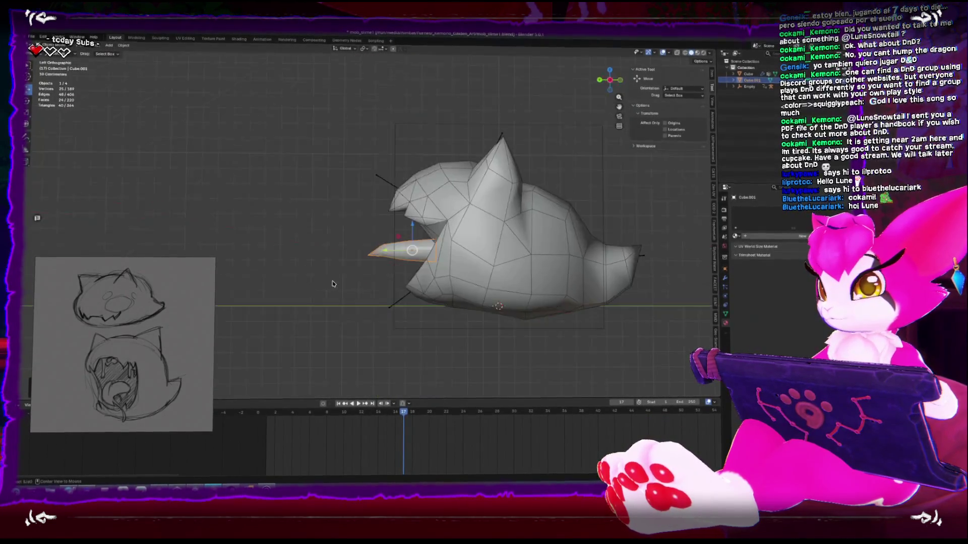
mouse_move(346, 277)
middle_mouse_down()
mouse_move(384, 269)
mouse_move(436, 223)
mouse_move(519, 205)
mouse_move(484, 257)
mouse_move(460, 259)
mouse_move(472, 282)
middle_mouse_up()
scroll(402, 268, "up", 5)
- Check the smoothed tongue's faces in Edit Mode, then return to Object Mode
key("Tab")
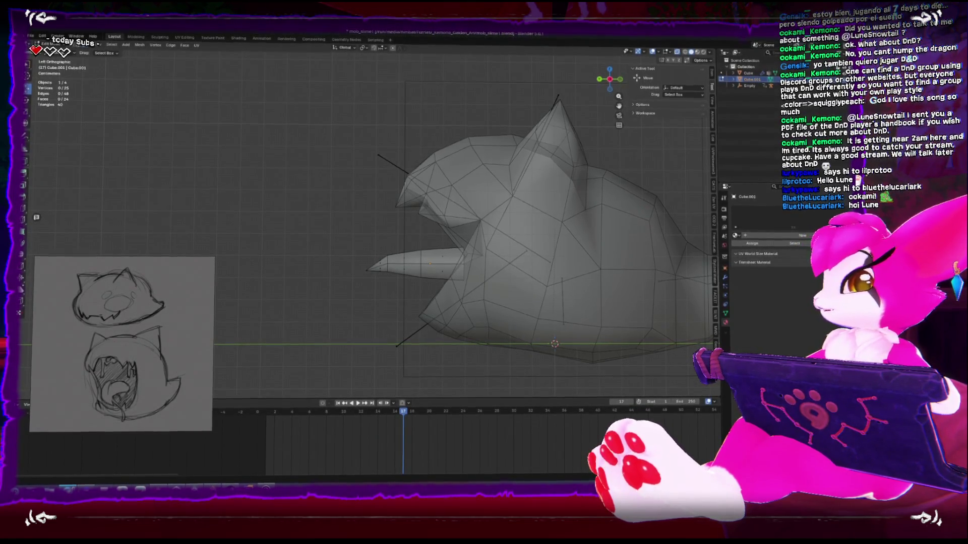
left_click(459, 271)
middle_click_drag(459, 270, 451, 270)
scroll(451, 269, "up", 3)
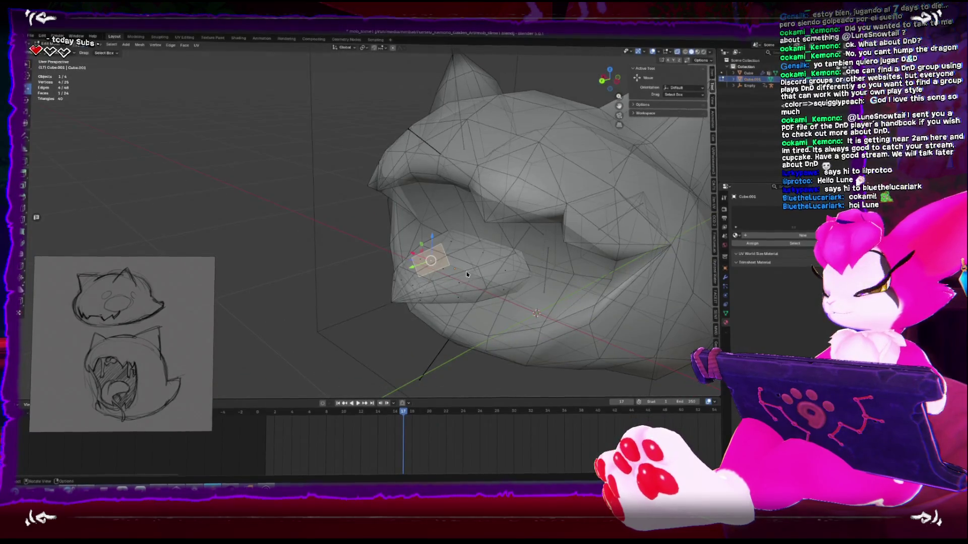
mouse_move(466, 271)
middle_mouse_down()
mouse_move(306, 261)
mouse_move(457, 255)
middle_mouse_up()
key("Tab")
- Deselect the tongue and, from the left side view, select the armature
left_click(306, 260)
key("KP_1")
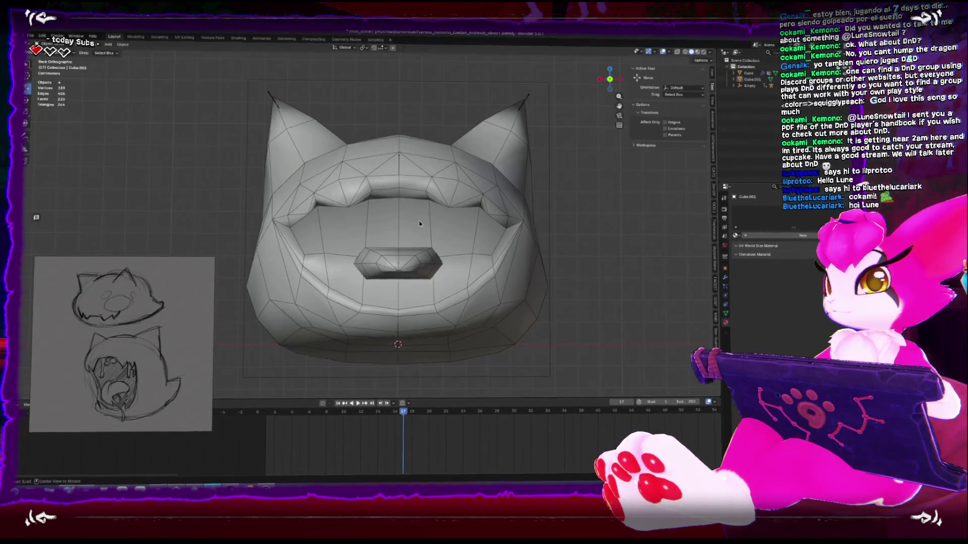
key("ctrl+KP_3")
left_click(398, 169)
- Put the armature into Edit Mode with X-ray on and select the Head bone
key("ctrl+Tab")
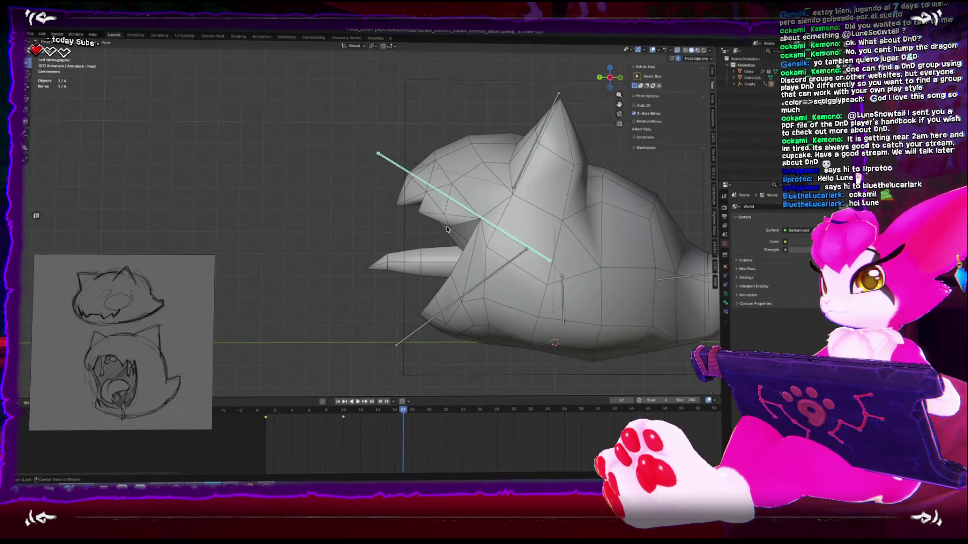
key("Tab")
key("alt+z")
key("alt+a")
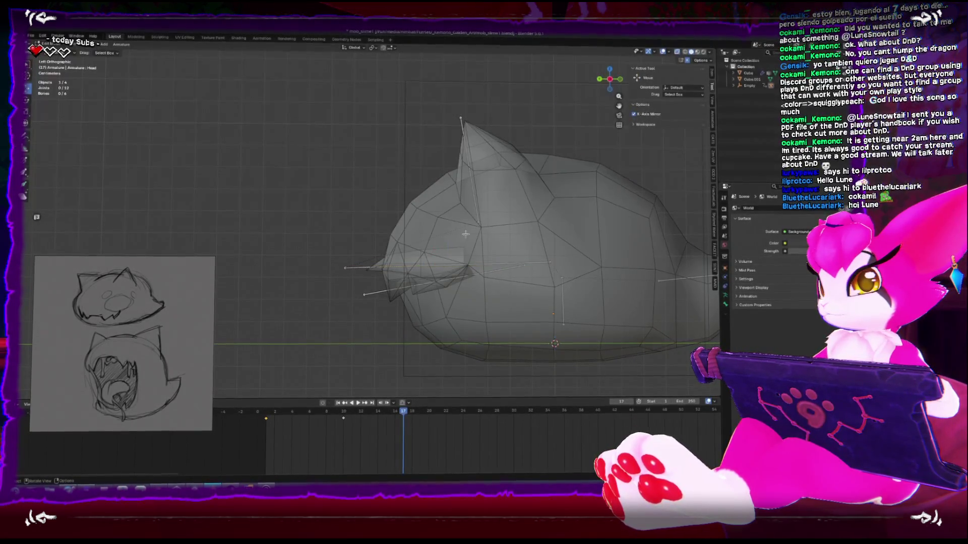
scroll(575, 270, "up", 2)
left_click(622, 284)
- Extrude three bones from the Head bone's end joint, then delete the extra one
left_click(334, 289)
key("e")
left_click(525, 302)
key("e")
left_click(485, 308)
key("e")
left_click(402, 325)
key("x")
left_click(377, 294)
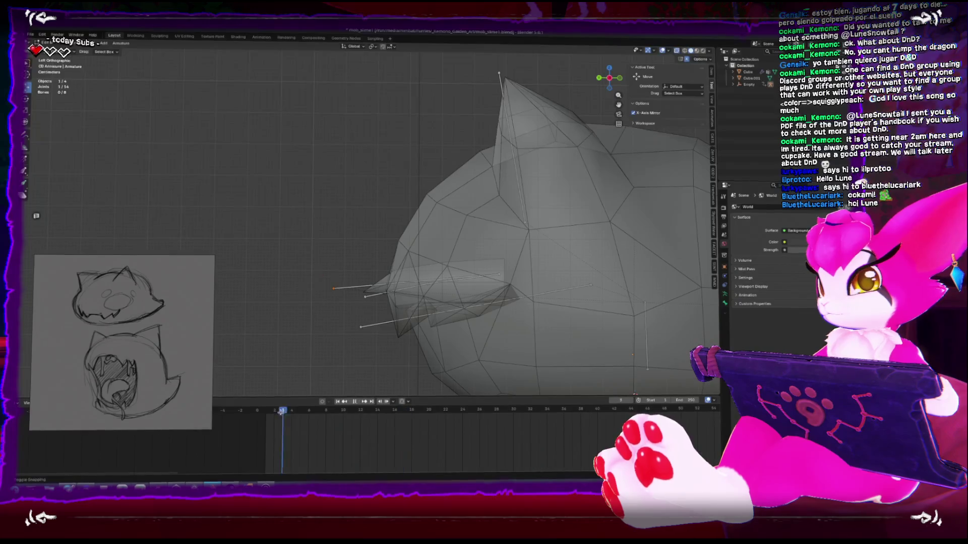
- Step back through the animation frames and switch the armature between modes to check the pose
key("Left")
key("Tab")
key("Left")
key("Left")
key("Left")
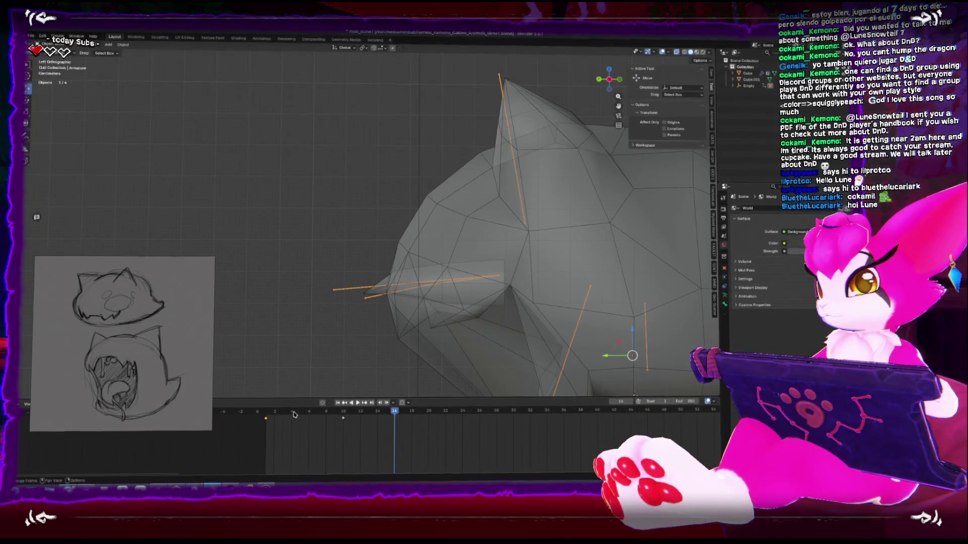
key("ctrl+Tab")
scroll(413, 311, "down", 3)
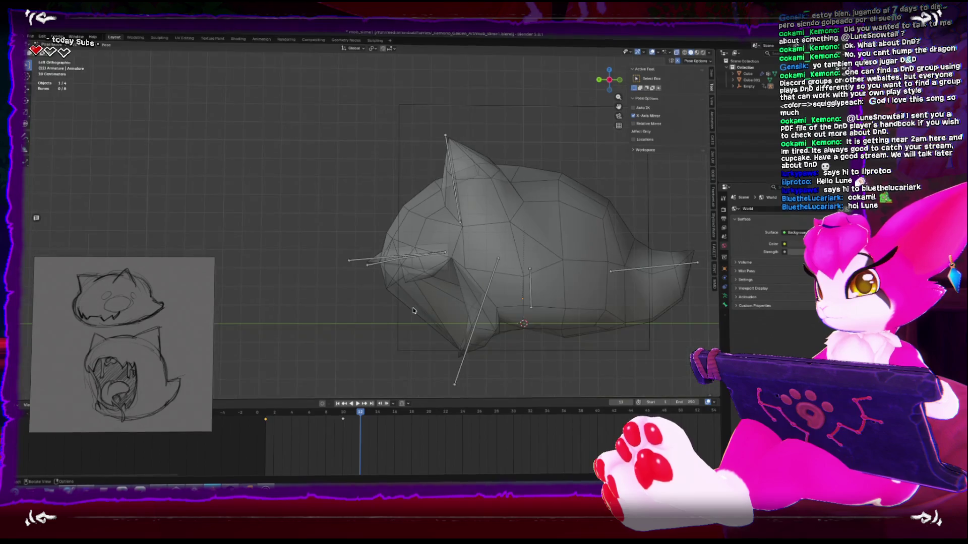
key("ctrl+Tab")
mouse_move(417, 303)
middle_mouse_down()
mouse_move(400, 285)
mouse_move(395, 333)
middle_mouse_up()
left_click(396, 290)
key("ctrl+Tab")
left_click(395, 333)
key("Tab")
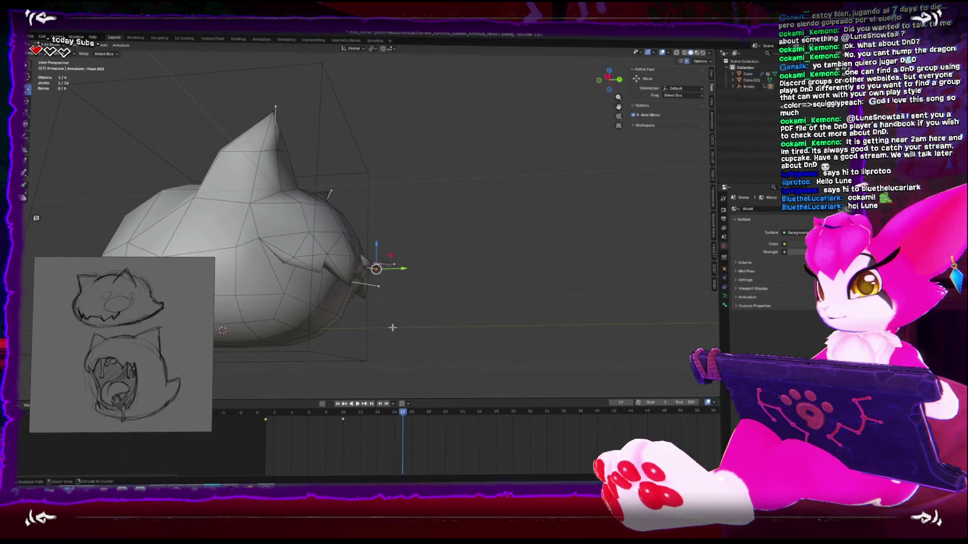
key("Tab")
- Switch the viewport to wireframe shading and return to the rest-pose frame
left_click(386, 320)
mouse_move(385, 321)
middle_mouse_down()
mouse_move(404, 322)
mouse_move(312, 333)
middle_mouse_up()
left_click(386, 167)
key("z")
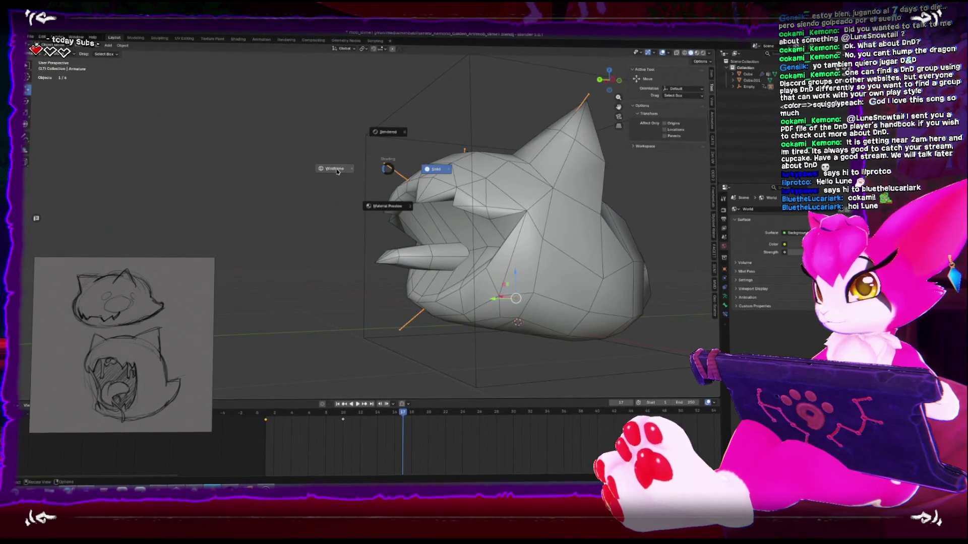
left_click(312, 187)
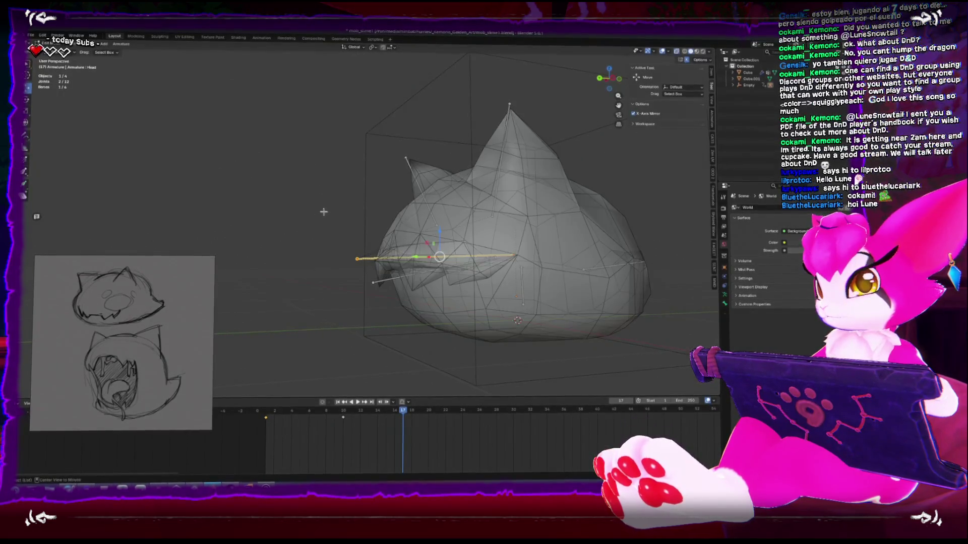
left_click_drag(309, 418, 248, 418)
- Duplicate the Mouth bone as Mouth.001, shrink it, lay it along the tongue, and parent it to Mouth
key("Tab")
key("KP_1")
mouse_move(271, 291)
middle_mouse_down("alt")
mouse_move(353, 287)
mouse_move(432, 253)
middle_mouse_up("alt")
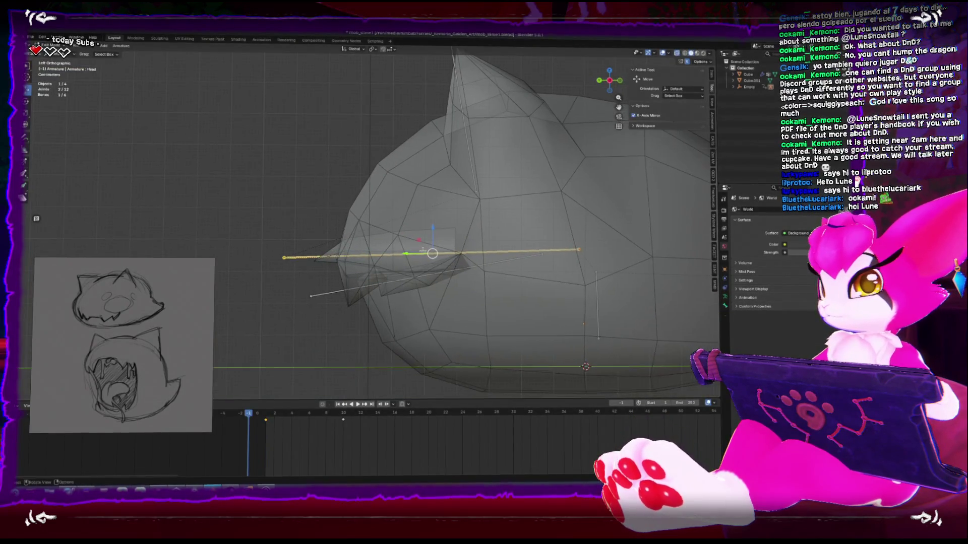
key("shift+d")
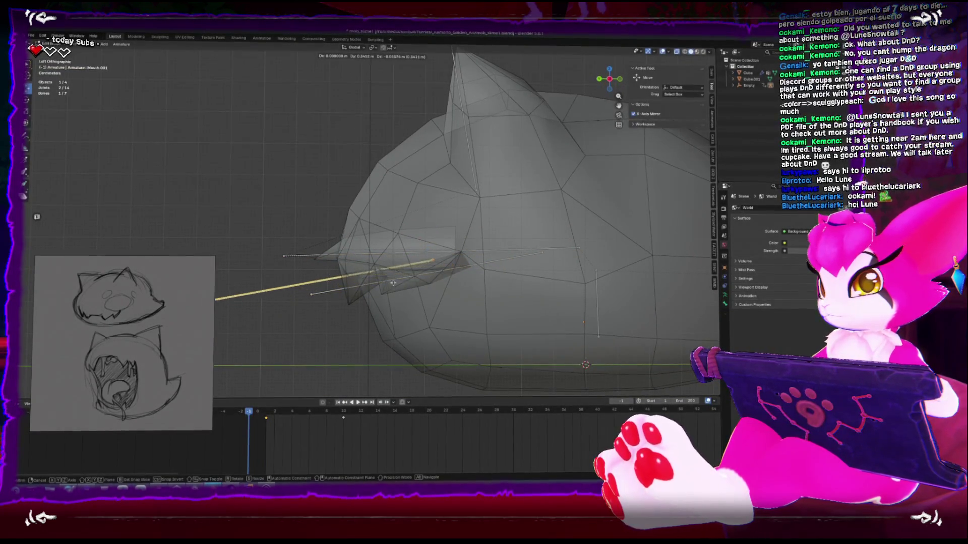
key("s")
key("g")
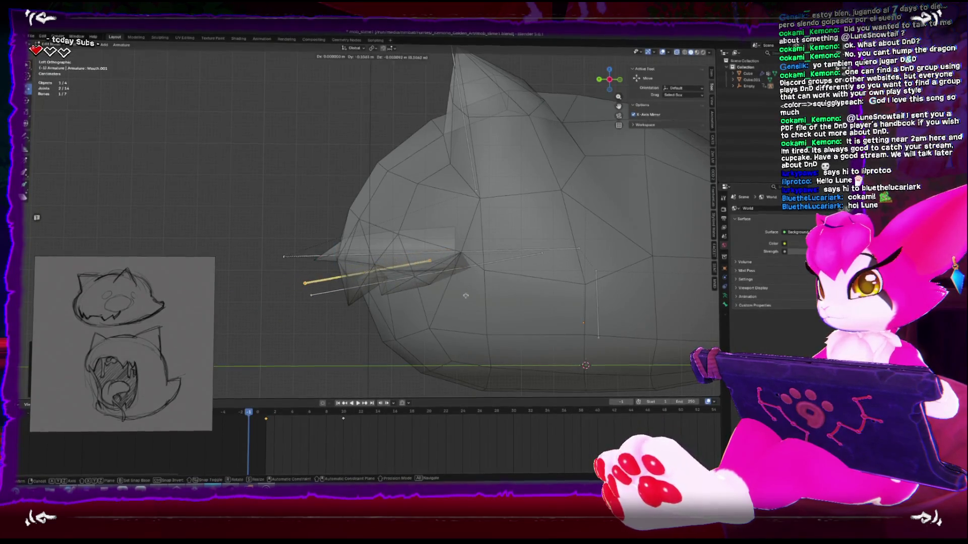
left_click(472, 296)
middle_click_drag(472, 296, 414, 281)
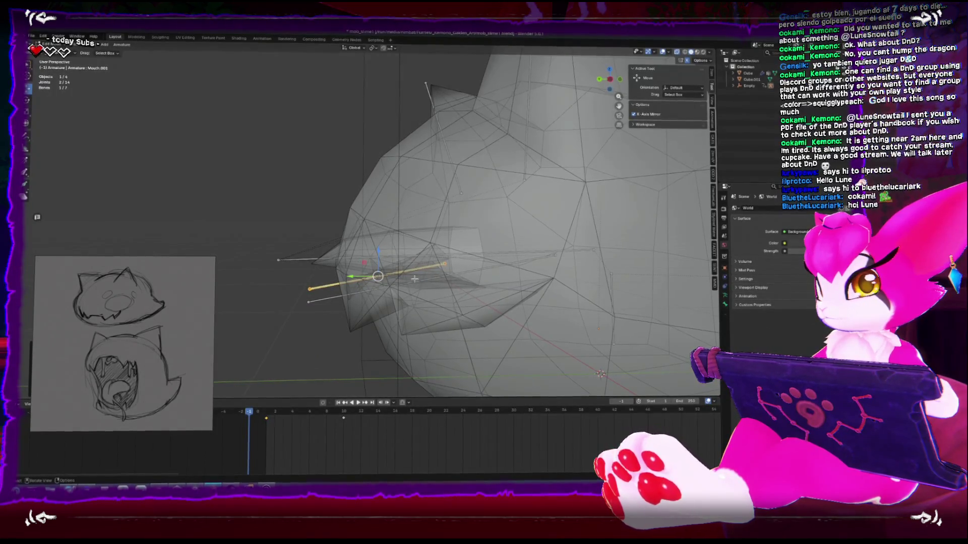
left_click(804, 314)
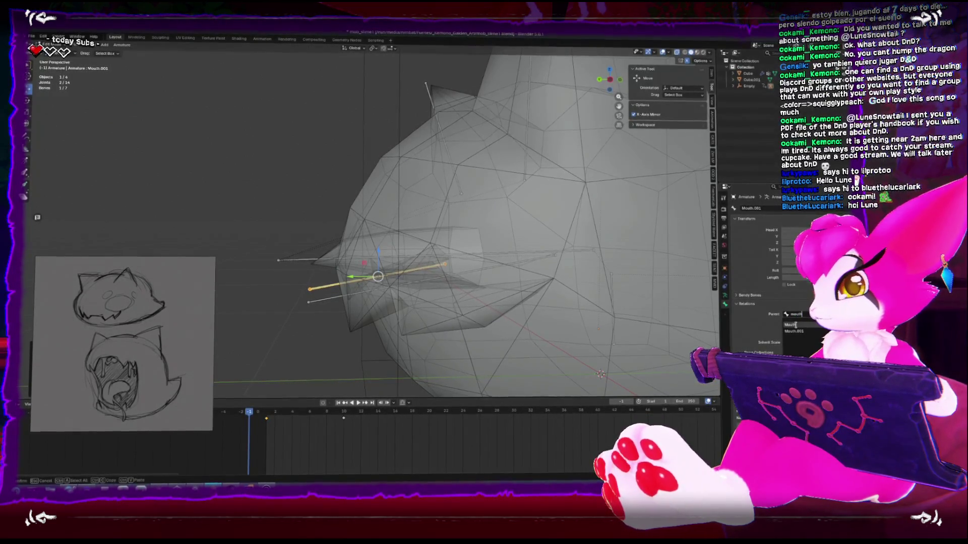
- From the left side view, reposition Mouth.001 in the tongue, then select the tongue object
key("KP_1")
key("ctrl+KP_3")
key("g")
left_click(548, 272)
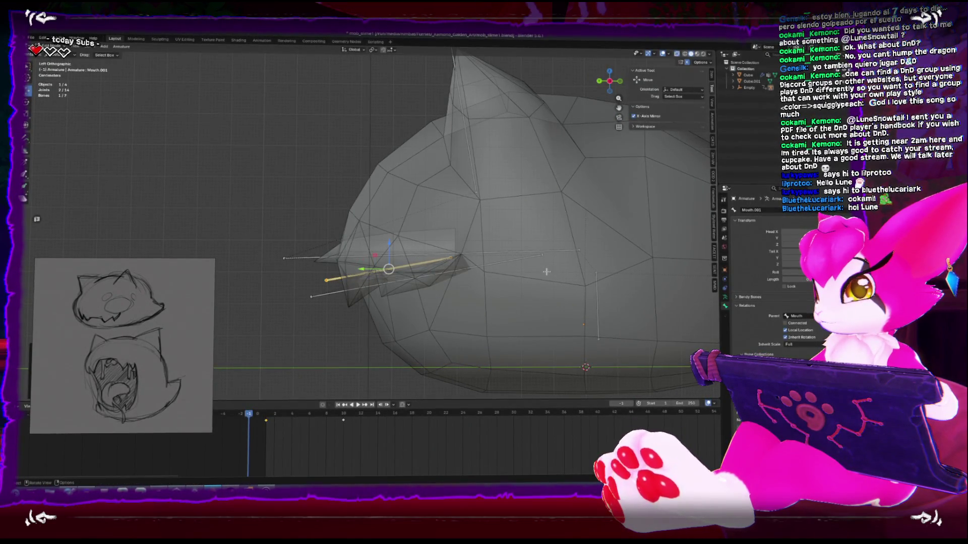
key("Tab")
left_click(347, 268)
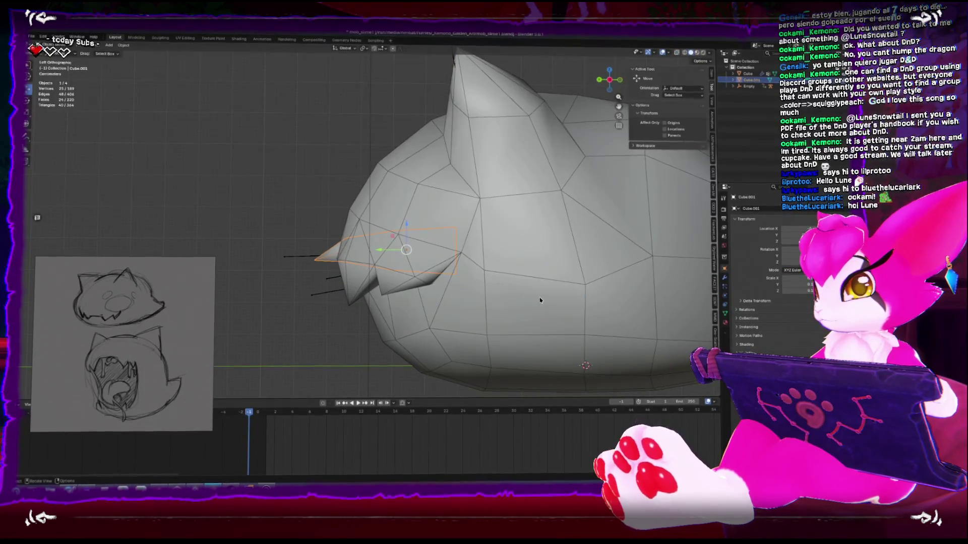
- Move and shrink the tongue object into the mouth, then play the animation to test it
key("alt+z")
key("g")
left_click(625, 319)
key("s")
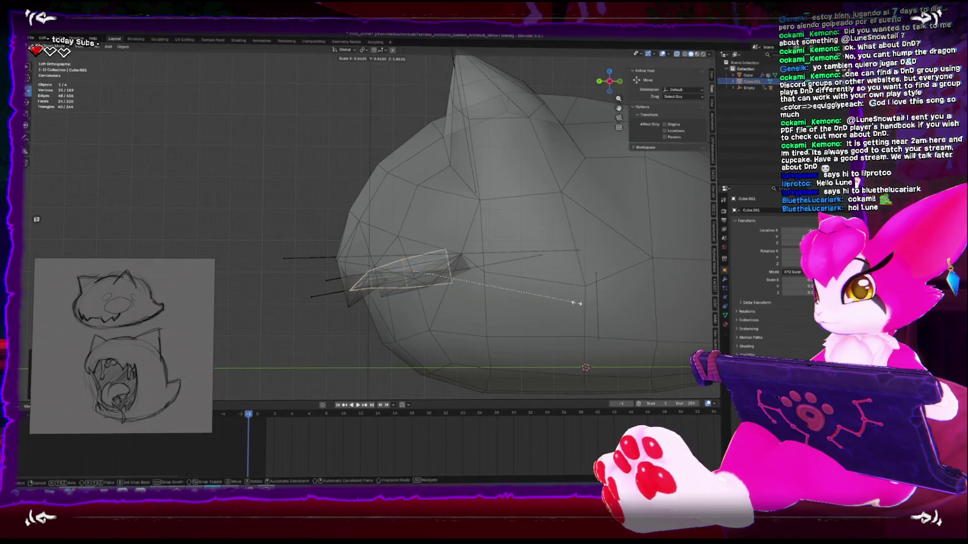
left_click(577, 303)
key("alt+z")
left_click(357, 404)
left_click(352, 403)
mouse_move(444, 302)
middle_mouse_down()
mouse_move(414, 307)
mouse_move(465, 320)
middle_mouse_up()
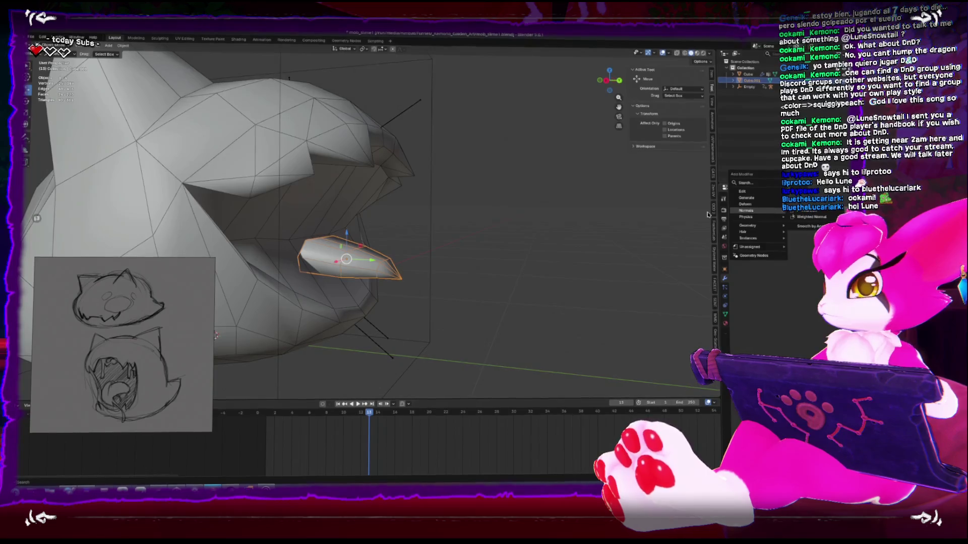
- In local-view Edit Mode, undo recent edits, add a loop and merge the left tip vertices
key("Tab")
mouse_move(395, 251)
middle_mouse_down()
mouse_move(460, 252)
mouse_move(468, 268)
mouse_move(509, 282)
mouse_move(401, 282)
middle_mouse_up()
left_click(516, 272)
key("KP_Divide")
key("ctrl+z")
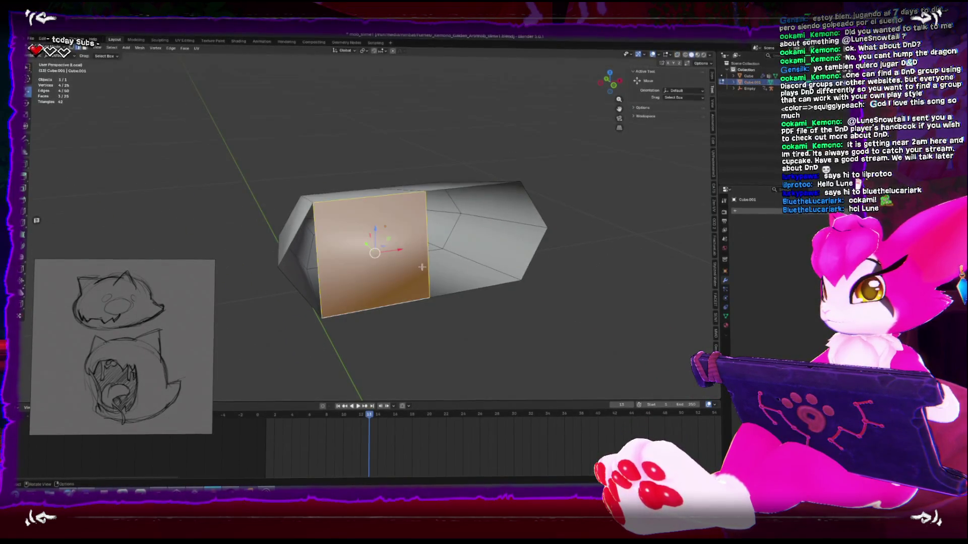
key("ctrl+z")
left_click(317, 262)
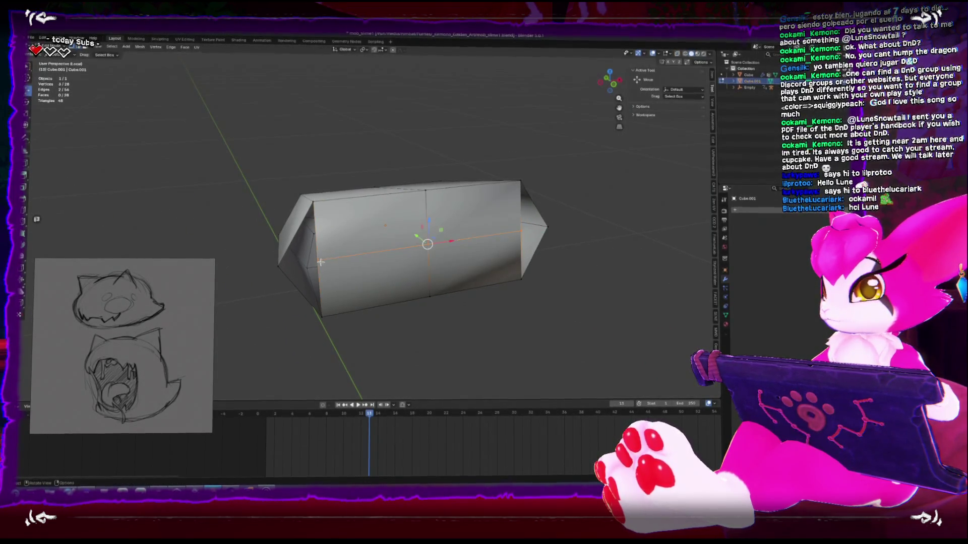
left_click(282, 264)
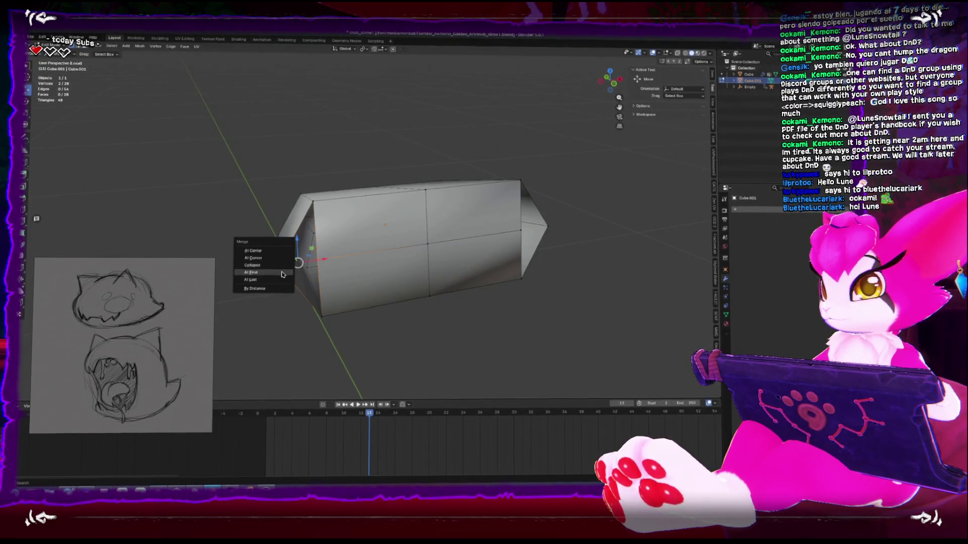
left_click(283, 265)
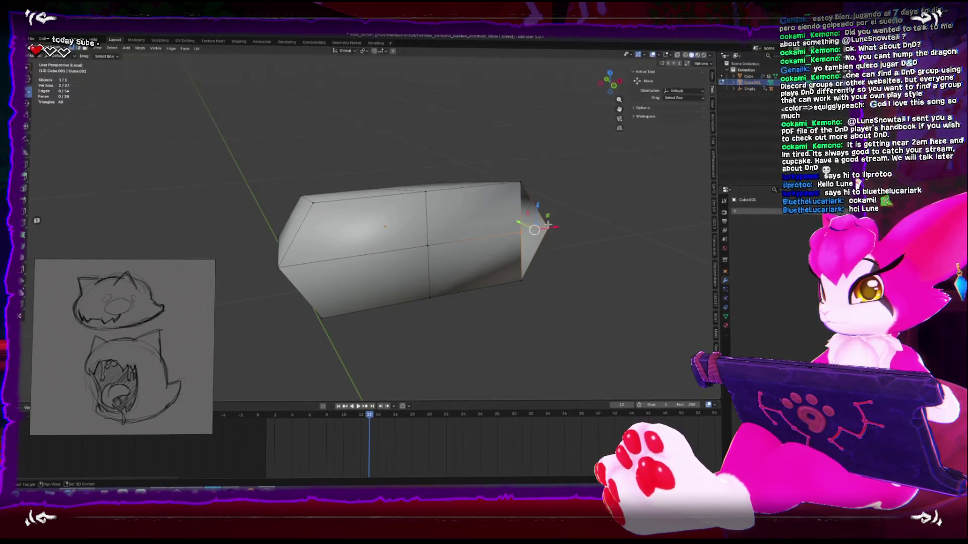
key("m")
- Select the vertices at the tongue's other tip and switch to an orthographic side view
left_click(511, 233)
middle_click_drag(423, 251, 455, 253)
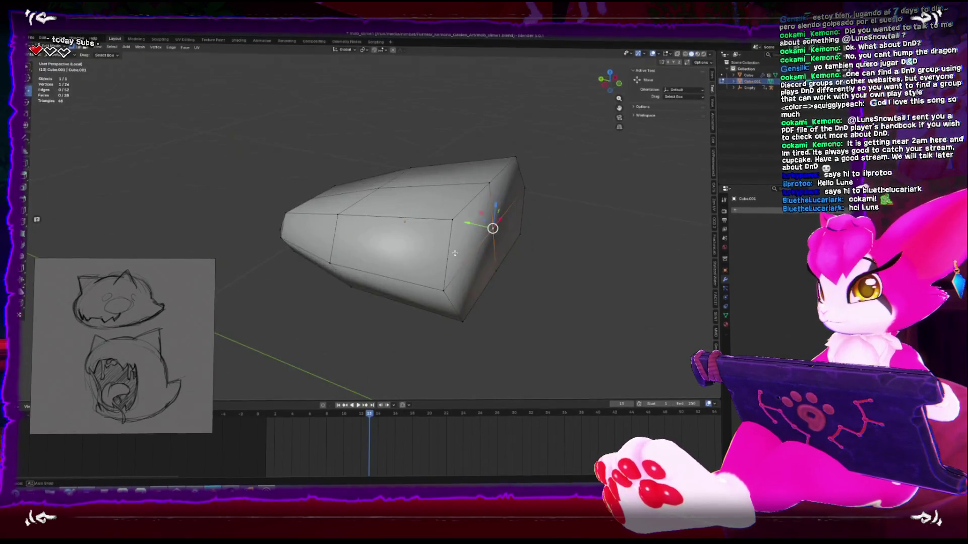
left_click(480, 242, "shift")
mouse_move(493, 222)
middle_mouse_down()
mouse_move(442, 213)
mouse_move(406, 227)
middle_mouse_up()
key("KP_5")
key("KP_5")
- Move the tongue's box-selected end vertices into a point, then exit Edit Mode and local view
left_click_drag(334, 281, 297, 230)
key("g")
left_click(297, 237)
left_click(252, 259)
mouse_move(277, 281)
middle_mouse_down()
mouse_move(338, 243)
mouse_move(473, 248)
middle_mouse_up()
key("Tab")
mouse_move(465, 205)
middle_mouse_down()
mouse_move(411, 273)
mouse_move(546, 268)
mouse_move(413, 245)
middle_mouse_up()
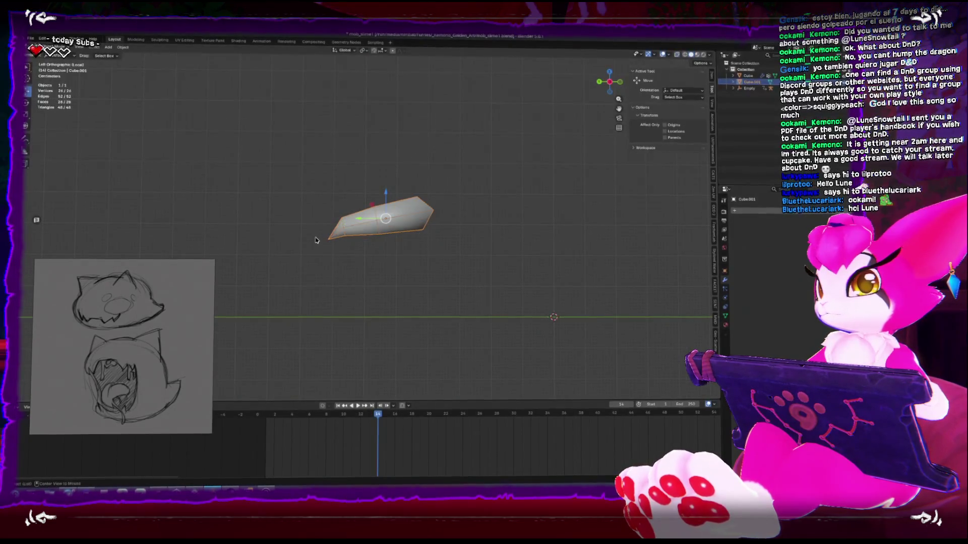
key("KP_Divide")
- Select the tongue with the slime body and armature, making the body active
key("KP_1")
key("ctrl+KP_3")
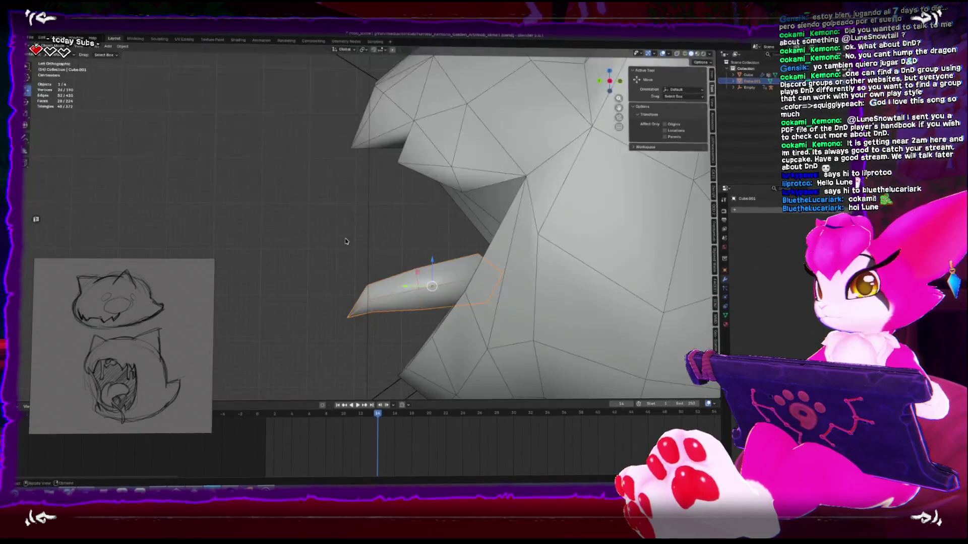
scroll(396, 202, "down", 3)
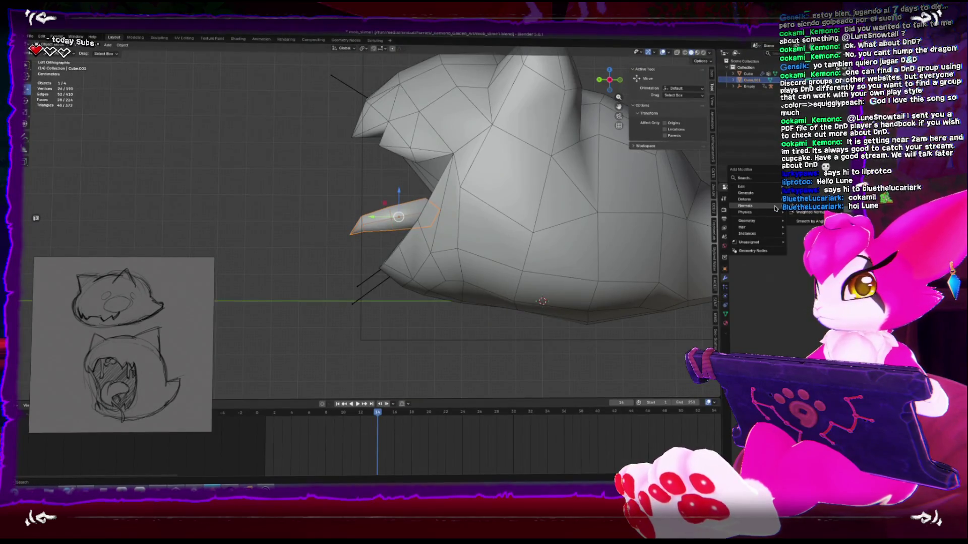
middle_click_drag(409, 258, 495, 264)
left_click(499, 261, "shift")
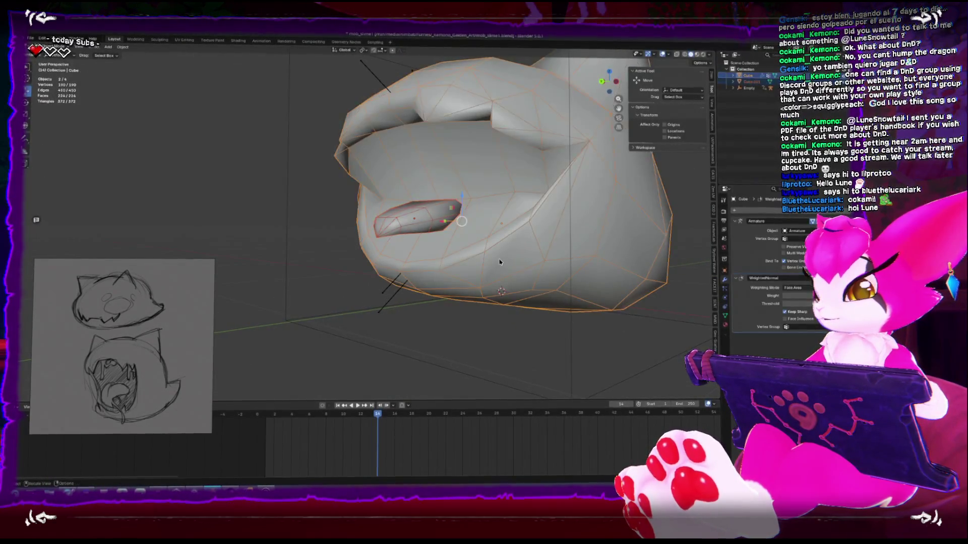
left_click(415, 223)
left_click(413, 274)
left_click(448, 226, "shift")
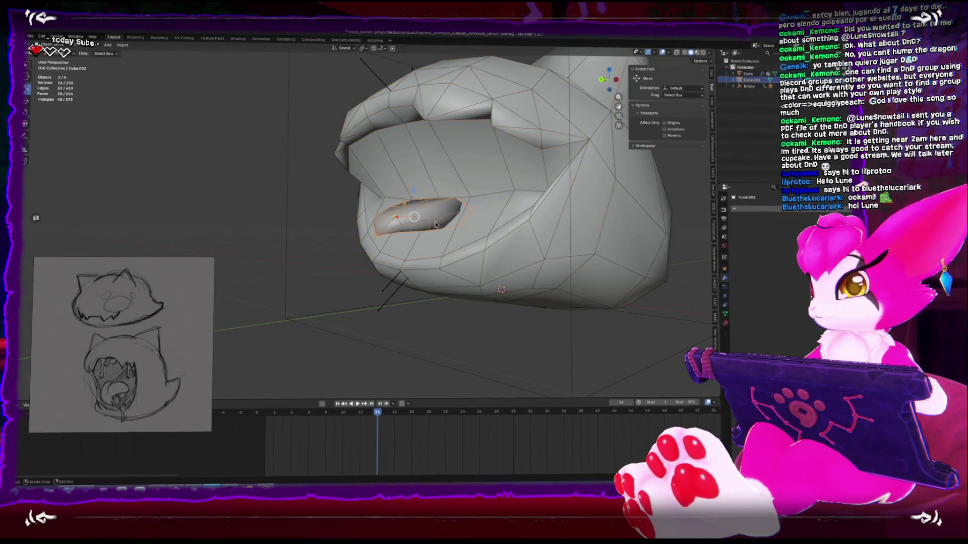
left_click(418, 276)
left_click(404, 230, "shift")
- In Weight Paint, hide all but the tongue faces with Shift+H to check their weights
left_click(344, 192)
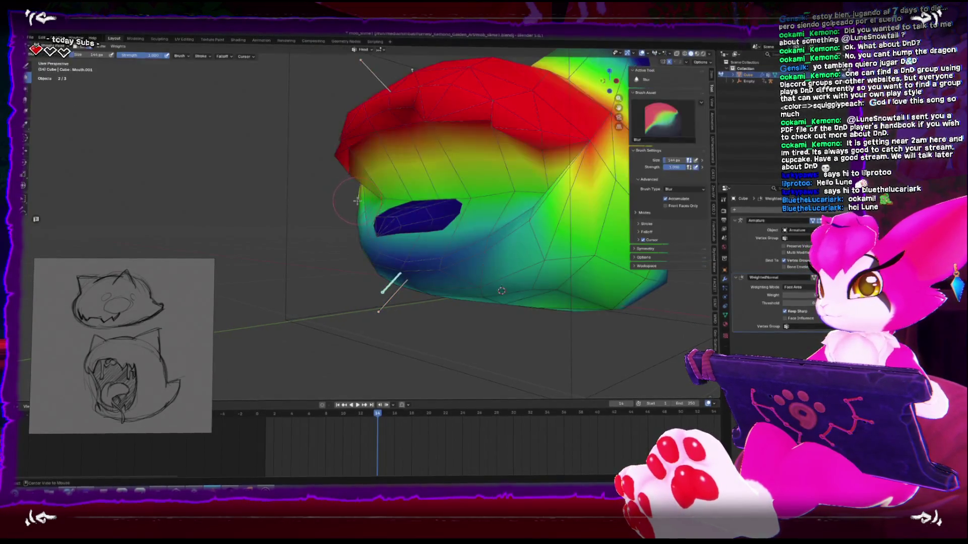
key("Tab")
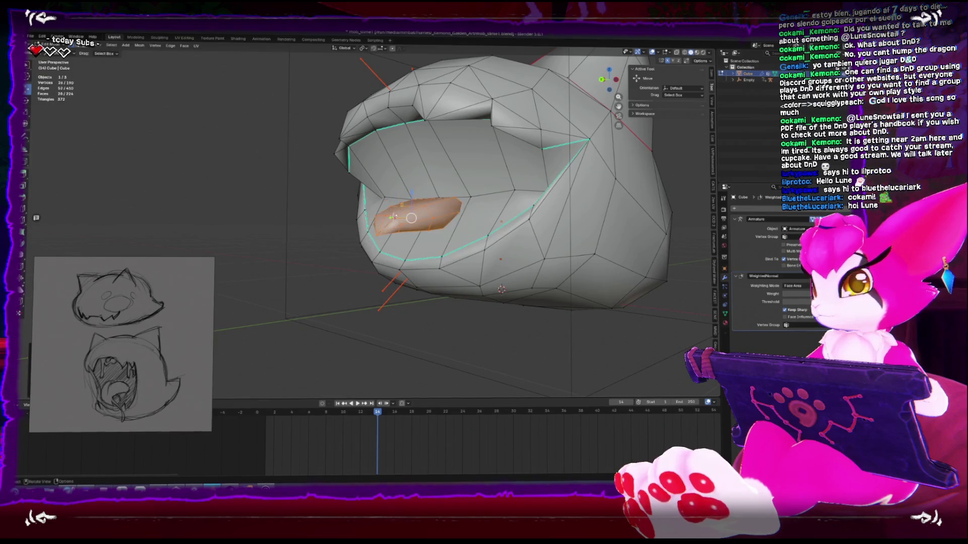
key("shift+h")
left_click(347, 198)
mouse_move(363, 212)
middle_mouse_down()
mouse_move(454, 243)
mouse_move(440, 210)
middle_mouse_up()
mouse_move(361, 271)
middle_mouse_down()
mouse_move(383, 262)
mouse_move(353, 275)
middle_mouse_up()
- Return to Object Mode with the full mesh visible and select the armature
key("ctrl+Tab")
key("Tab")
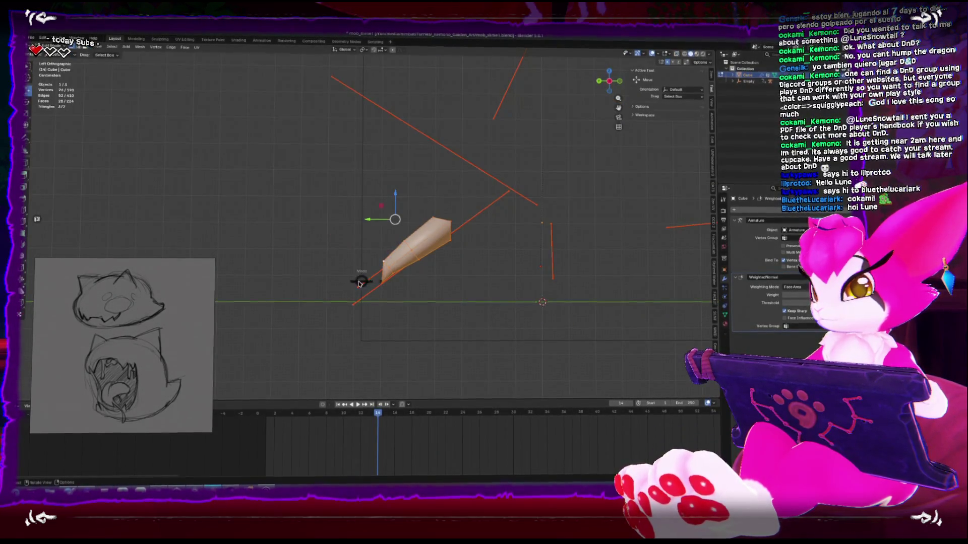
key("Tab")
left_click(372, 282)
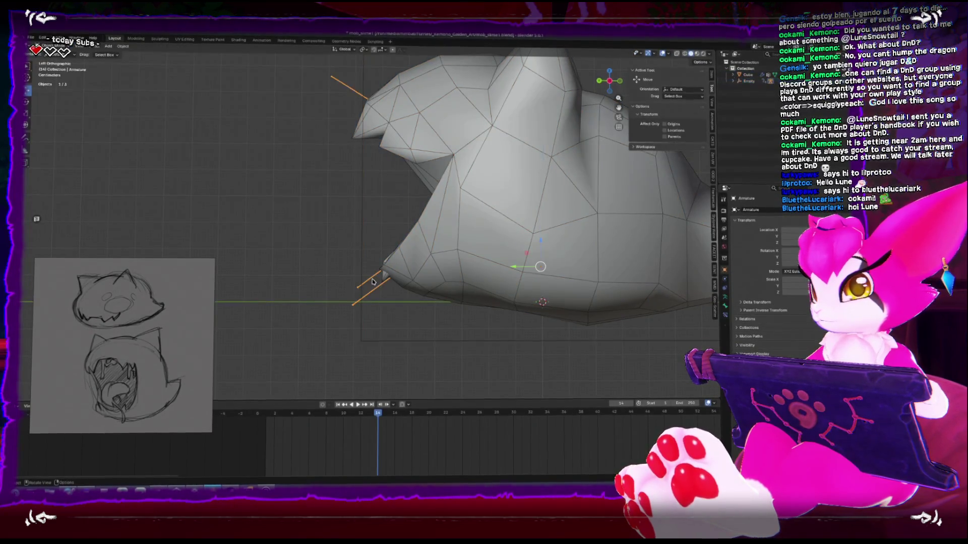
- In armature Edit Mode with X-ray on, subdivide the tongue bone into two and select one
key("Tab")
middle_click(372, 281, "alt")
key("alt+z")
scroll(365, 271, "up", 2)
right_click(373, 235)
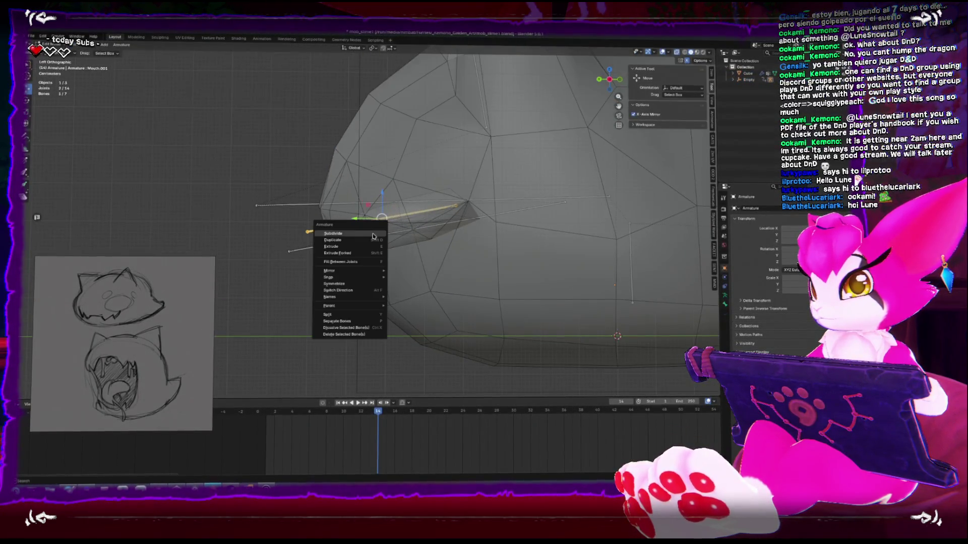
left_click(372, 235)
scroll(305, 235, "up", 1)
left_click(391, 216)
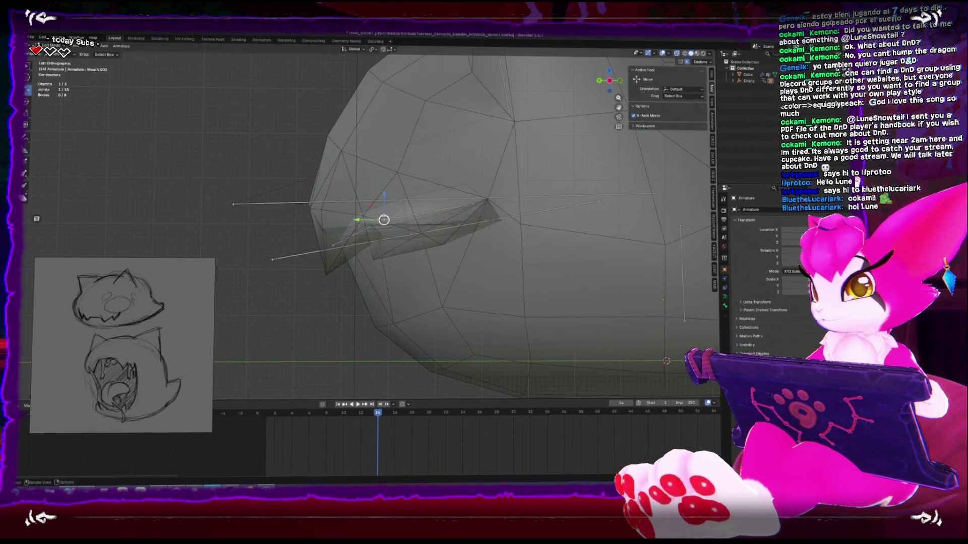
- In Pose Mode, enable auto keyframing, rotate the tongue bone at frame 1, and play it back
key("Tab")
mouse_move(369, 298)
middle_mouse_down()
mouse_move(405, 293)
mouse_move(373, 289)
middle_mouse_up()
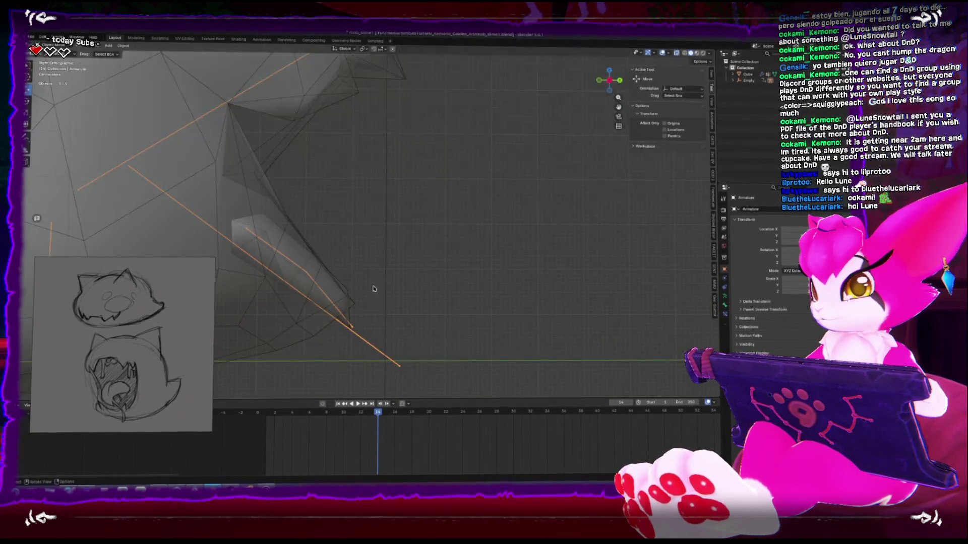
key("ctrl+Tab")
left_click(295, 265)
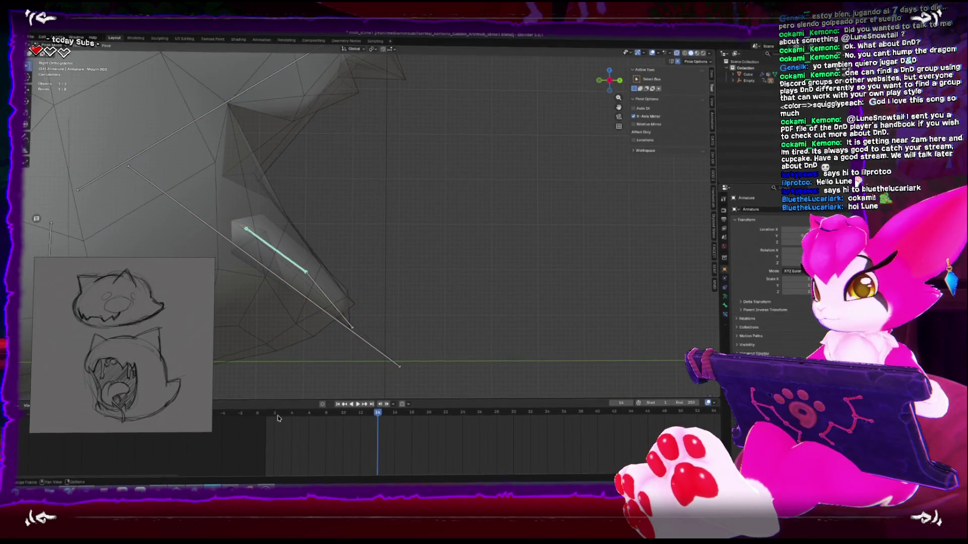
key("shift+Left")
left_click(322, 402)
key("r")
left_click(456, 341)
key("space")
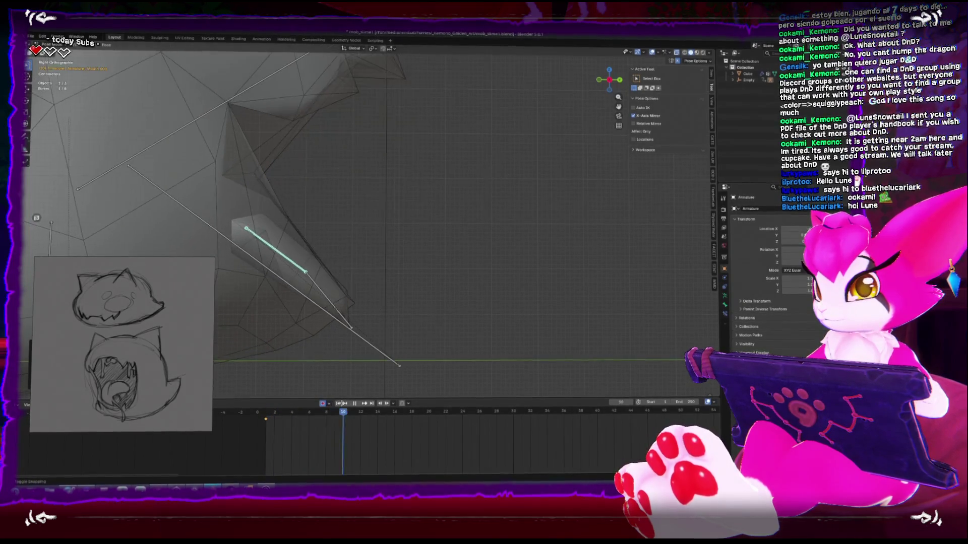
- Rotate the short mouth (jaw) bone upward to test how the mouth bends
key("bracketleft")
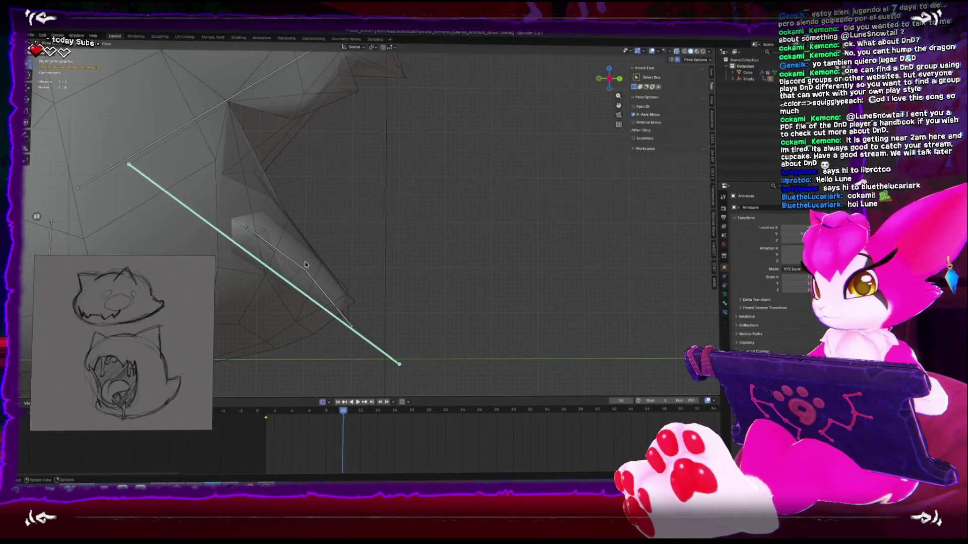
left_click(280, 256)
key("r")
left_click(382, 218)
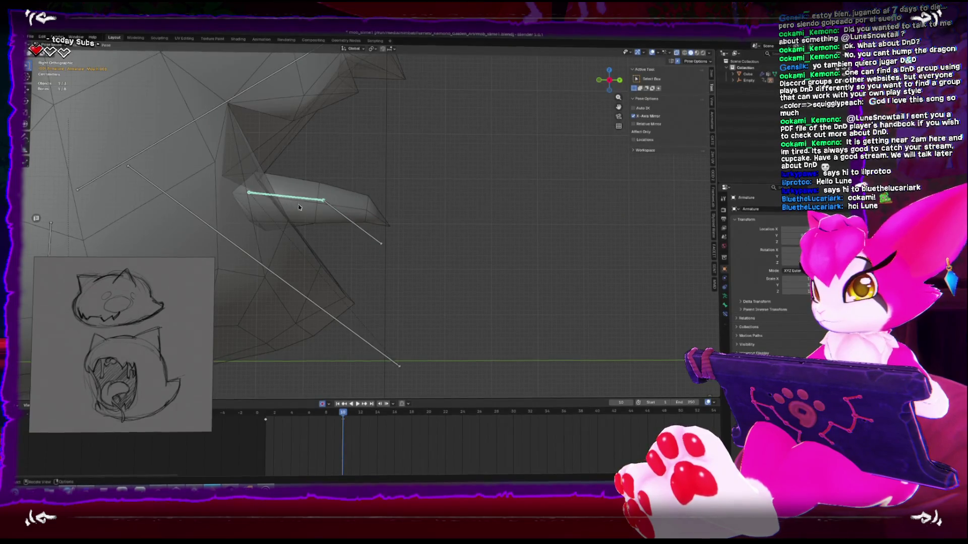
key("s")
key("r")
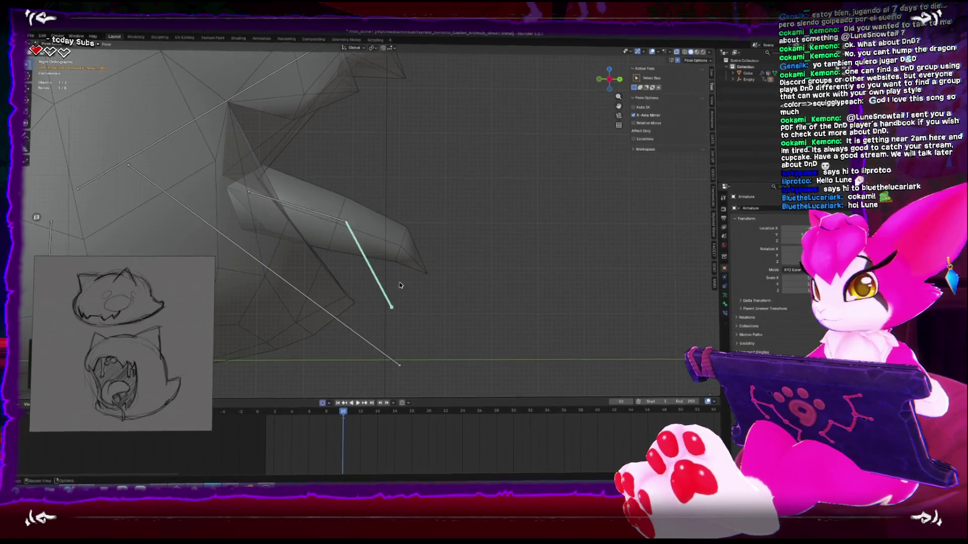
left_click(252, 255)
- From the right side view at frame 1, adjust the tongue bone's rotation with Alt+R
key("ctrl+Tab")
mouse_move(252, 255)
middle_mouse_down()
mouse_move(452, 267)
mouse_move(394, 270)
middle_mouse_up()
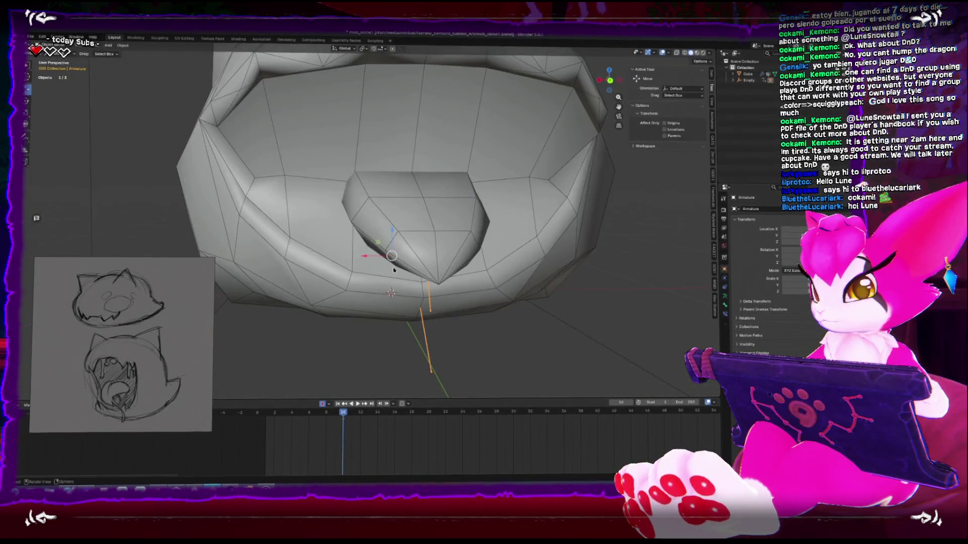
key("ctrl+Tab")
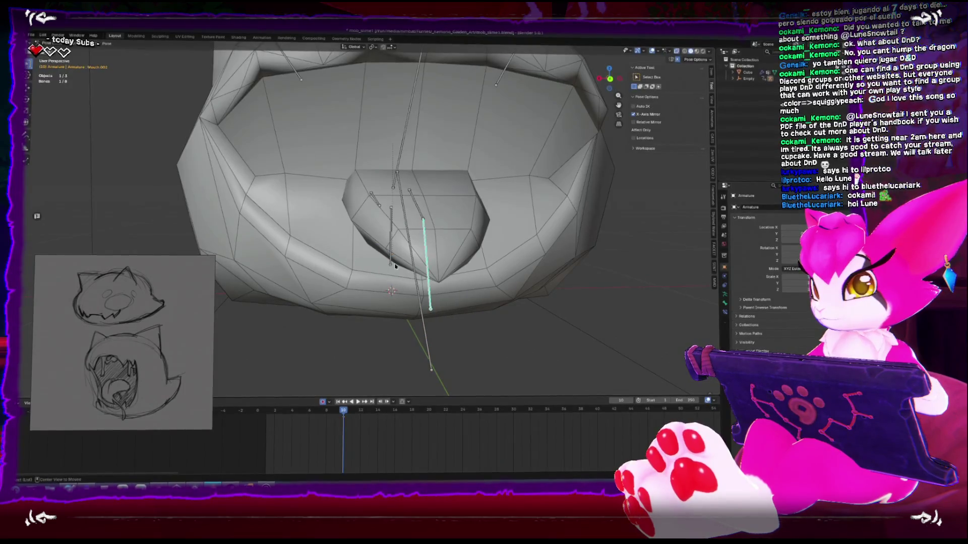
key("KP_3")
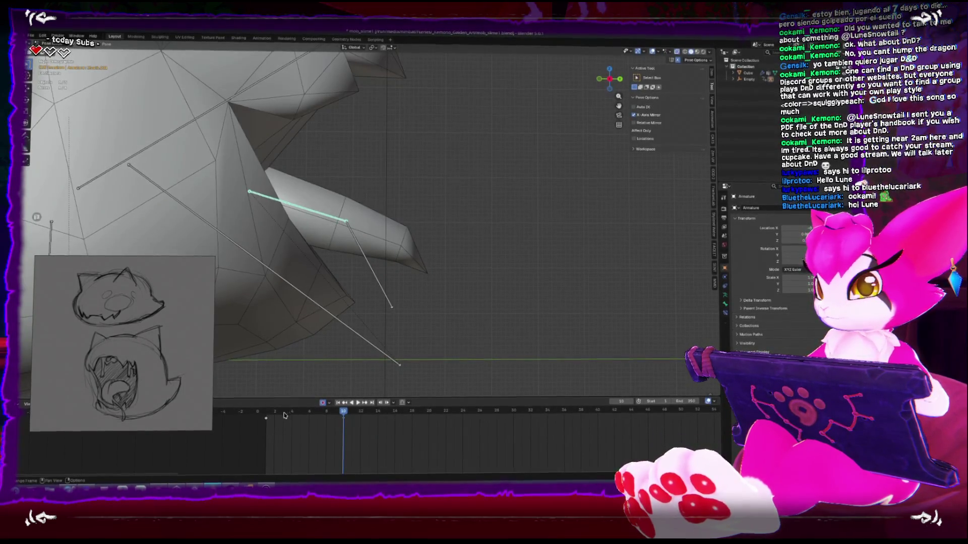
key("shift+Left")
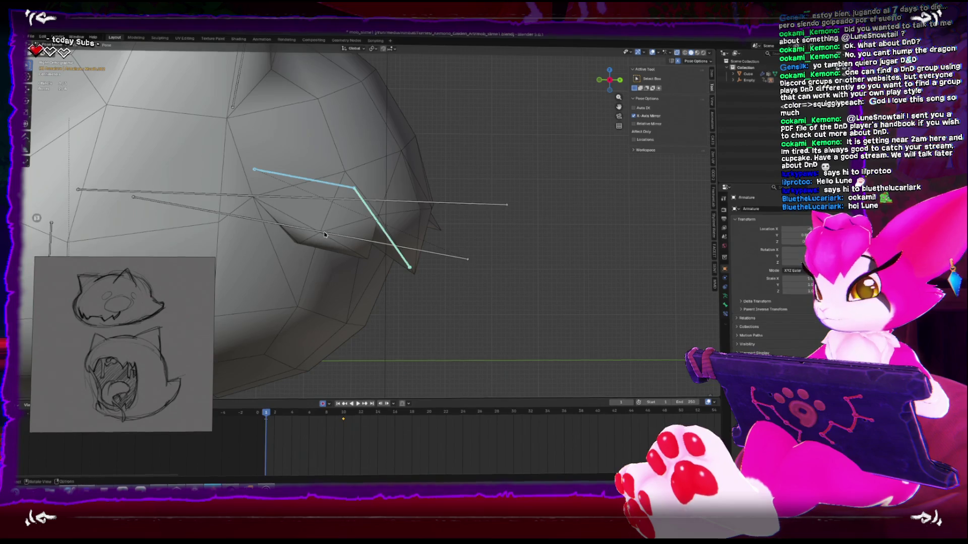
key("alt+r")
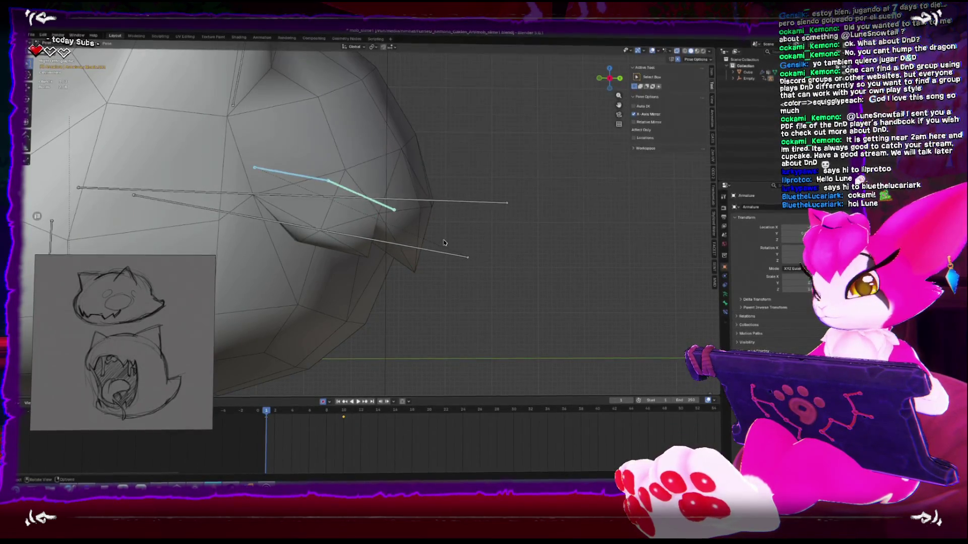
- Check the pose at frame 10, then select the slime mesh together with the armature
key("ctrl+Tab")
middle_click_drag(433, 272, 442, 270)
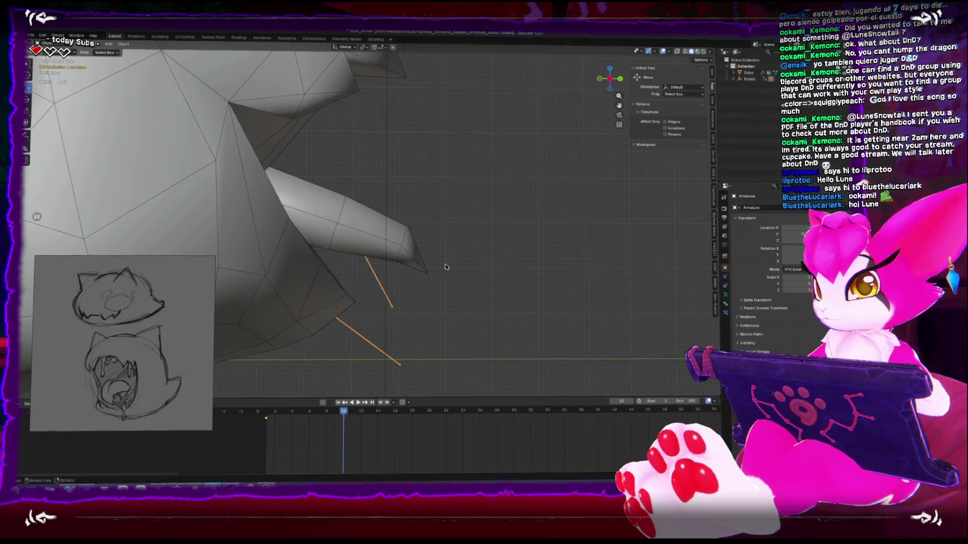
key("ctrl+Tab")
key("Up")
key("ctrl+Tab")
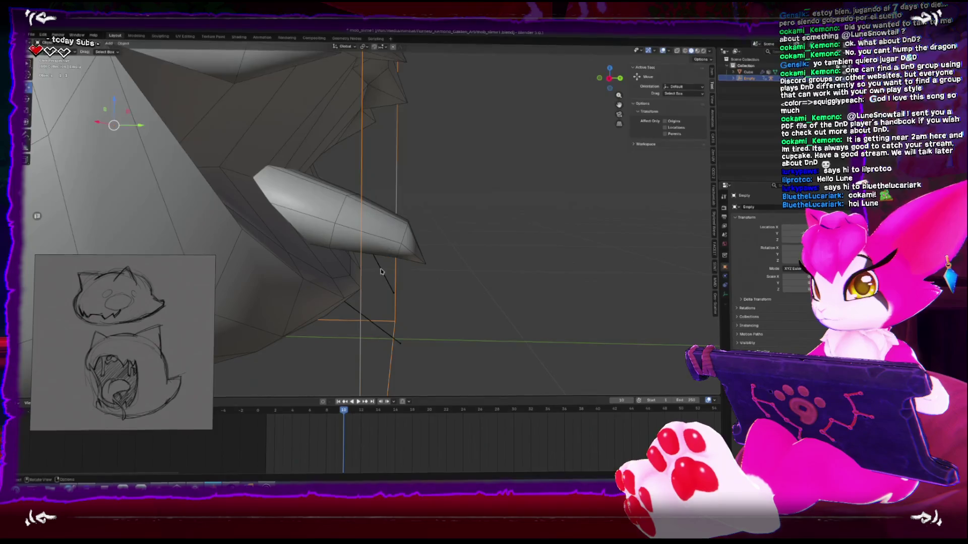
left_click(406, 239, "shift")
key("ctrl+Tab")
- In Weight Paint mode, switch to the Draw brush and paint weight onto the tongue tip
left_click(375, 262)
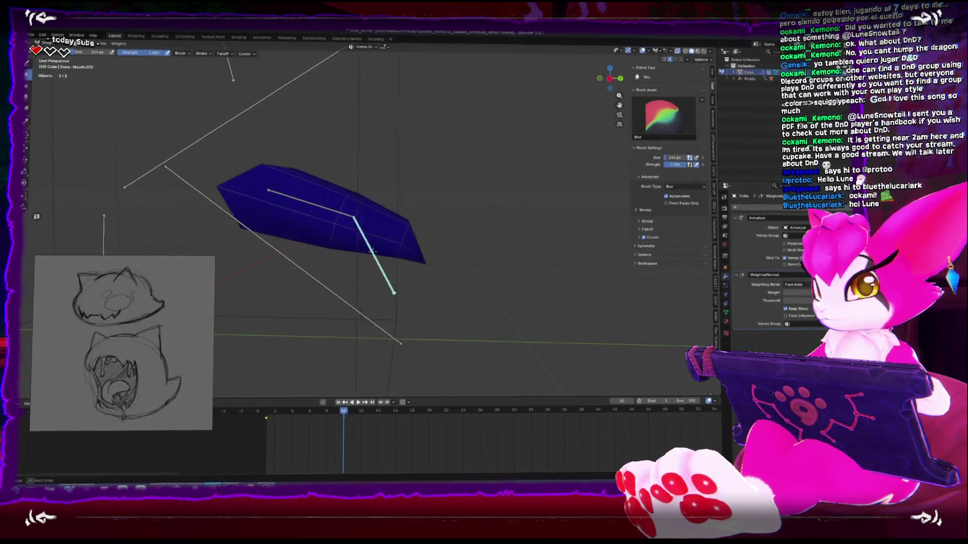
middle_click_drag(376, 263, 414, 252)
key("shift+space")
left_click(360, 212)
left_click_drag(447, 245, 435, 253)
mouse_move(435, 252)
middle_mouse_down()
mouse_move(432, 209)
mouse_move(368, 251)
mouse_move(359, 312)
middle_mouse_up()
left_click_drag(359, 311, 358, 312)
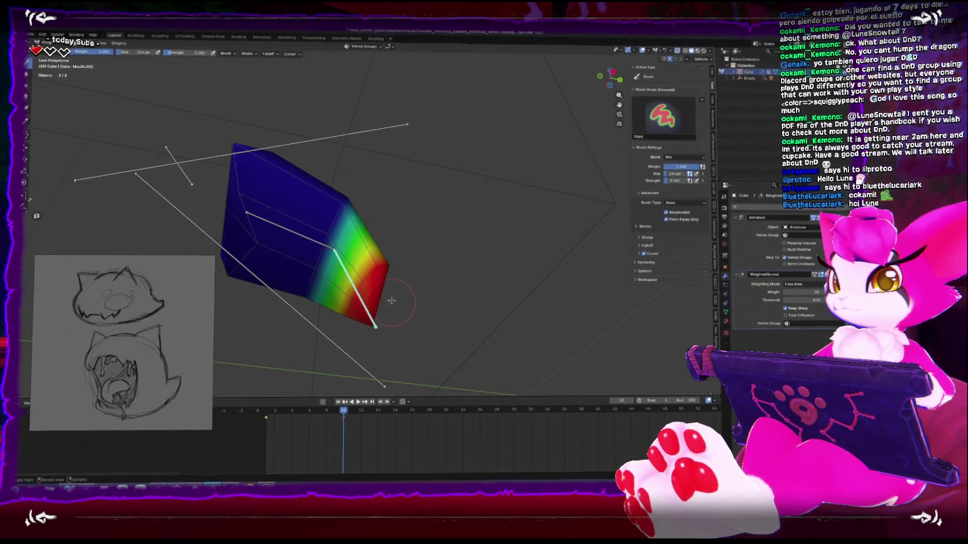
- Test the weights by rotating the tongue bone, paint the tongue's upper-left face, and return to Object Mode
middle_click_drag(383, 269, 378, 287)
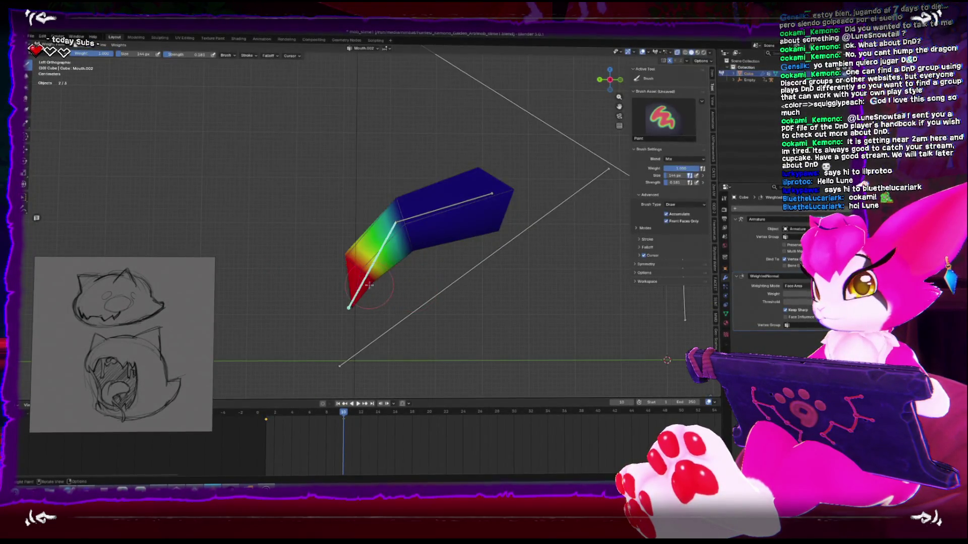
key("r")
left_click(369, 276)
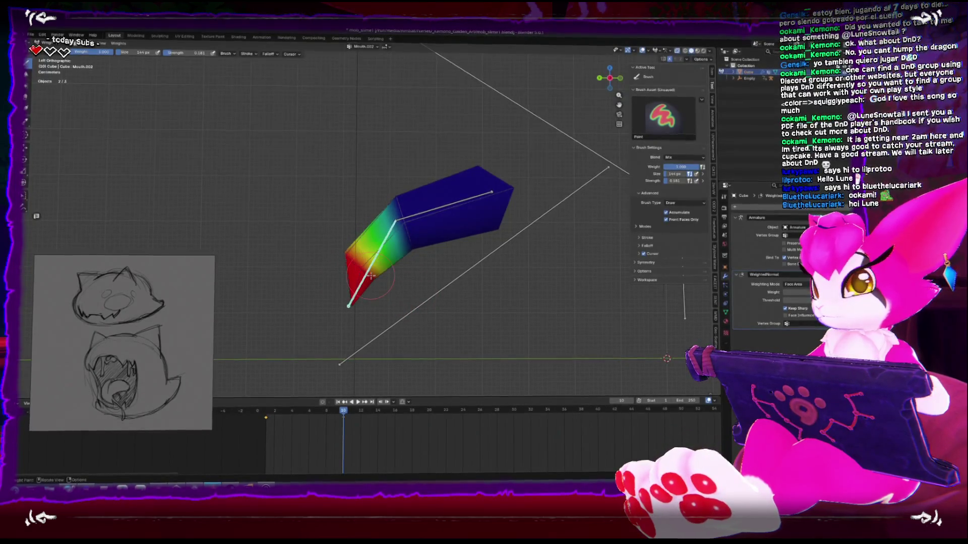
middle_click_drag(409, 222, 463, 249)
middle_click_drag(444, 212, 391, 197)
left_click_drag(391, 198, 347, 125)
mouse_move(395, 196)
middle_mouse_down()
mouse_move(445, 252)
mouse_move(366, 250)
middle_mouse_up()
key("ctrl+Tab")
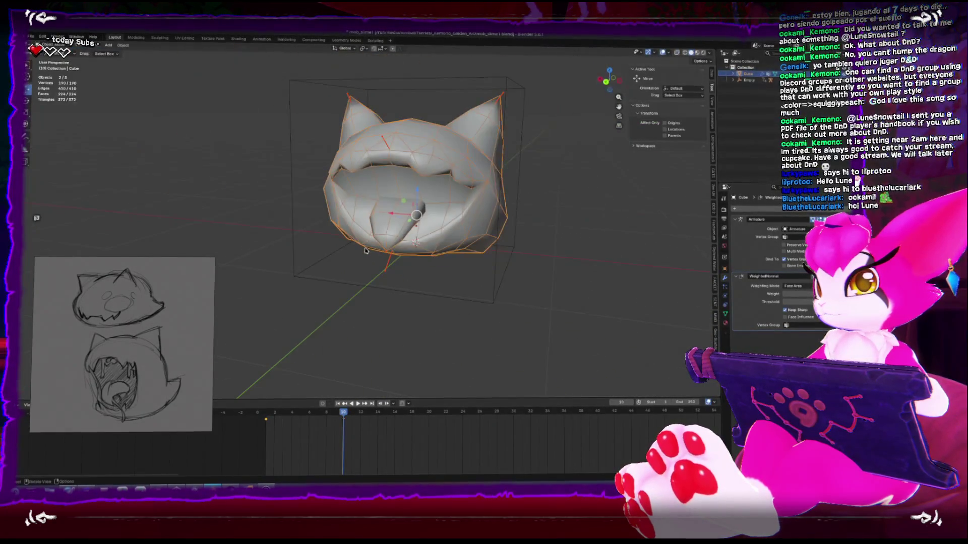